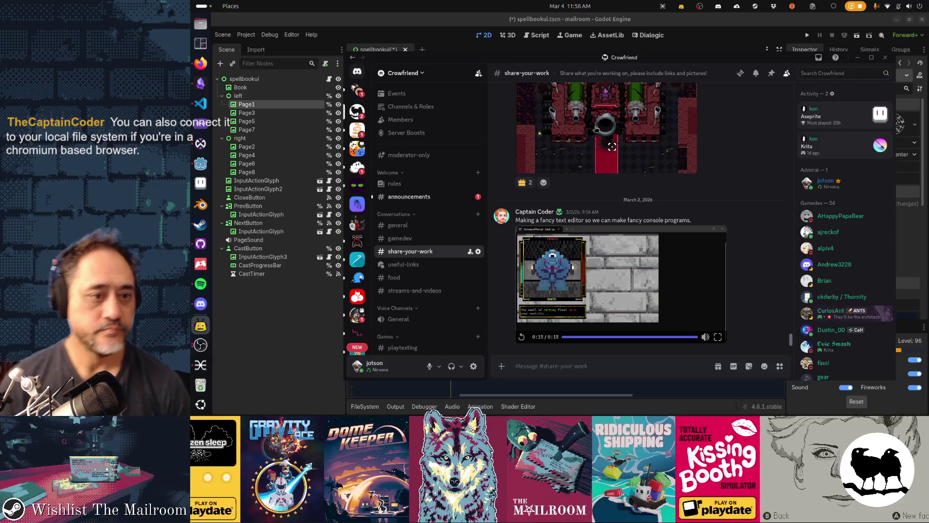
- Minimize the floating Discord window to reveal the Godot spellbook editor
click(856, 58)
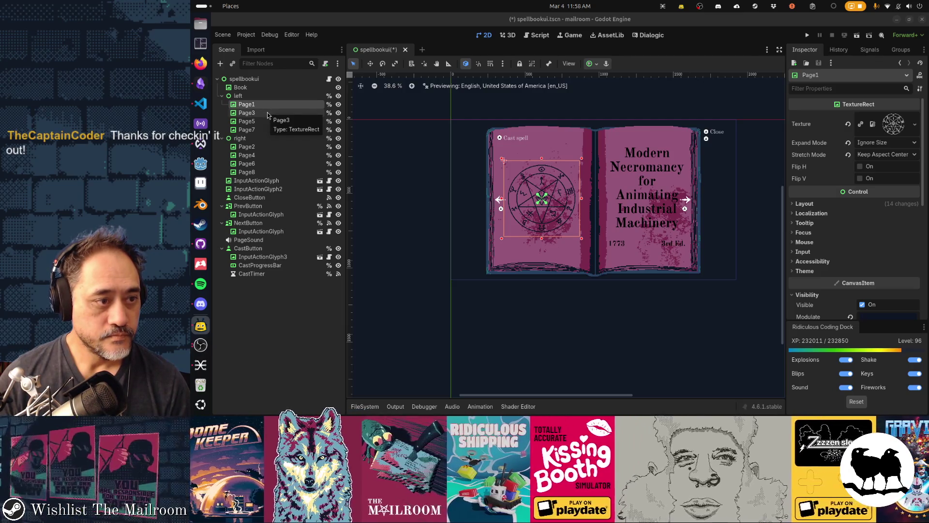
- Delete the right-hand page group and its pages from the scene
click(267, 112)
click(268, 146)
click(263, 139)
key(Delete)
key(Return)
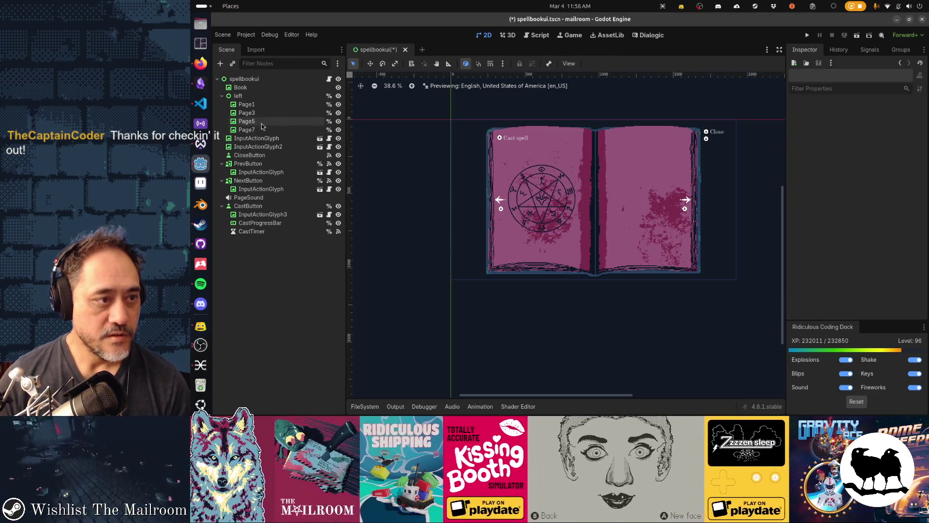
- Rename Page3, Page5, Page7 to Page2, Page3, Page4 and open spellbookui.gd
click(257, 105)
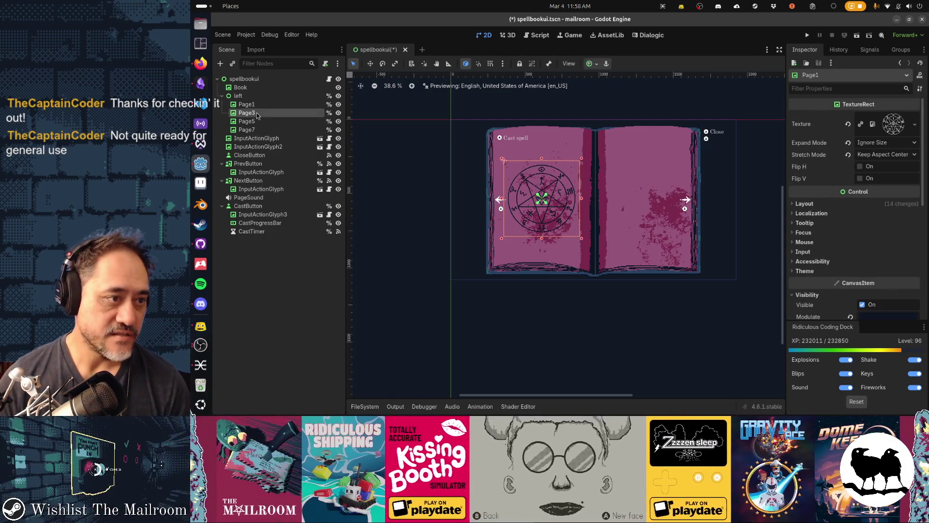
double_click(256, 112)
key(BackSpace)
text(2)
key(Return)
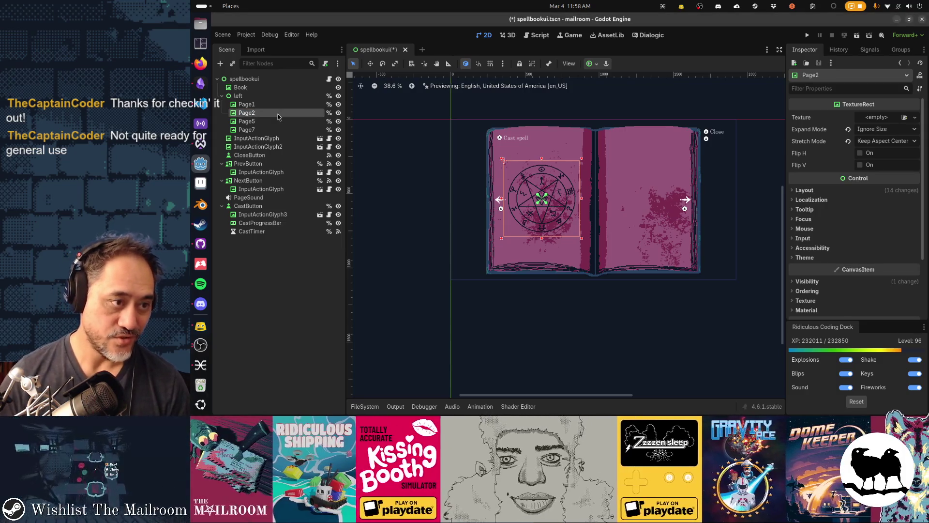
double_click(278, 121)
key(BackSpace)
text(3)
key(Return)
key(Down)
key(F2)
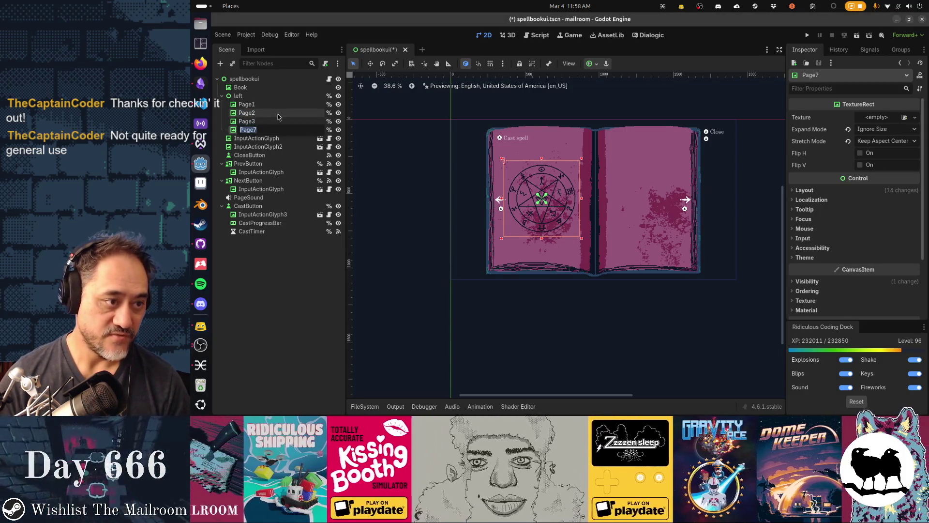
text(4)
key(Return)
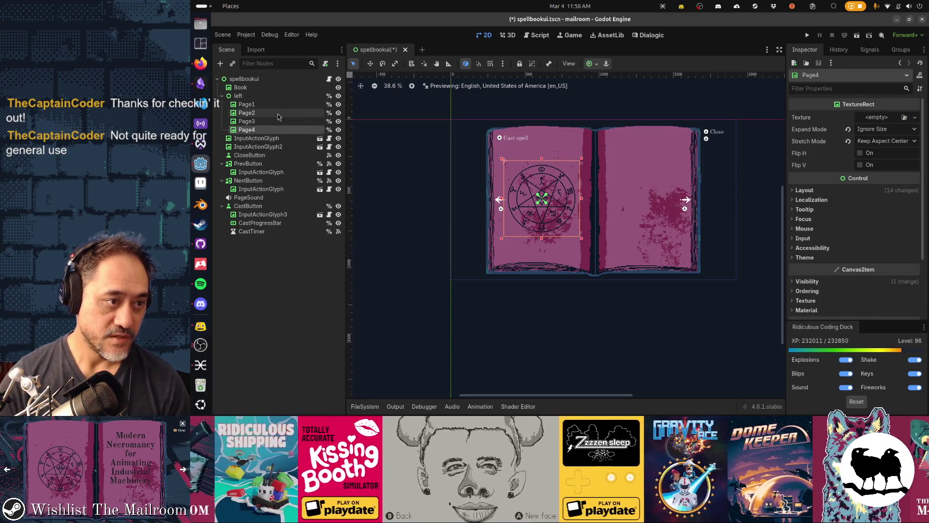
click(329, 79)
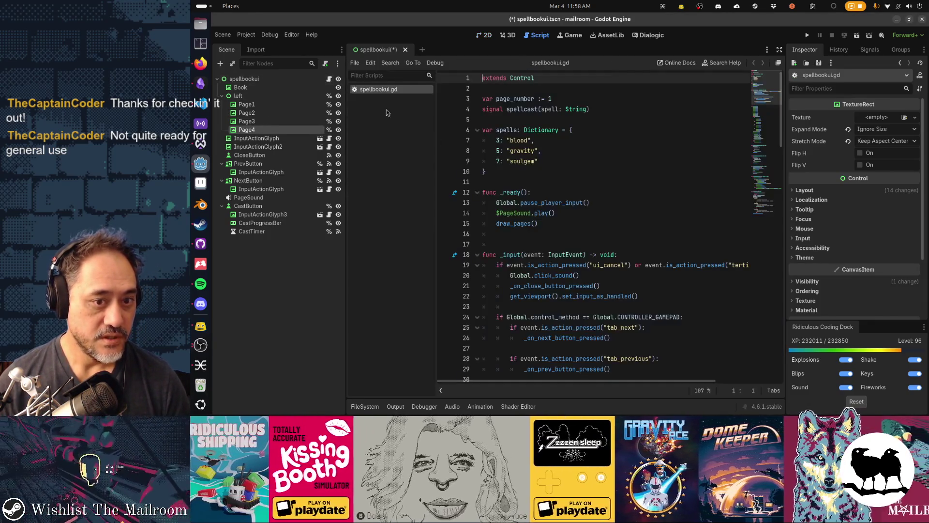
- Change the spells dictionary keys from 3, 5, 7 to 2, 3, 4
click(500, 142)
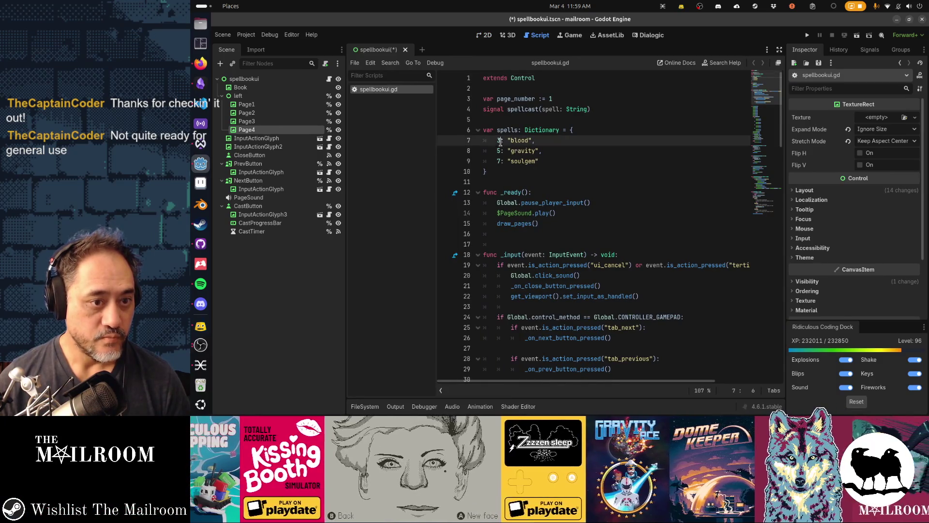
key(BackSpace)
text(2)
key(Down)
key(BackSpace)
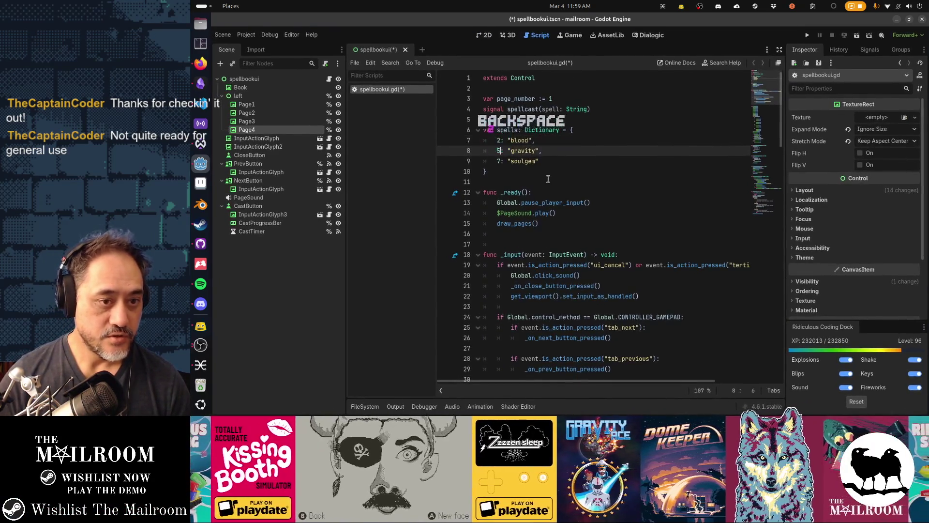
text(3)
key(Down)
key(BackSpace)
text(4)
key(Home)
key(Home)
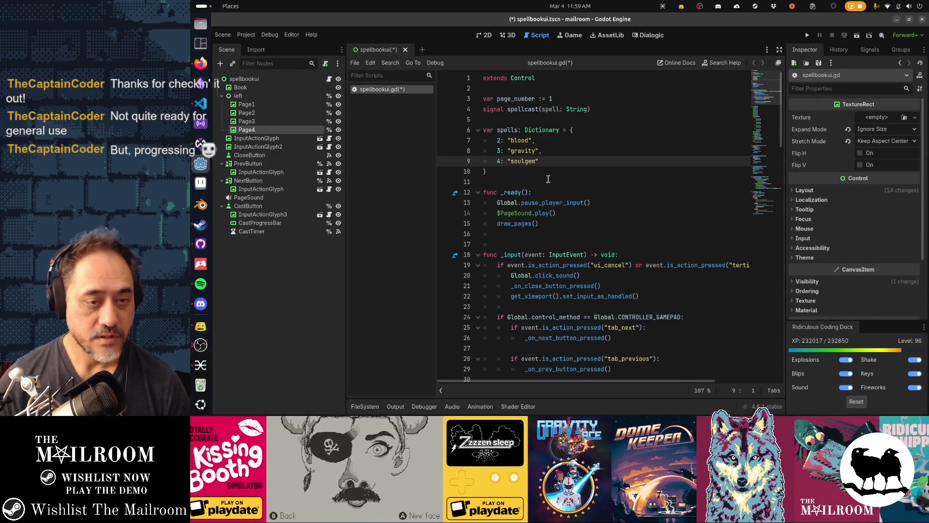
- Cut the Page5 to Page8 hide lines from draw_pages
scroll(591, 194, down, 6)
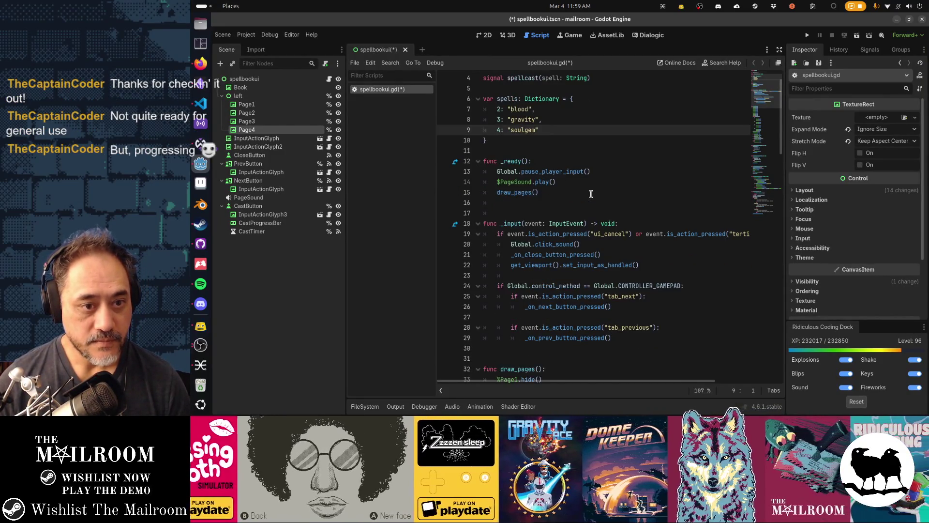
scroll(591, 194, down, 1)
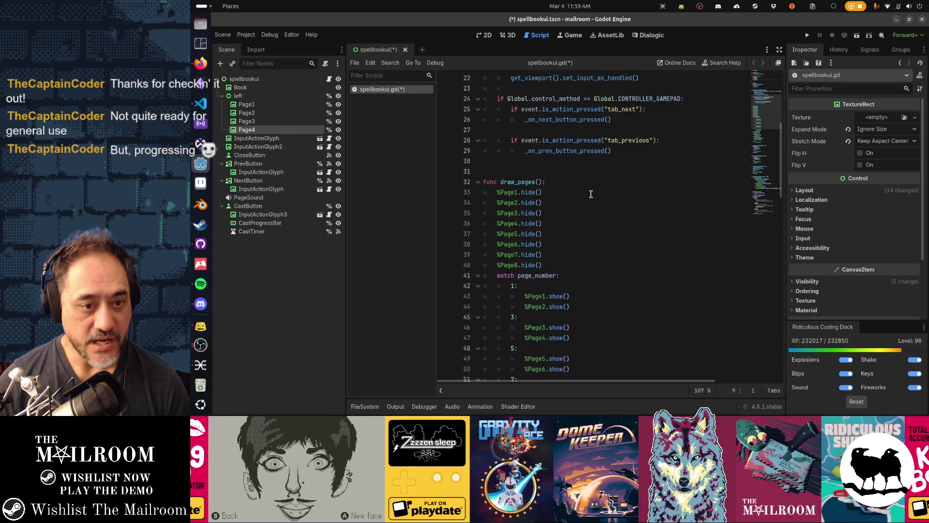
click(571, 234)
key(ctrl+x)
key(ctrl+x)
key(ctrl+x)
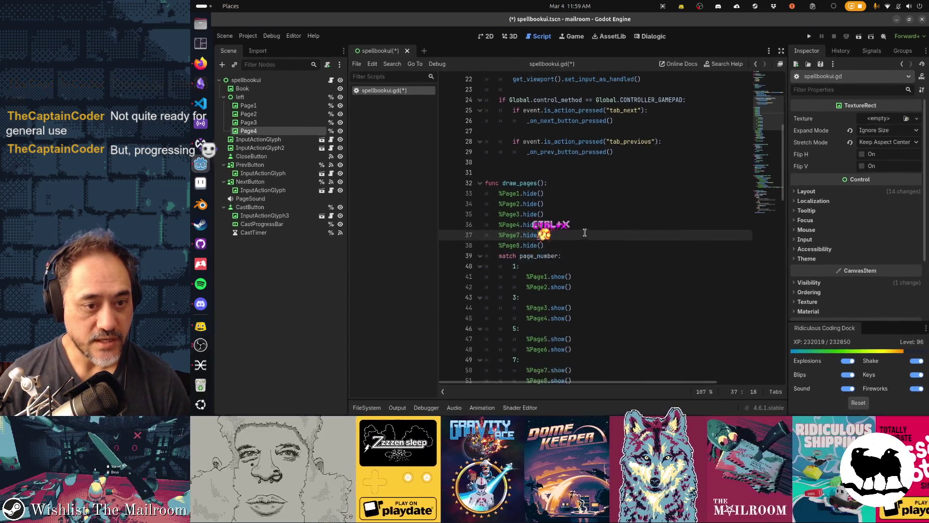
- Cut the extra Page2, Page3, Page5 and Page7 show lines from the match cases
scroll(585, 232, down, 2)
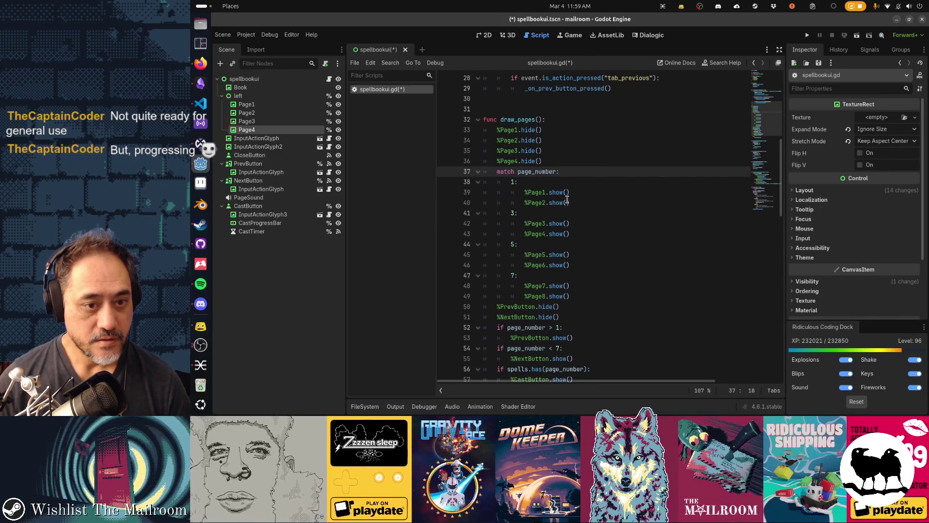
click(591, 200)
key(ctrl+x)
click(586, 213)
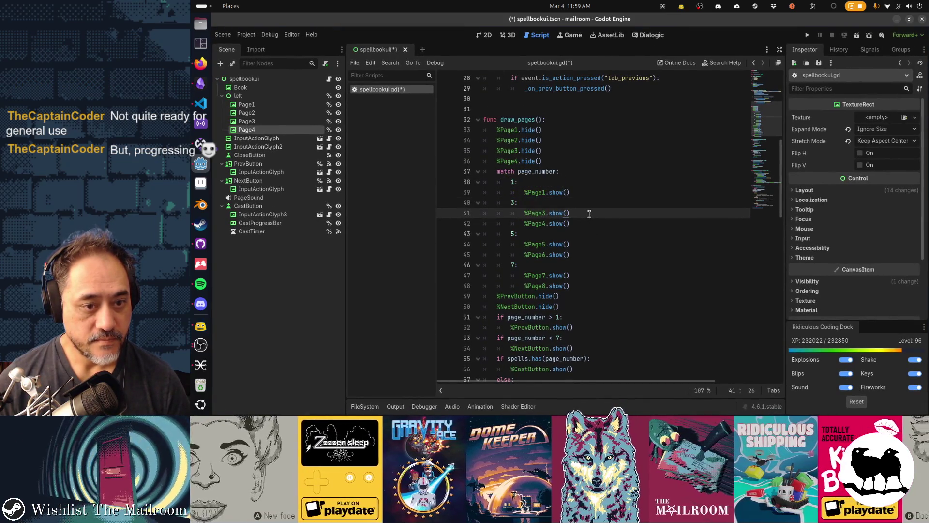
key(ctrl+x)
click(583, 234)
key(ctrl+x)
click(584, 256)
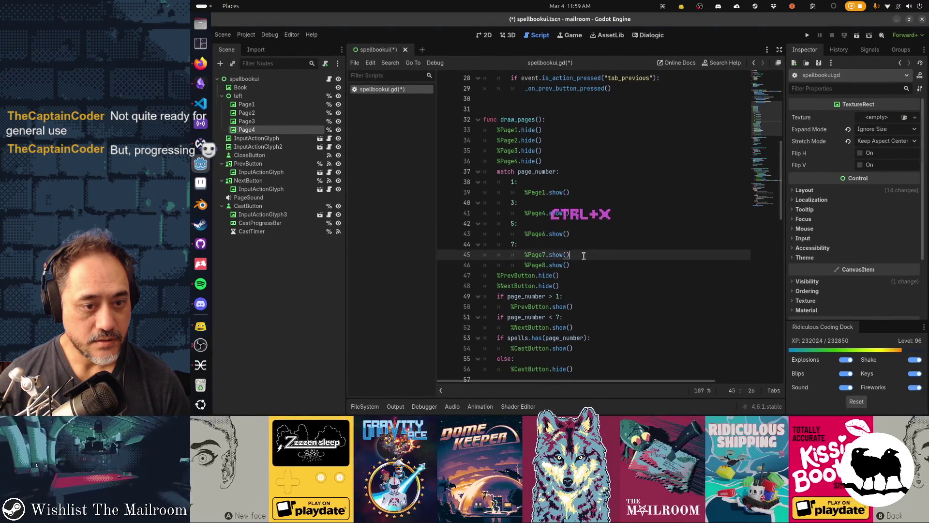
key(ctrl+x)
- Renumber the match case labels 3, 5, 7 to 2, 3, 4
click(515, 202)
key(BackSpace)
text(2)
key(Down)
key(Down)
key(BackSpace)
text(3)
key(Down)
key(Down)
key(BackSpace)
text(4)
- Change the case 4 show line from Page8 to Page4
key(Down)
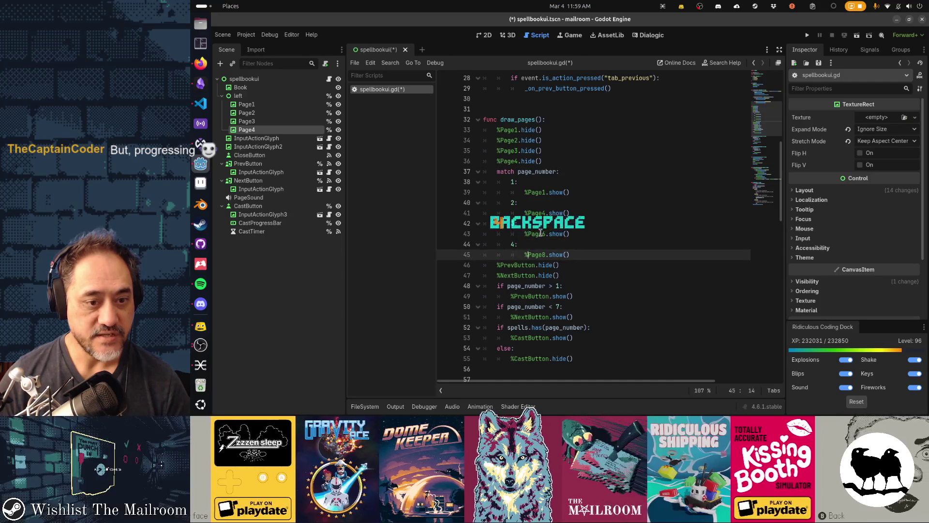
key(Delete)
text(4)
key(Up)
key(Up)
key(BackSpace)
text(3)
key(Delete)
key(BackSpace)
text(4.)
- Correct the remaining show lines so case 2 shows Page2 and case 3 shows Page3
key(Up)
key(Up)
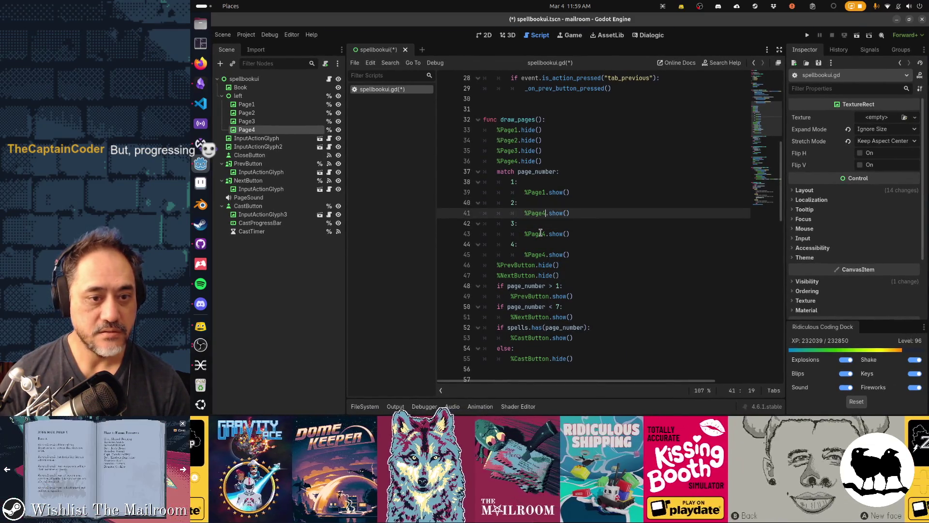
key(BackSpace)
text(2)
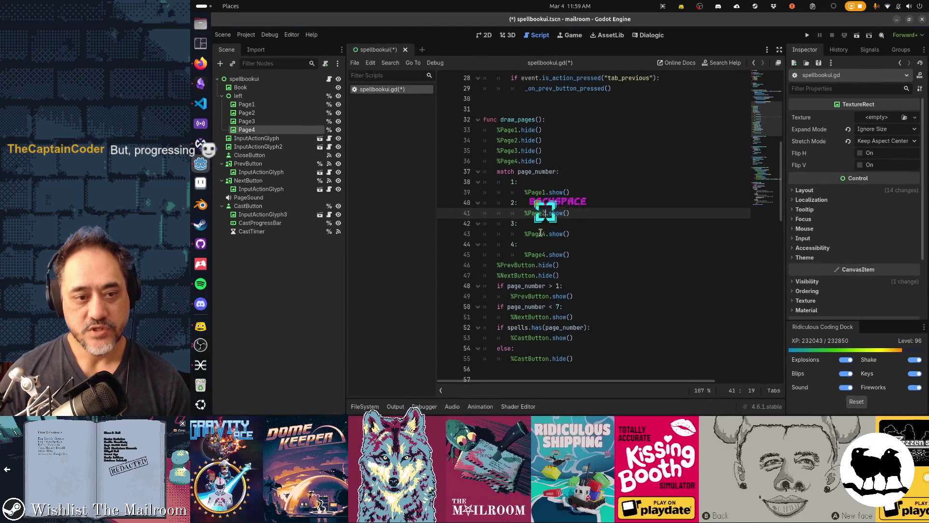
key(Down)
key(Down)
key(BackSpace)
text(3)
key(Up)
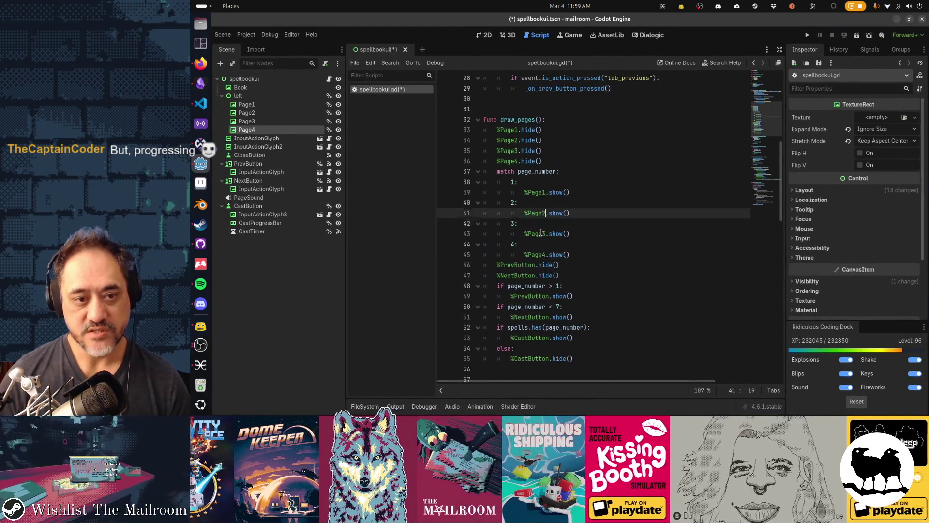
key(Up)
key(Up)
key(Up)
key(Down)
key(Down)
key(Down)
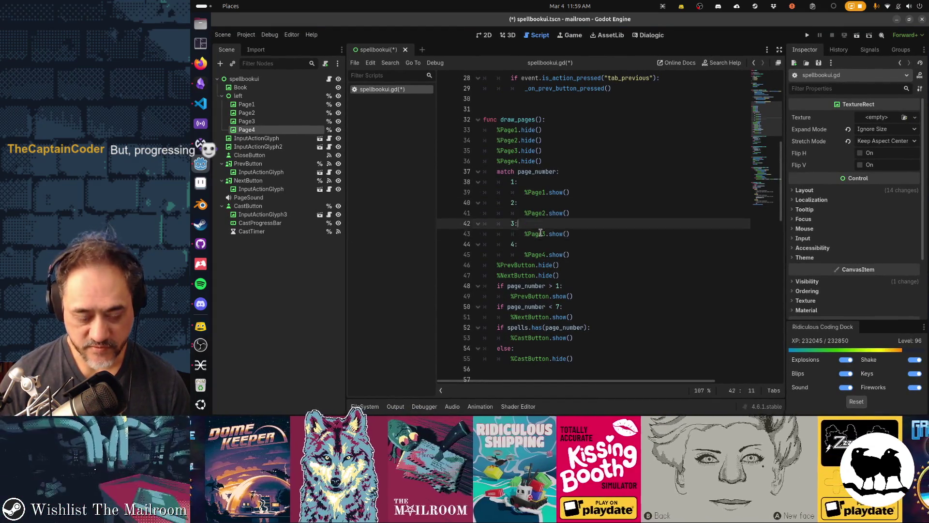
key(Up)
key(Up)
key(Up)
- Change the draw_pages limit from page_number < 7 to < 4
scroll(541, 232, down, 1)
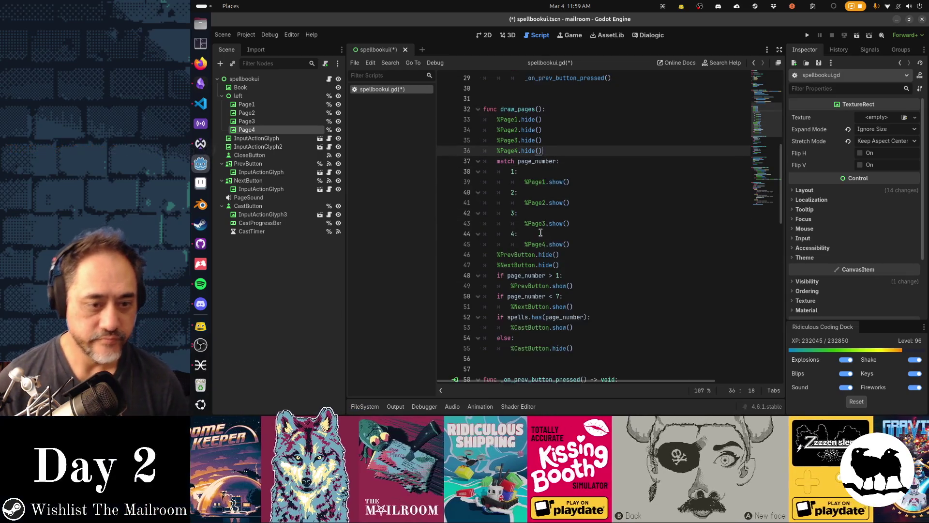
key(Down)
key(Down)
key(Down)
scroll(541, 233, down, 2)
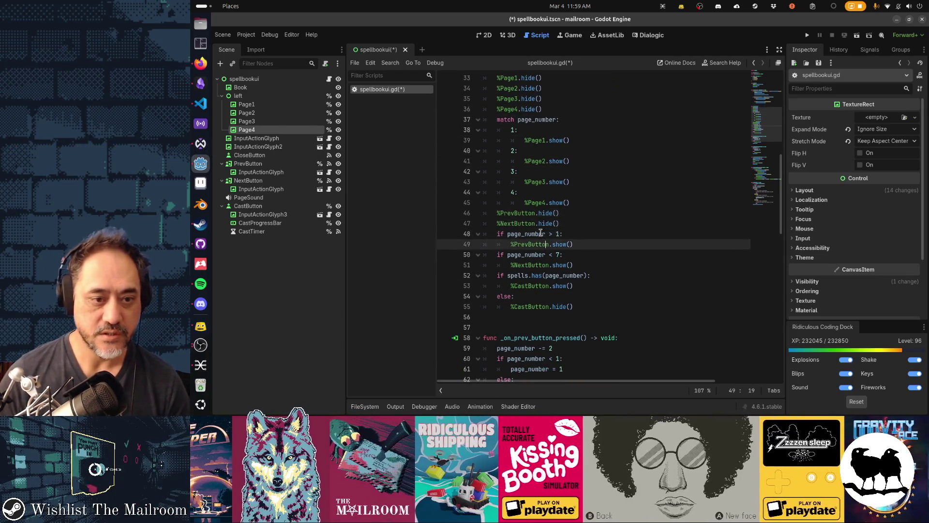
key(Down)
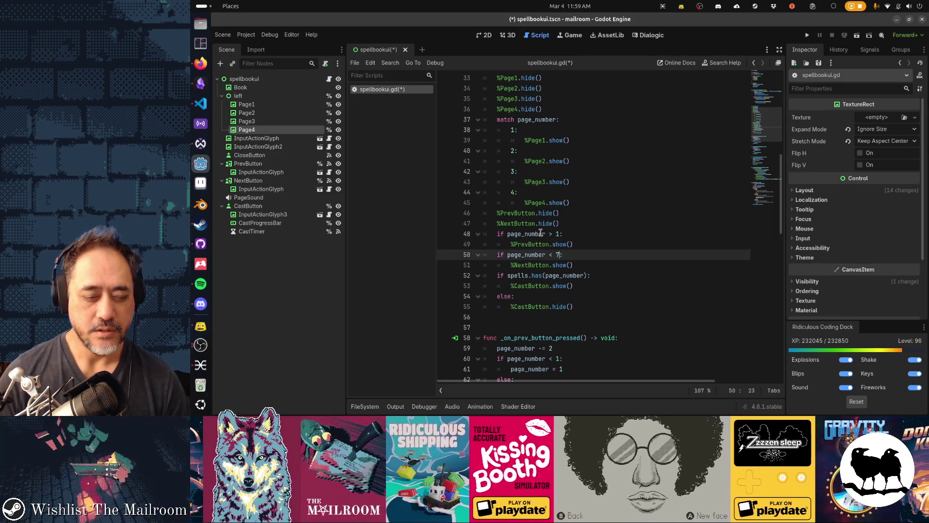
key(BackSpace)
text(4)
- Change the next-page handler's limit from > 7 to > 4
key(Down)
key(Down)
key(Down)
scroll(540, 232, down, 3)
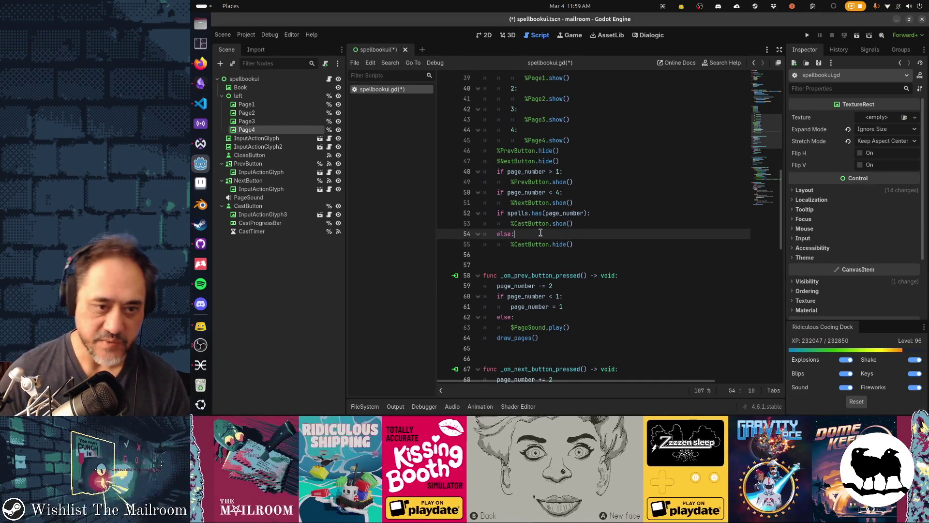
key(Down)
key(Down)
key(Down)
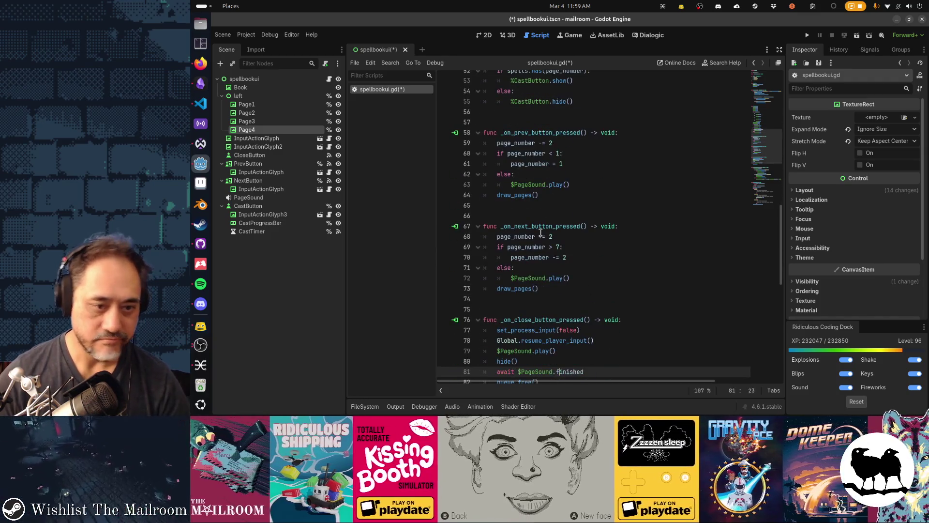
key(Up)
key(Up)
key(Up)
key(BackSpace)
text(4)
key(Down)
key(Down)
key(Down)
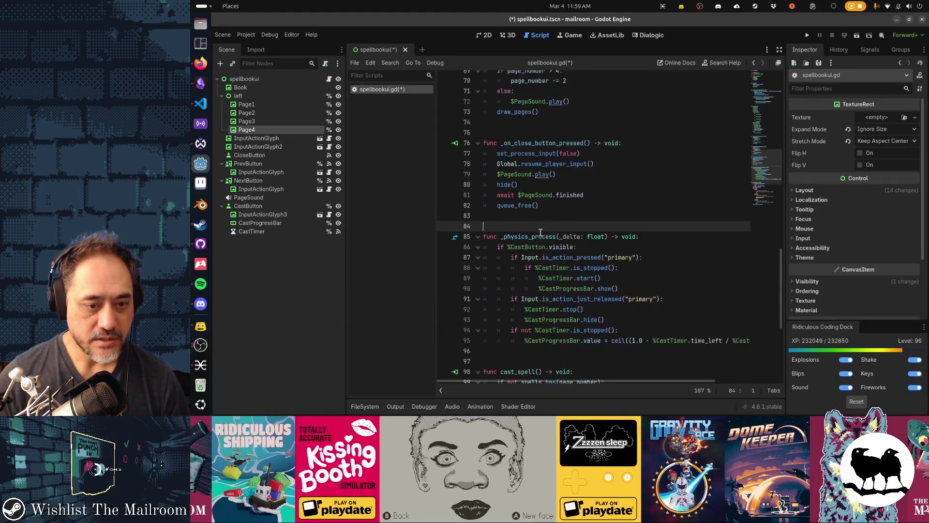
- Insert a blank line after the Page hide calls in draw_pages
key(Down)
key(Down)
key(Down)
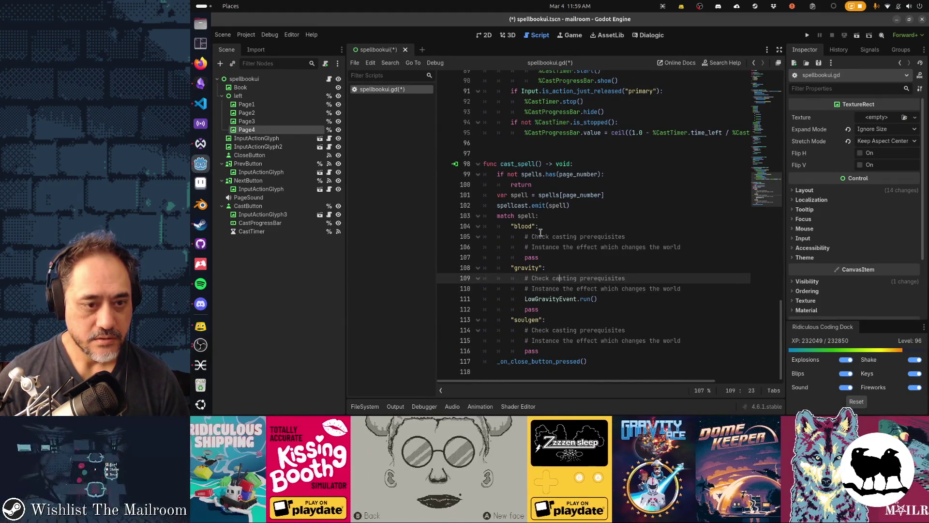
key(Up)
key(Up)
key(Up)
key(ctrl+Home)
key(Down)
key(Down)
key(Down)
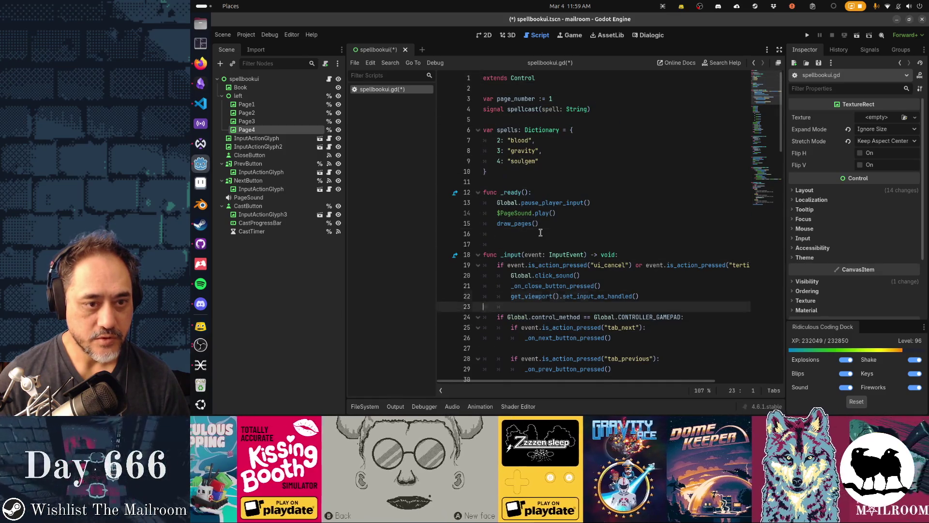
key(Down)
key(Down)
key(Down)
key(Down)
key(Down)
key(Down)
key(Up)
key(Up)
key(Up)
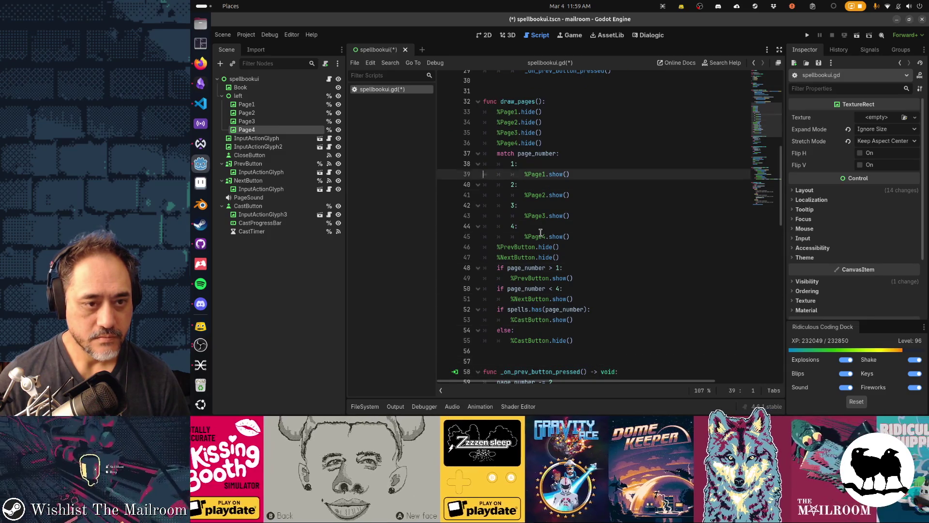
key(Up)
key(Up)
key(Up)
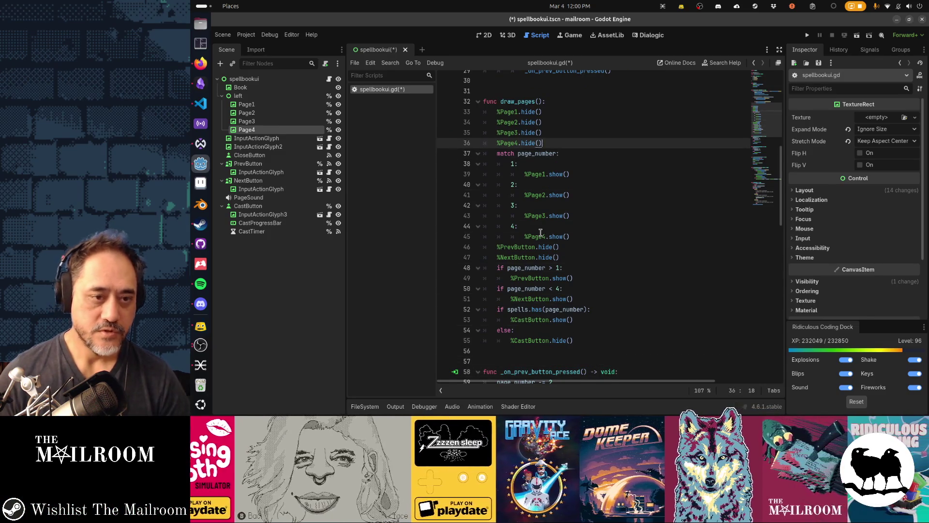
key(Return)
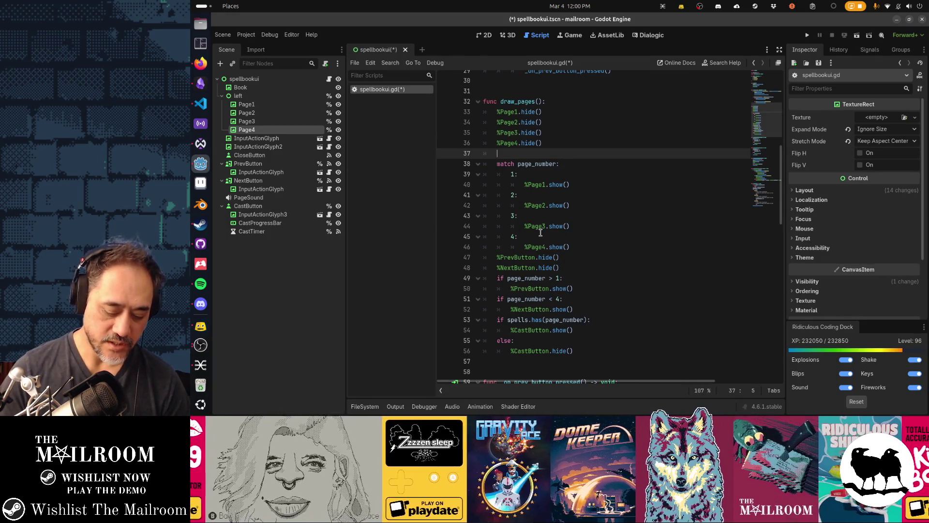
- Add the line get_node("%Page" + str(page_number)).show() to draw_pages
text(get_node(")
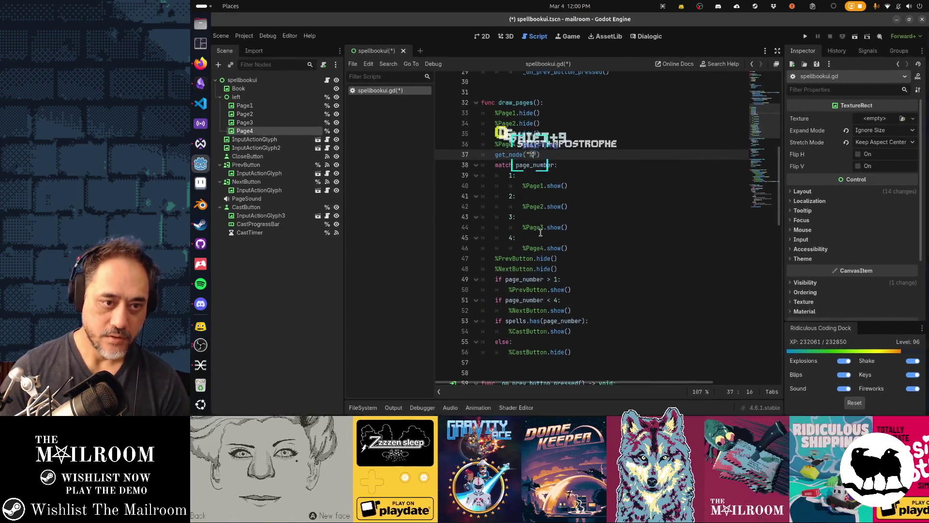
text(%page)
key(BackSpace)
key(BackSpace)
key(BackSpace)
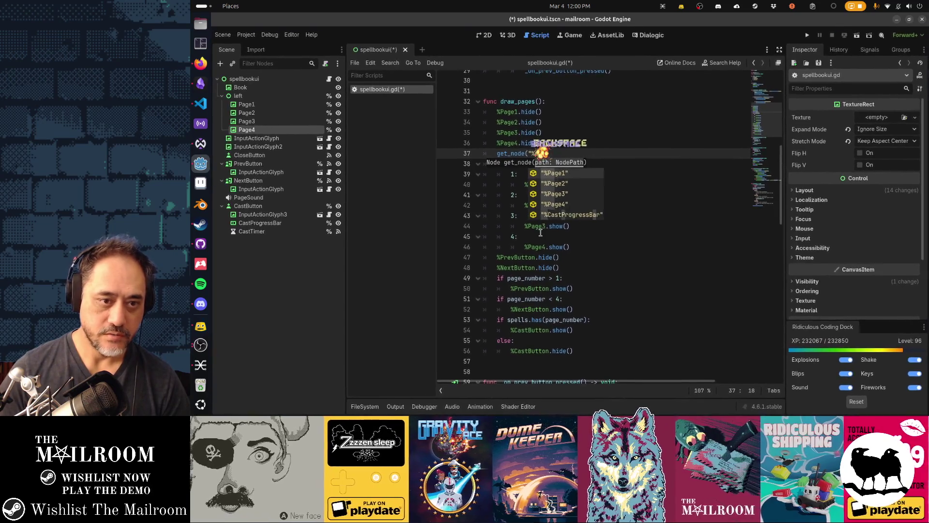
text(Page)
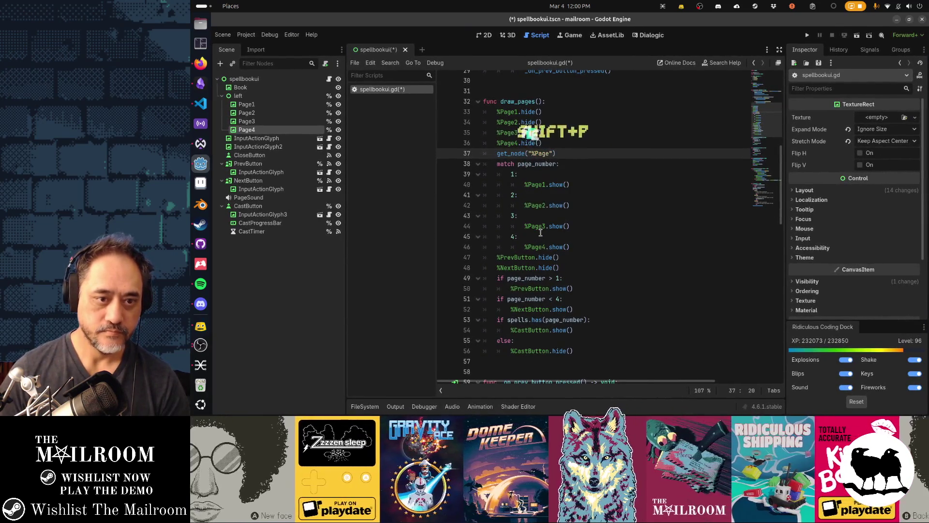
key(Right)
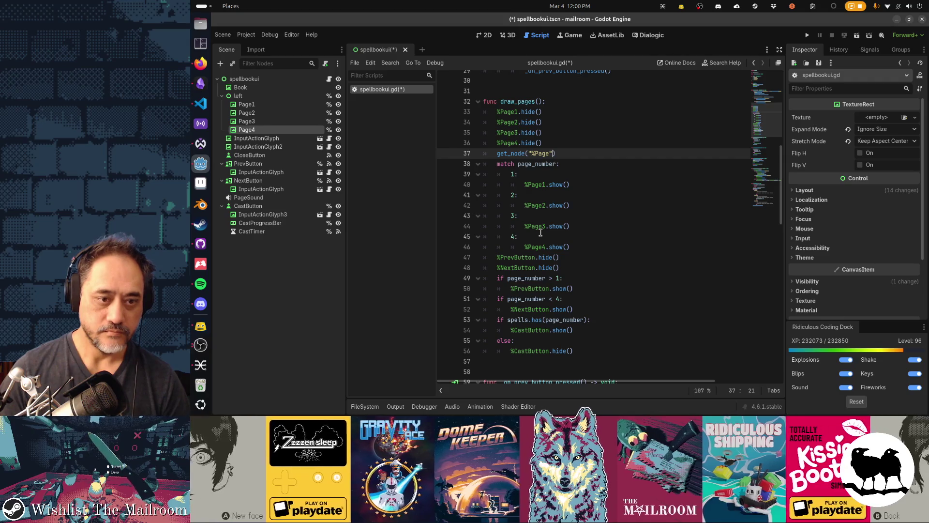
text(+ str(p)
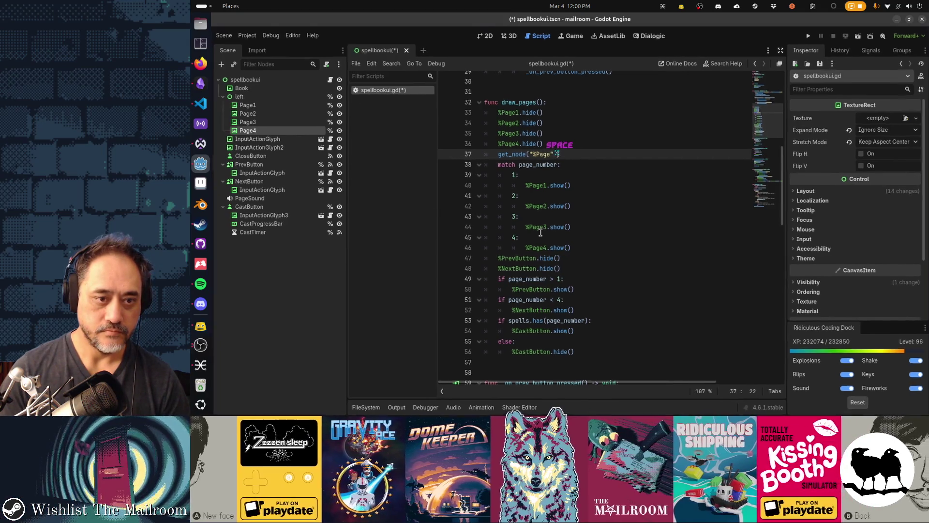
text(age_number)
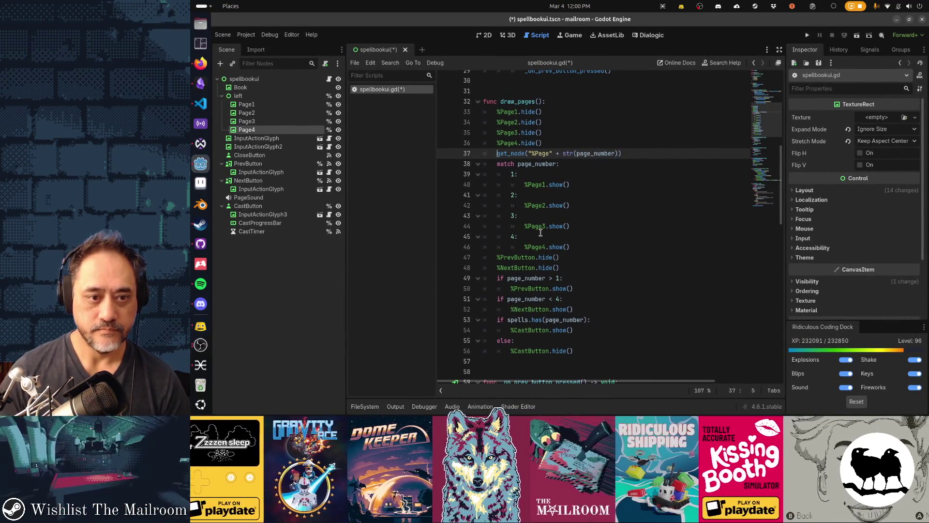
text()).show())
- Delete the old match block from draw_pages
key(Down)
key(Home)
key(shift+Down)
key(shift+Down)
key(shift+Down)
key(shift+Down)
key(shift+Down)
key(shift+Down)
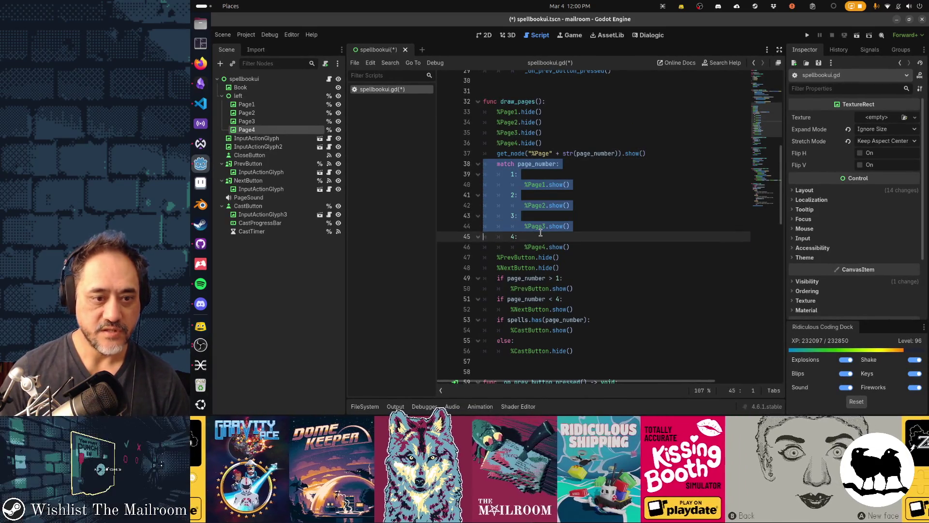
key(Delete)
key(Down)
key(End)
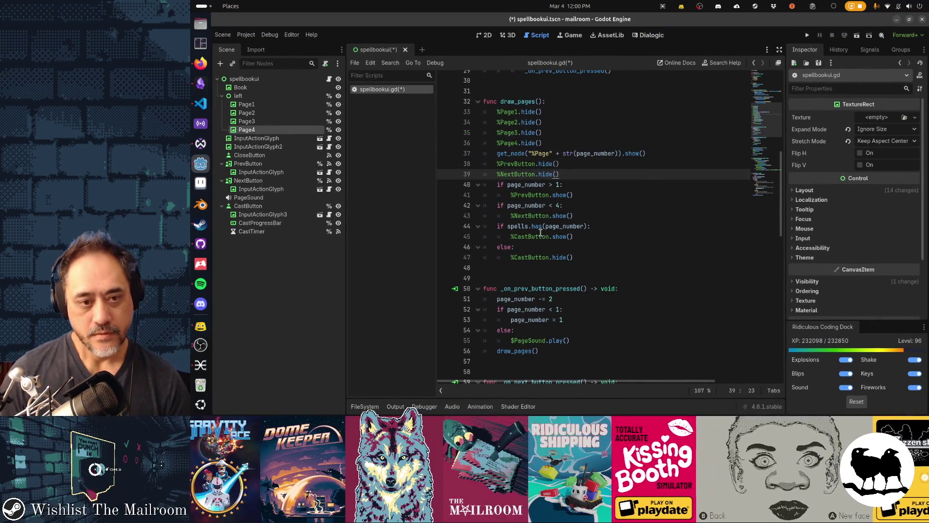
key(Down)
key(Down)
key(Down)
key(Down)
key(Down)
key(Down)
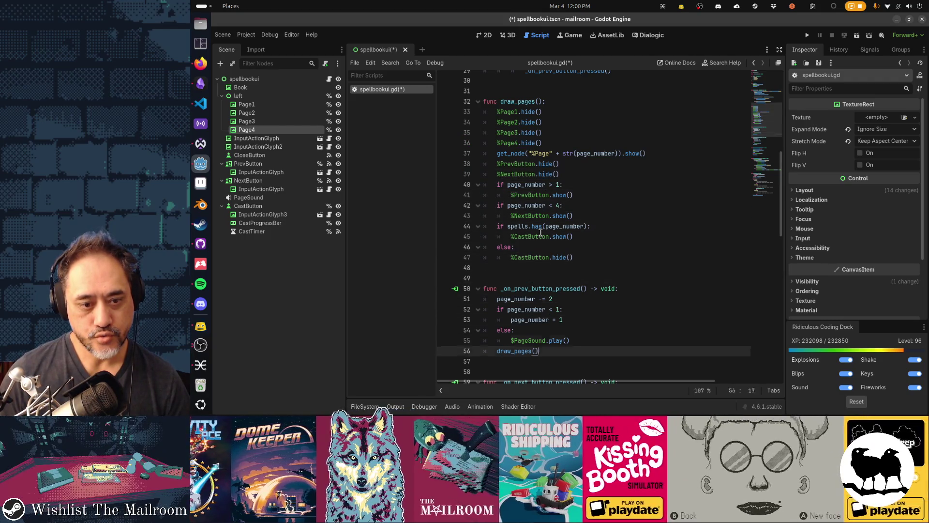
key(Down)
key(Down)
key(Down)
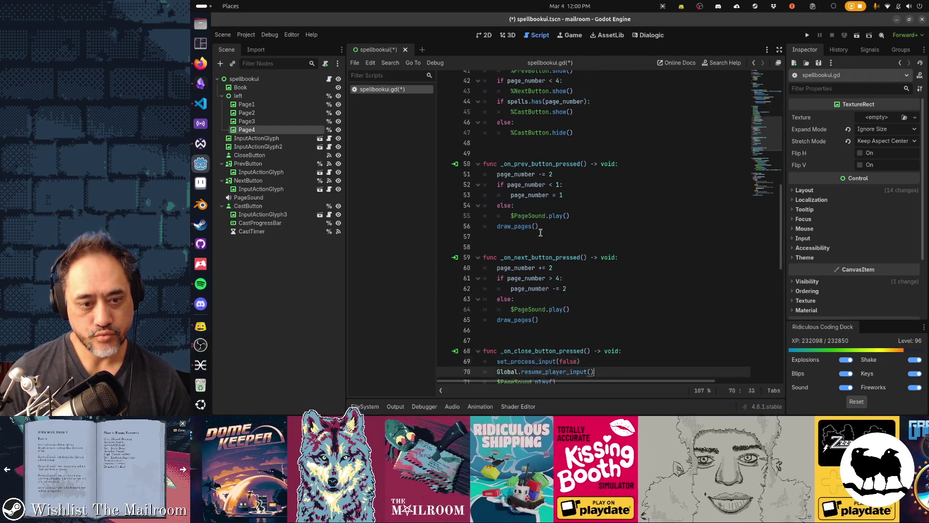
- Change the page steps from -= 2 and += 2 to 1 in the page handlers
key(Up)
key(Up)
key(Up)
key(End)
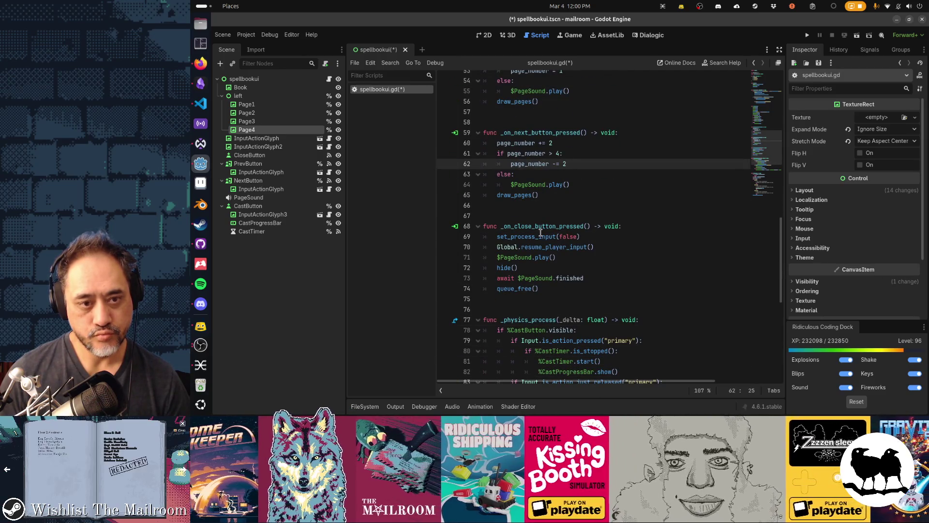
key(BackSpace)
text(1)
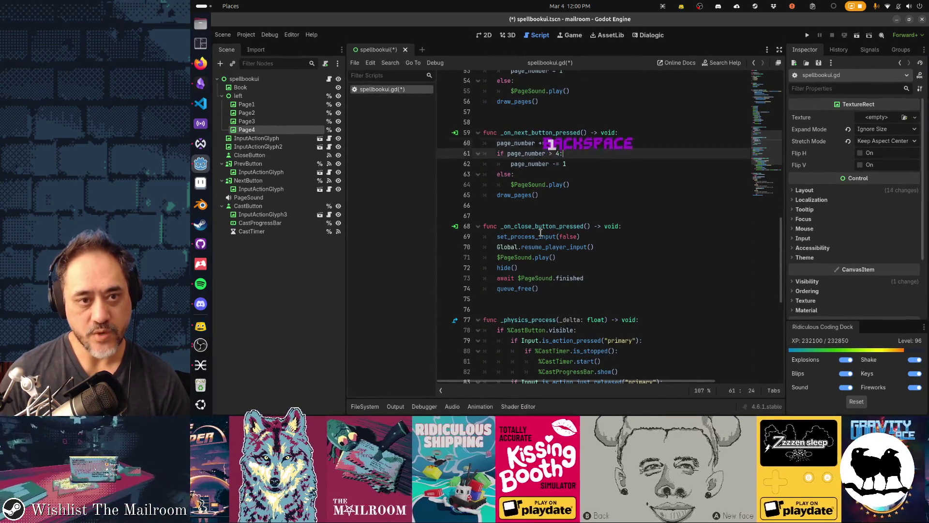
key(Up)
key(Up)
key(Up)
key(Down)
key(BackSpace)
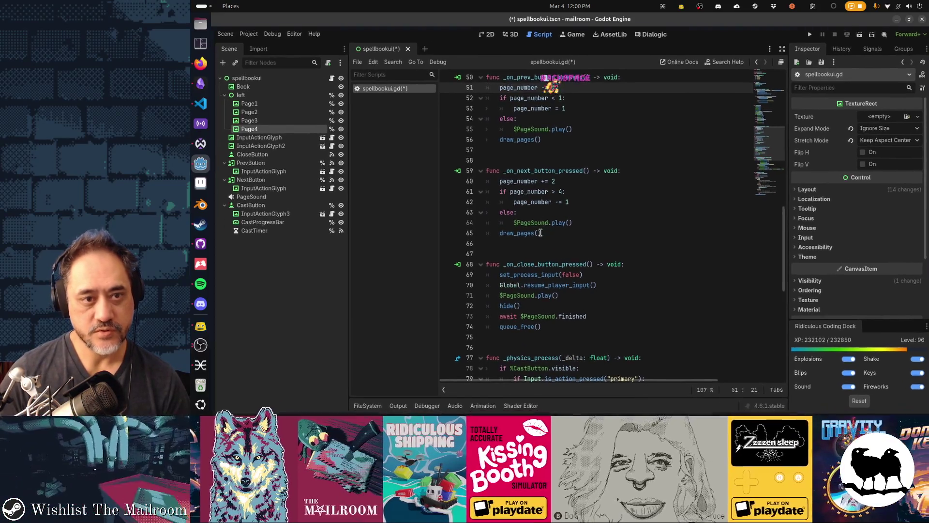
text(1)
key(Down)
key(Down)
key(Down)
key(Down)
key(Down)
key(Down)
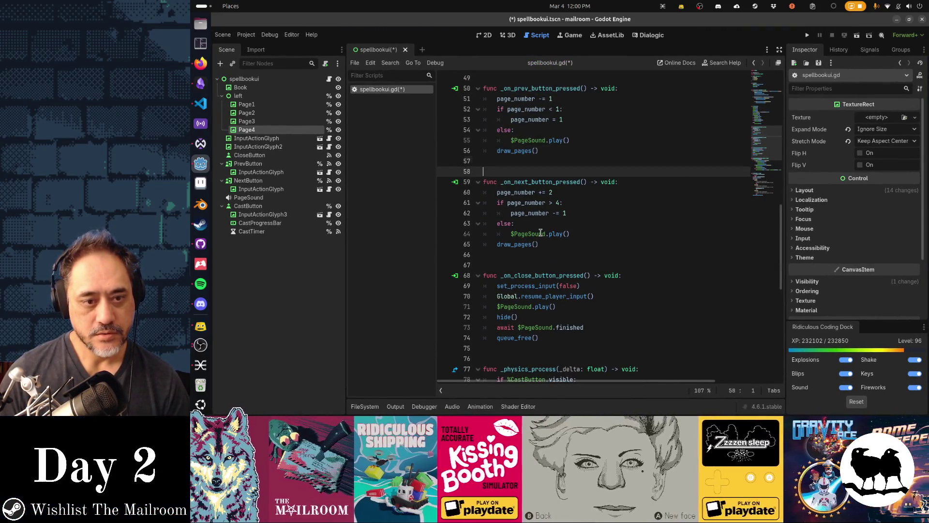
key(BackSpace)
text(1)
key(Up)
- Save spellbookui.gd and launch the game in debug to test it
key(Up)
key(Up)
key(Up)
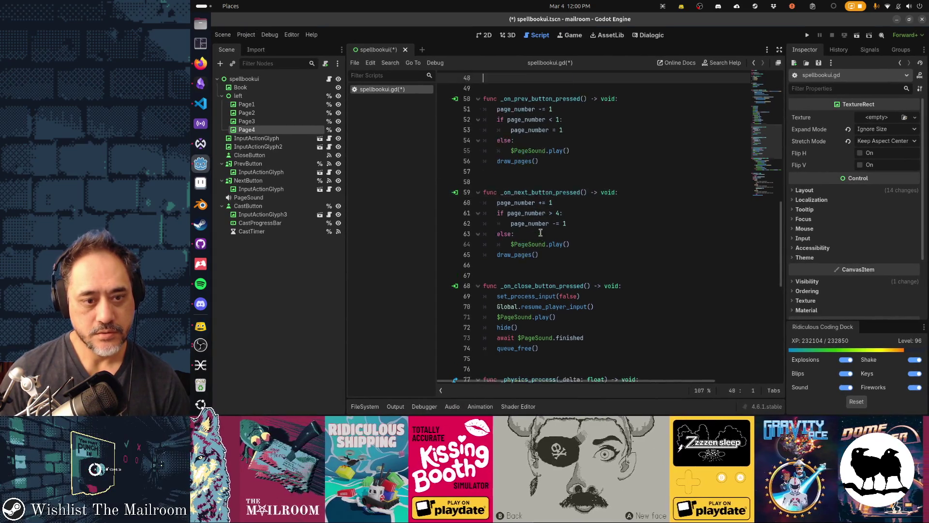
key(Up)
key(Up)
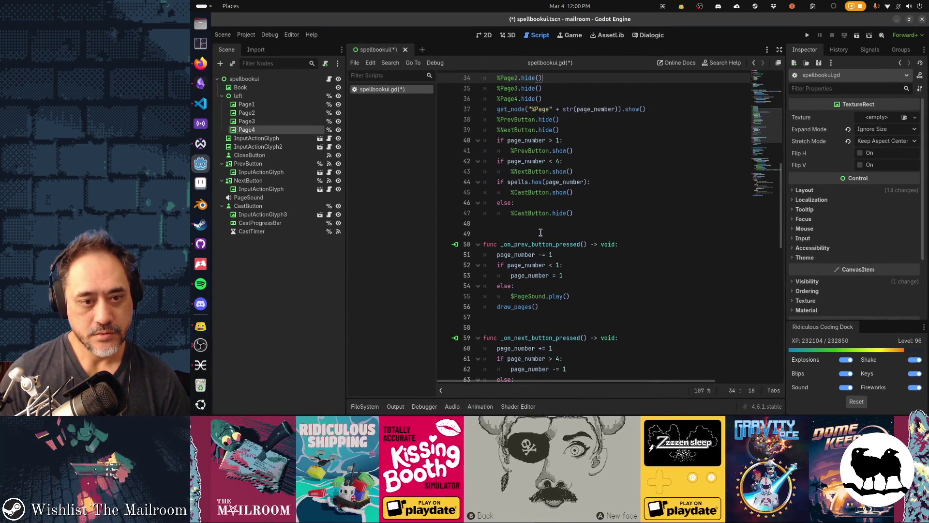
key(Up)
key(Up)
key(Up)
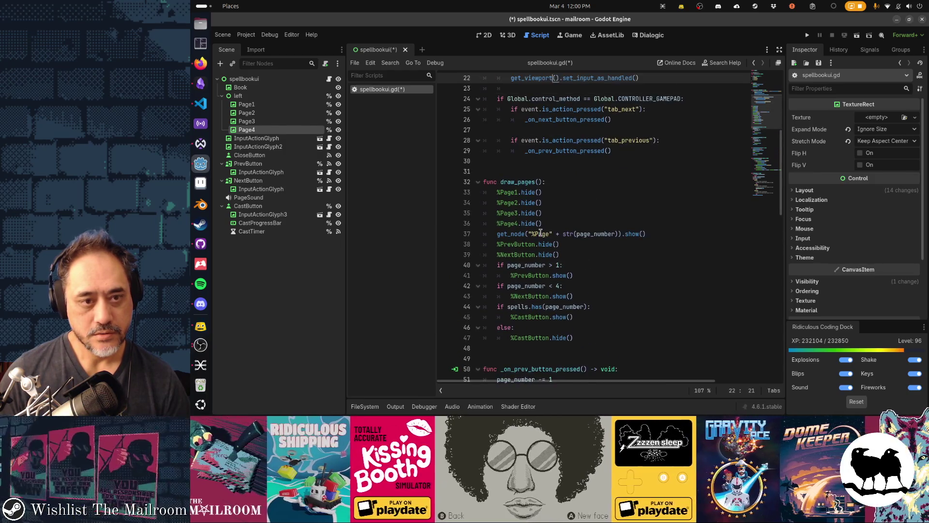
key(Up)
key(Up)
key(Up)
key(ctrl+s)
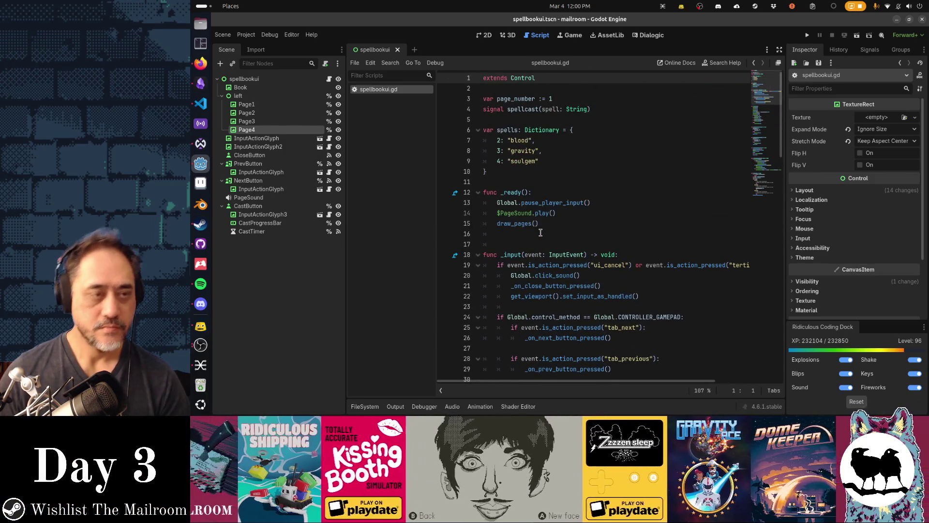
key(F6)
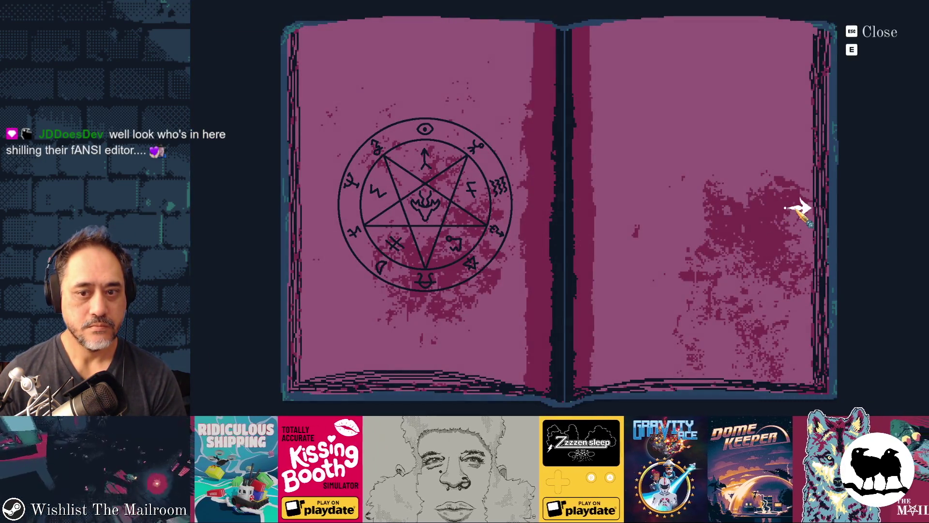
click(799, 209)
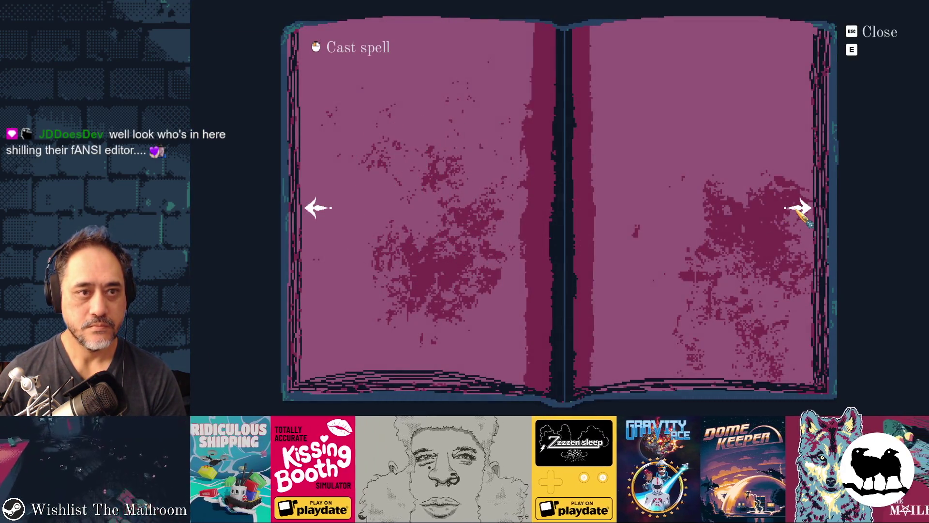
click(314, 210)
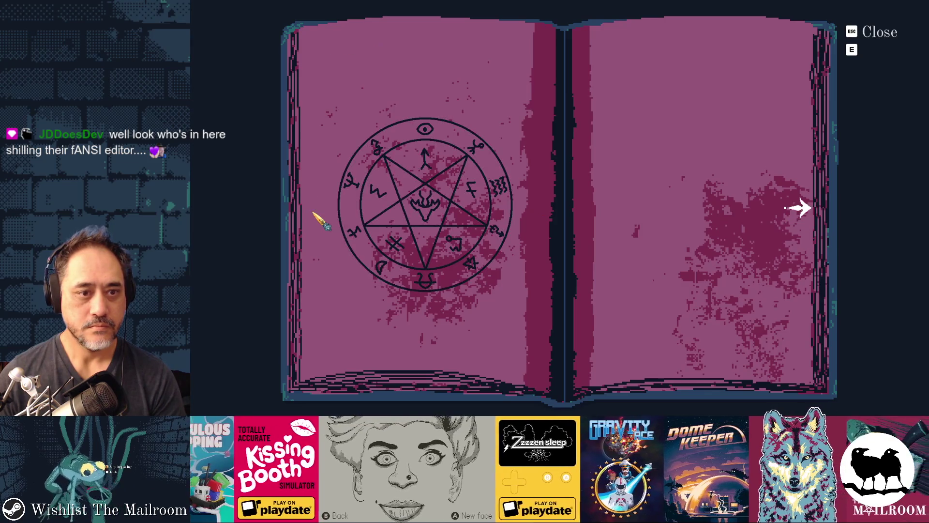
key(F8)
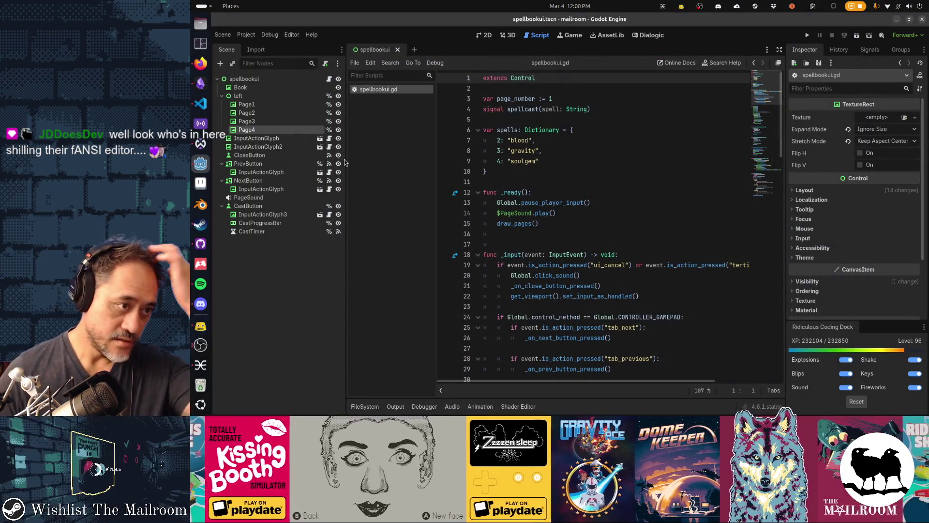
click(269, 104)
- In the 2D view, drag Page1's resize handles so the pentagram spans both book pages
key(ctrl+F1)
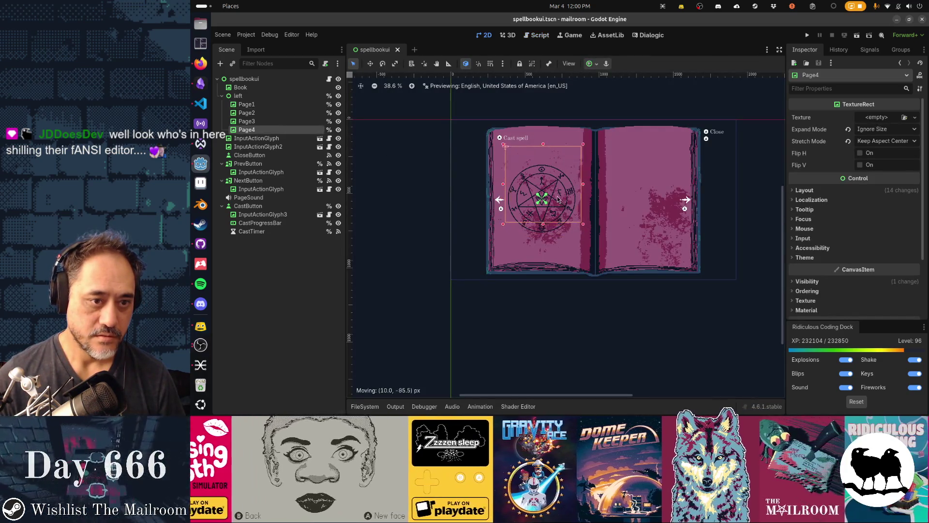
click(247, 129)
click(257, 106)
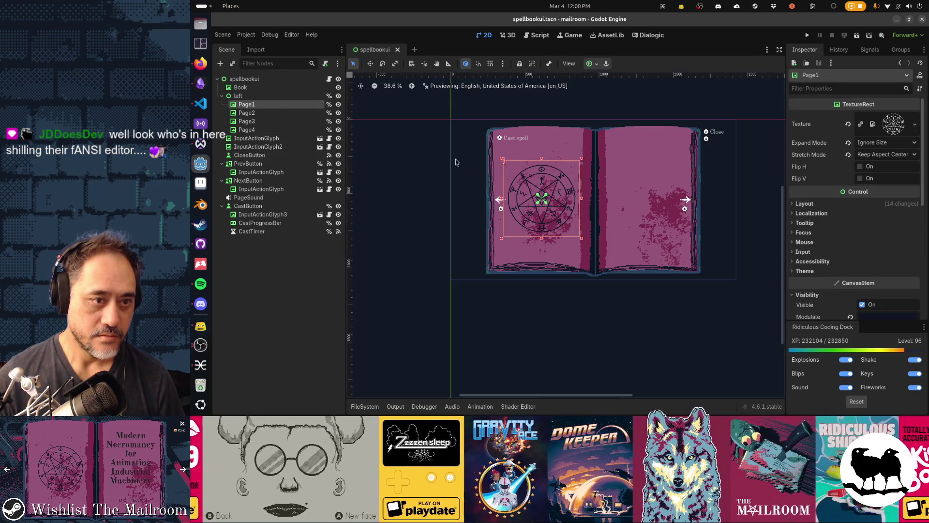
drag(581, 238, 682, 256)
drag(592, 158, 593, 145)
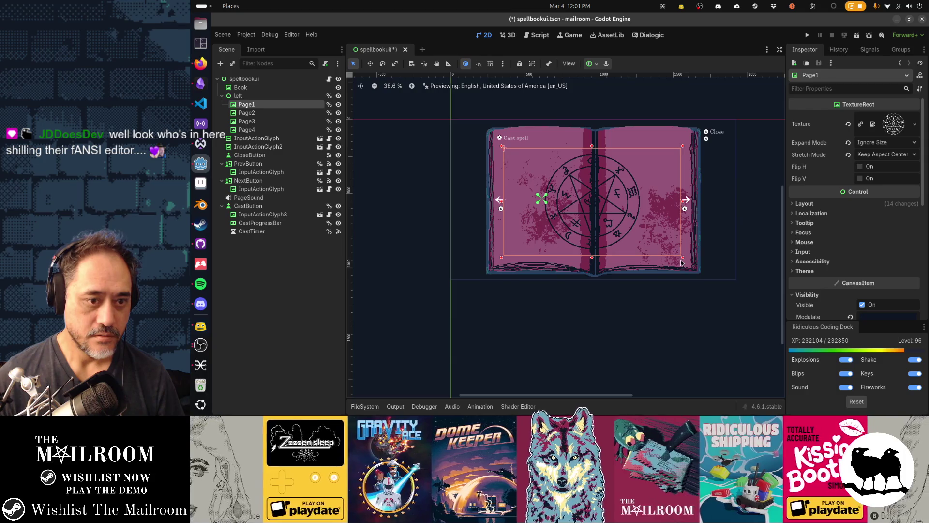
drag(590, 258, 591, 258)
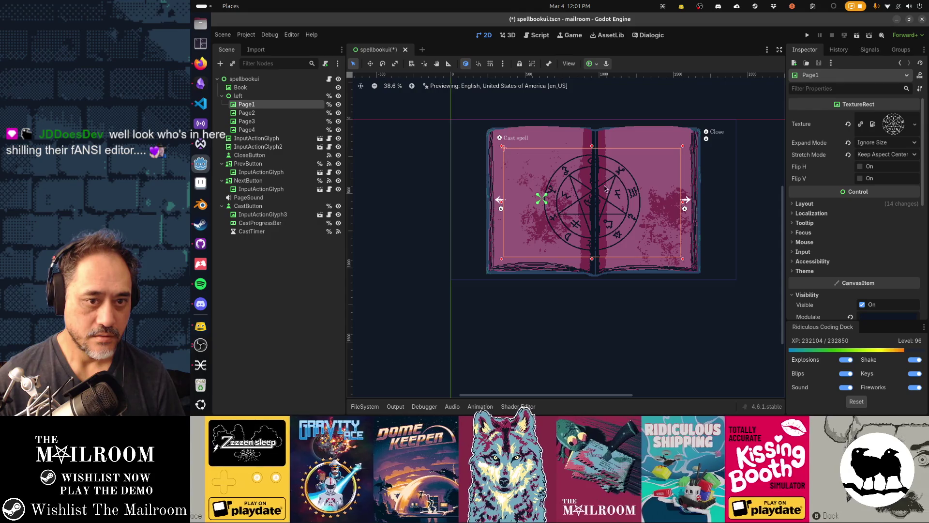
drag(683, 207, 688, 201)
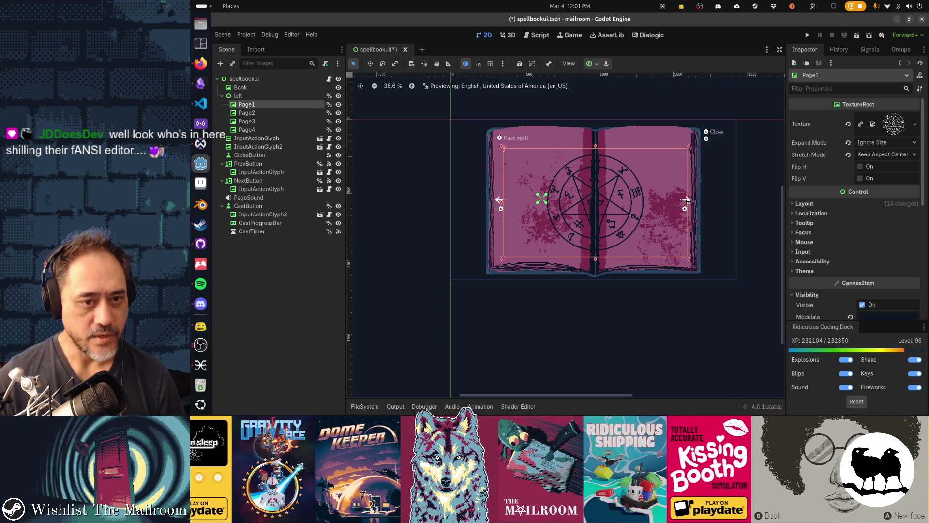
- Undo Page1's right-edge widening and nudge its top and bottom edges up a few pixels
key(ctrl+z)
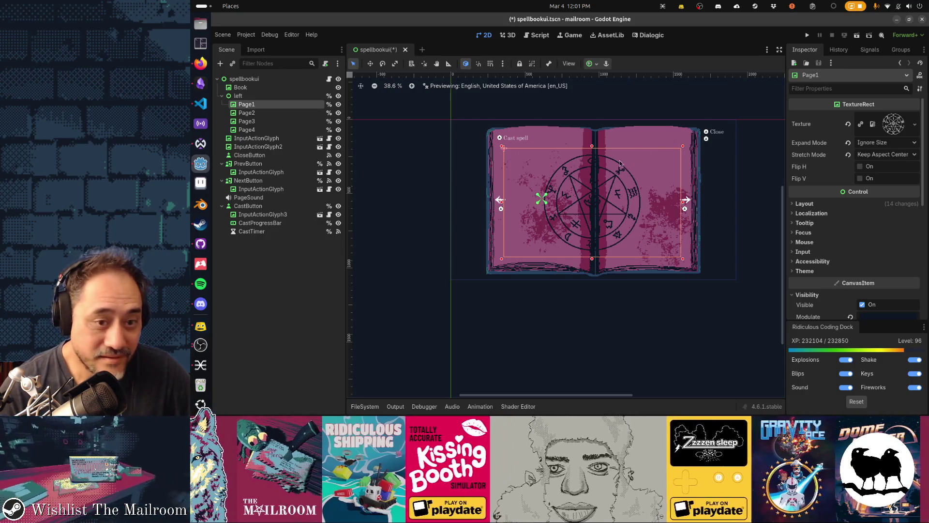
drag(592, 145, 594, 144)
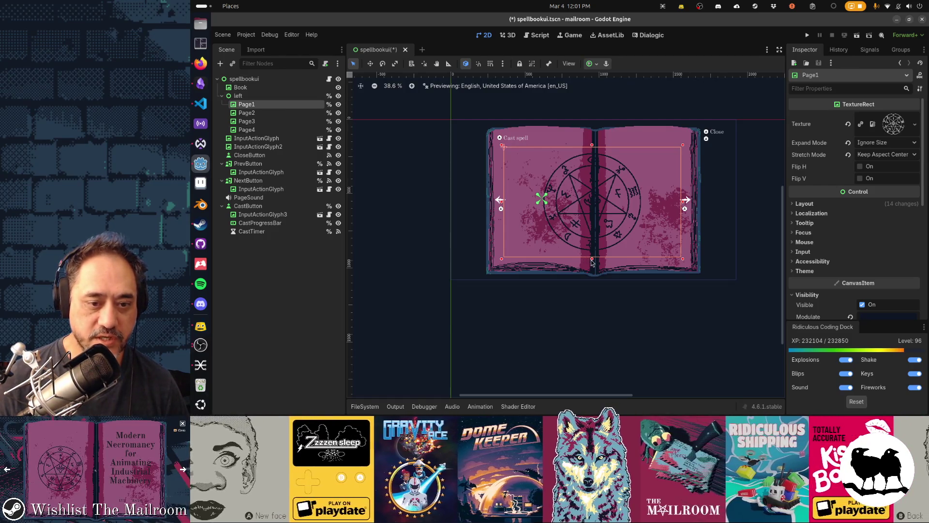
drag(592, 259, 593, 258)
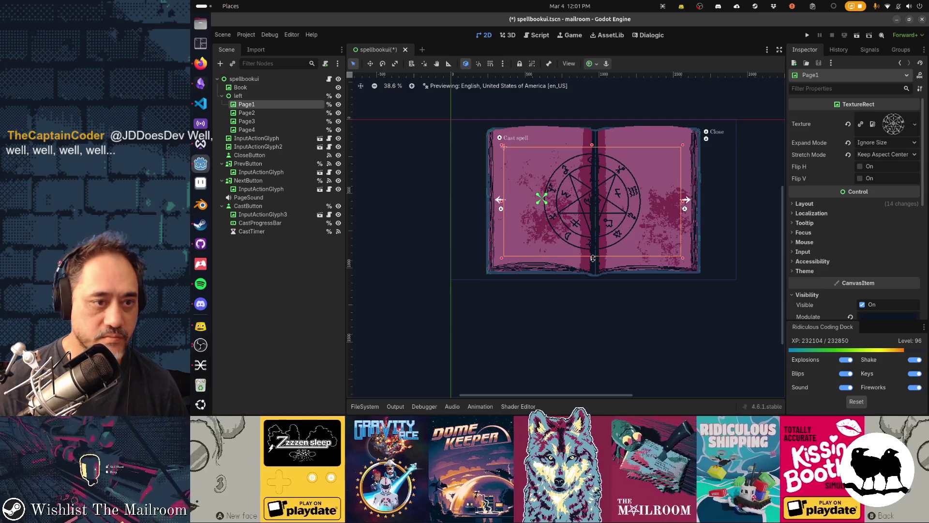
- Expand Page1's Layout > Transform to read size 1194 × 735 at position 15, 32
click(836, 208)
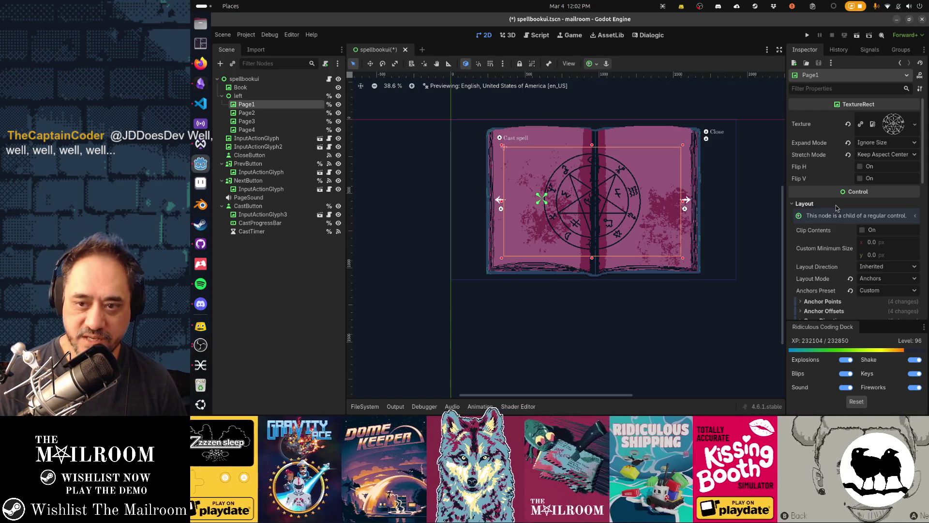
scroll(836, 208, down, 3)
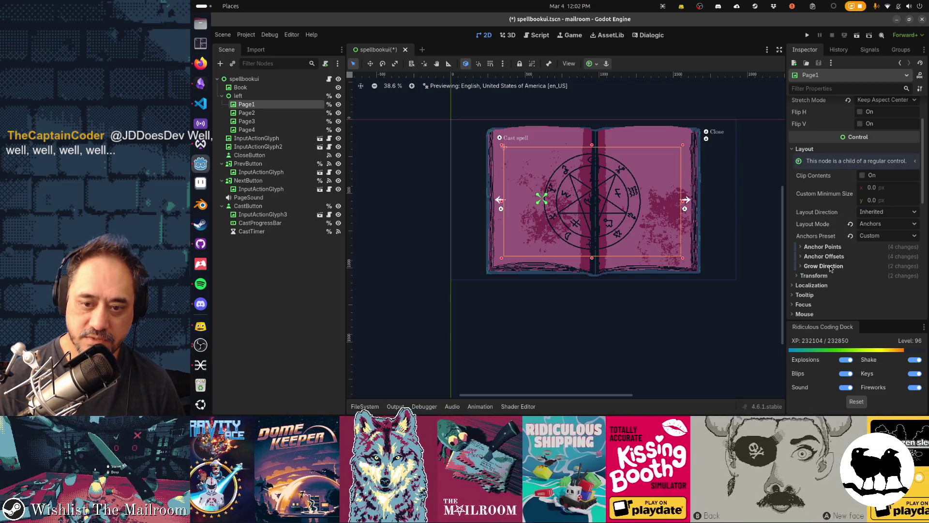
click(828, 276)
scroll(852, 259, down, 4)
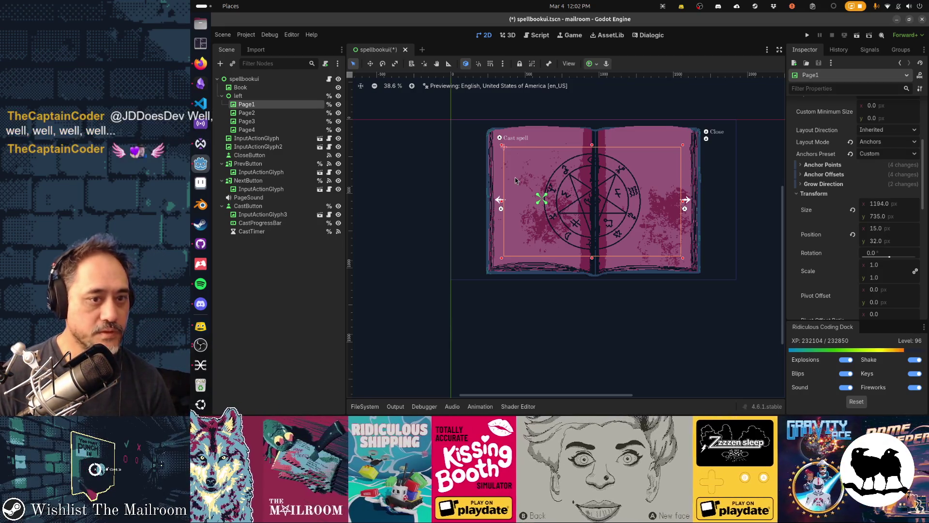
- Delete the Page2, Page3 and Page4 nodes, then undo the deletion
click(292, 114)
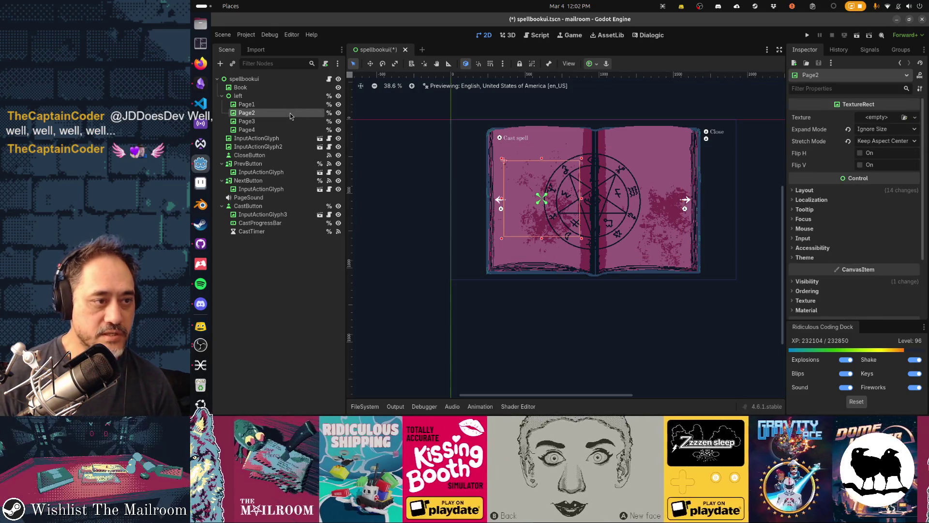
key(shift+Down)
key(shift+Down)
key(Delete)
key(Return)
key(ctrl+z)
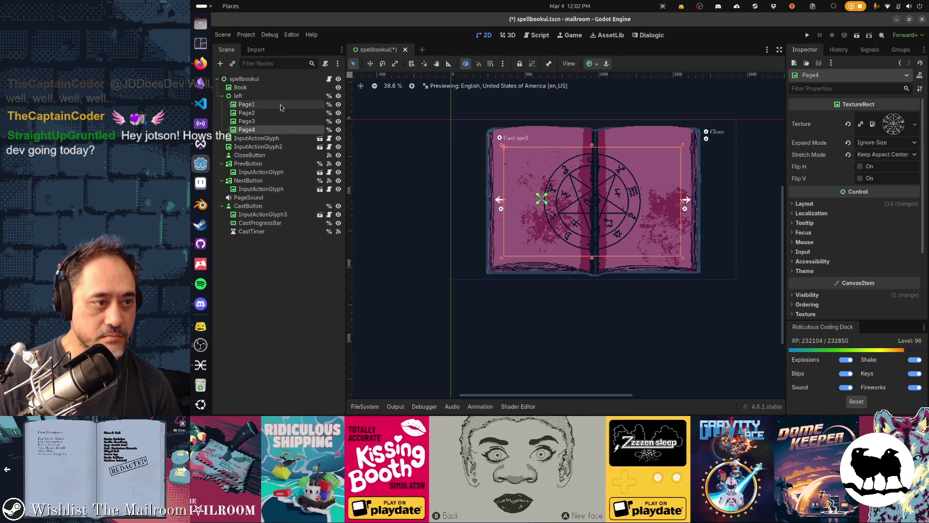
- Select only Page1 and revert its Texture property to empty
click(280, 105)
click(279, 113)
click(277, 121)
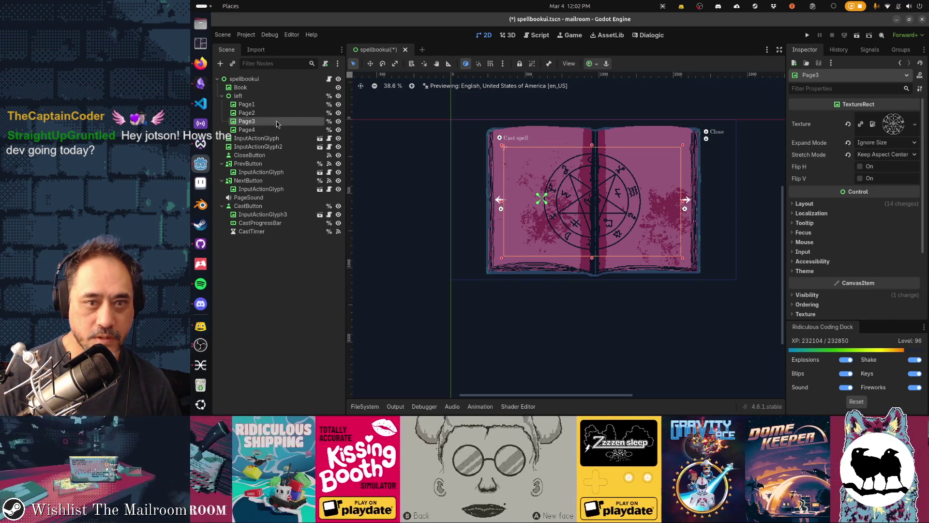
ctrl+click(276, 130)
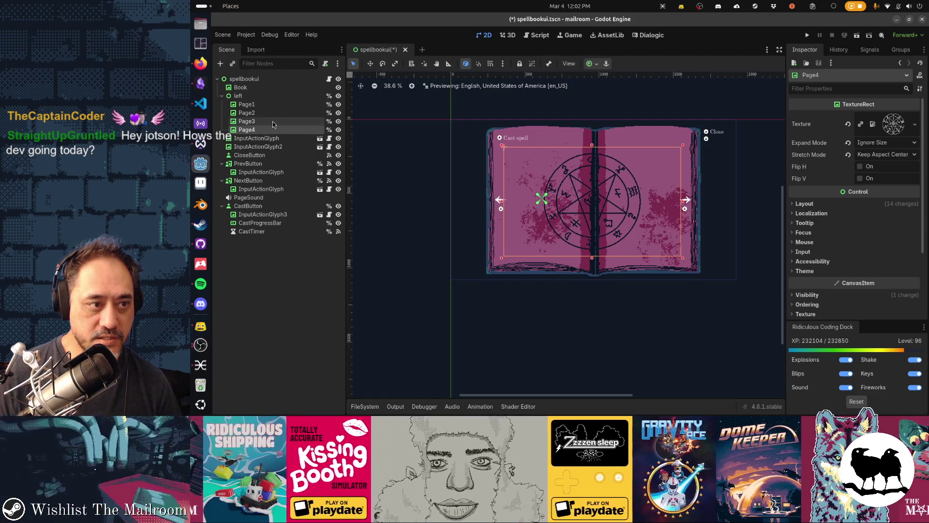
ctrl+click(271, 113)
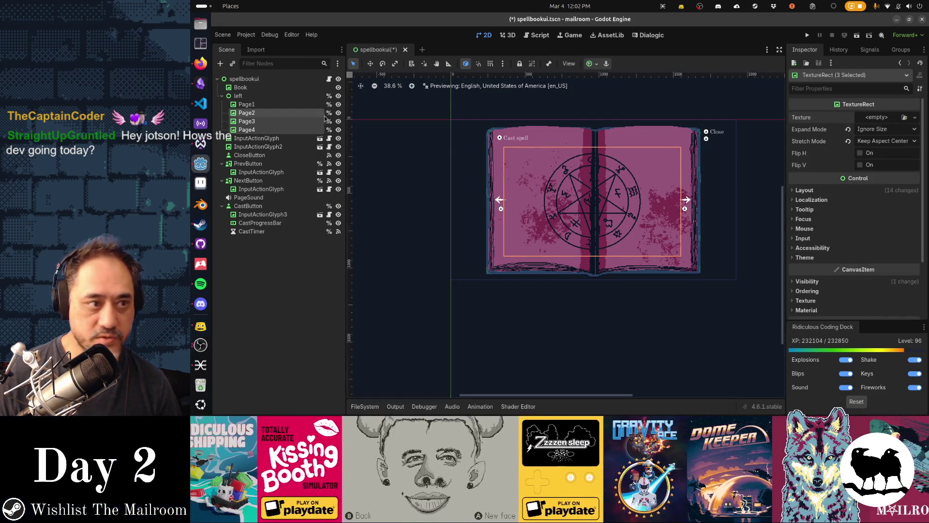
click(318, 105)
scroll(883, 135, up, 5)
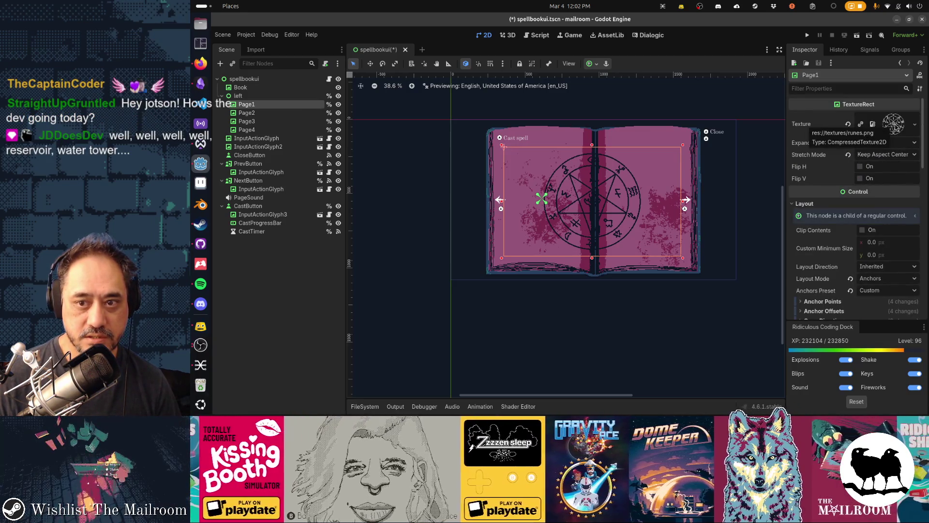
click(848, 126)
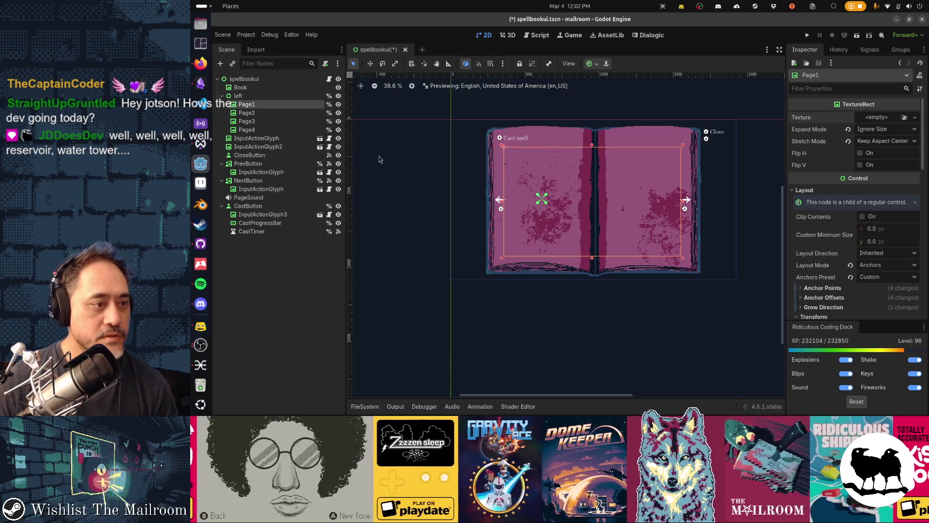
click(208, 188)
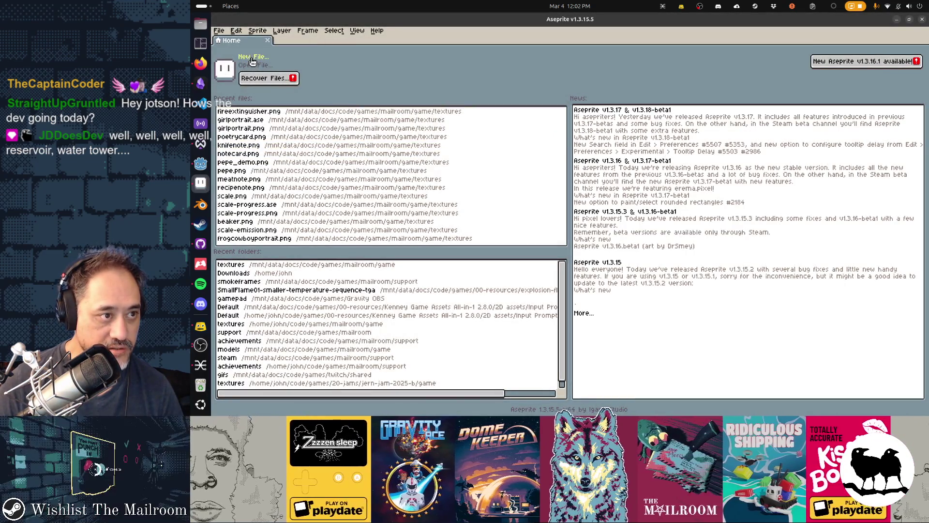
- Create a new 1194 × 735 sprite
click(252, 57)
text(1194)
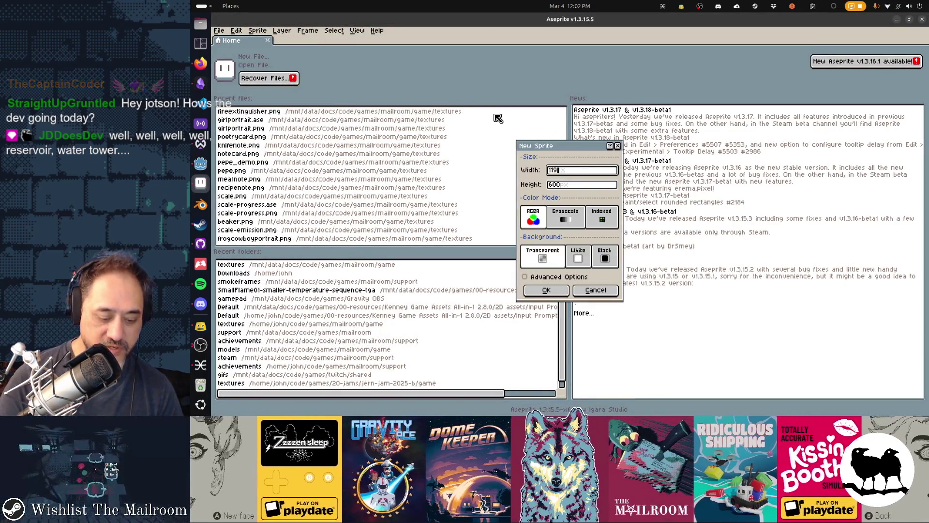
key(Tab)
text(7)
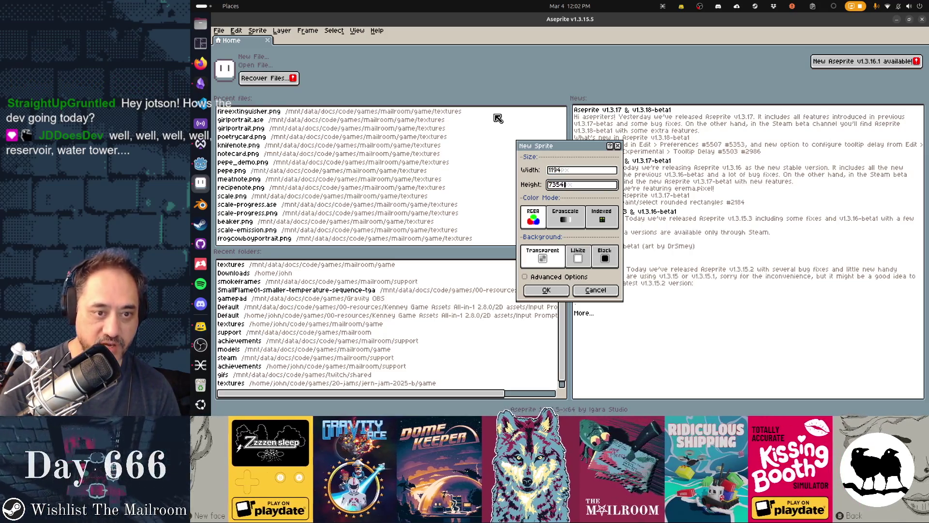
key(BackSpace)
key(Return)
- Save the new sprite as spellbook_page1.png in the textures folder
key(ctrl+s)
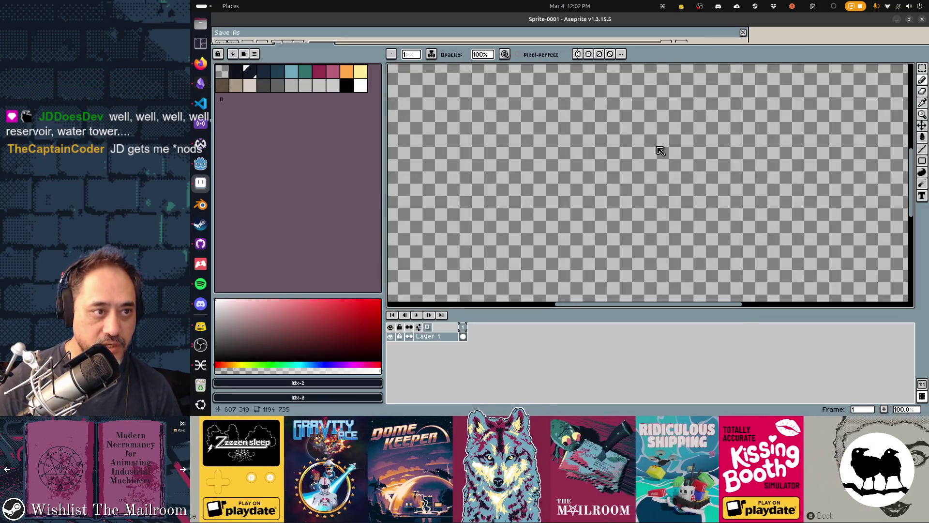
scroll(628, 179, down, 3)
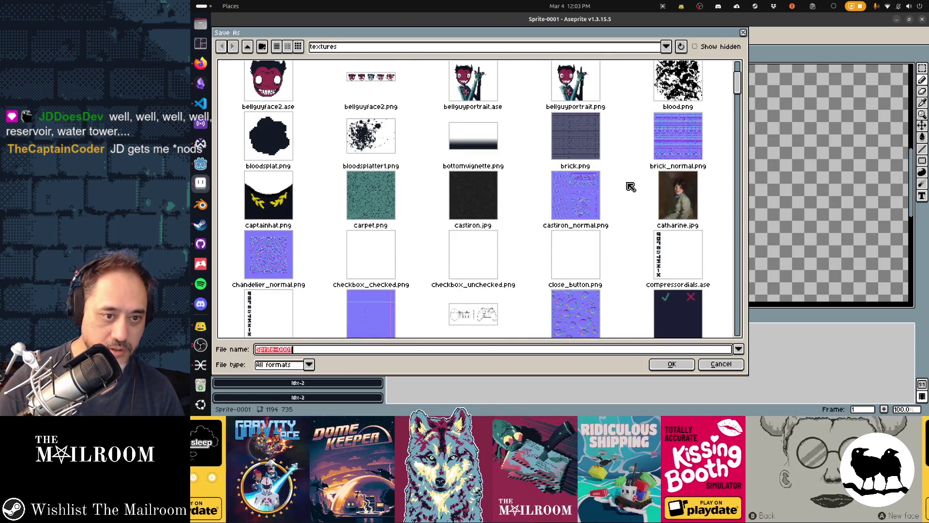
text(spell)
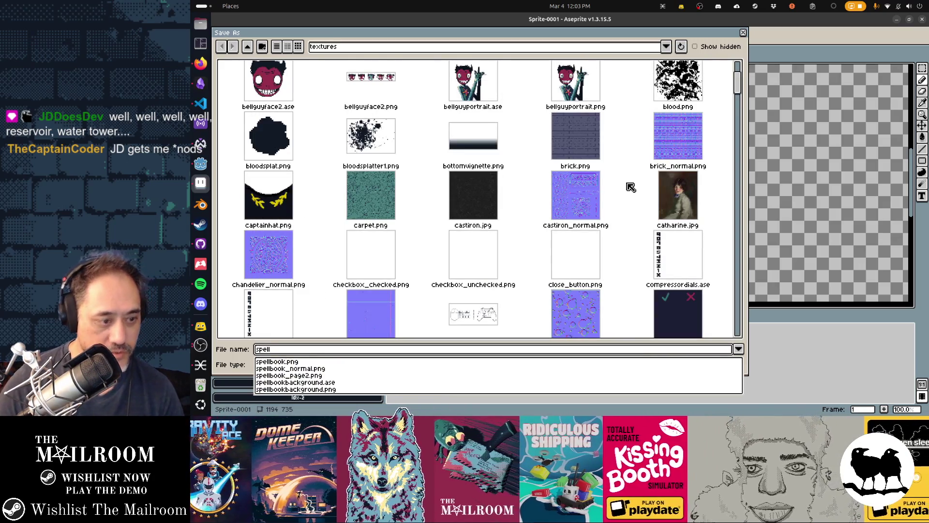
key(ctrl+a)
key(Home)
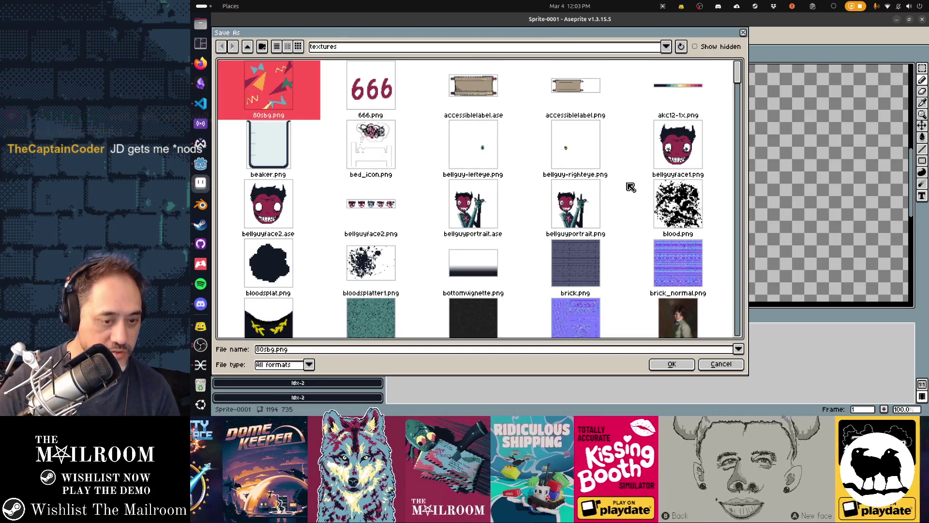
click(590, 350)
key(ctrl+a)
text(spellbook)
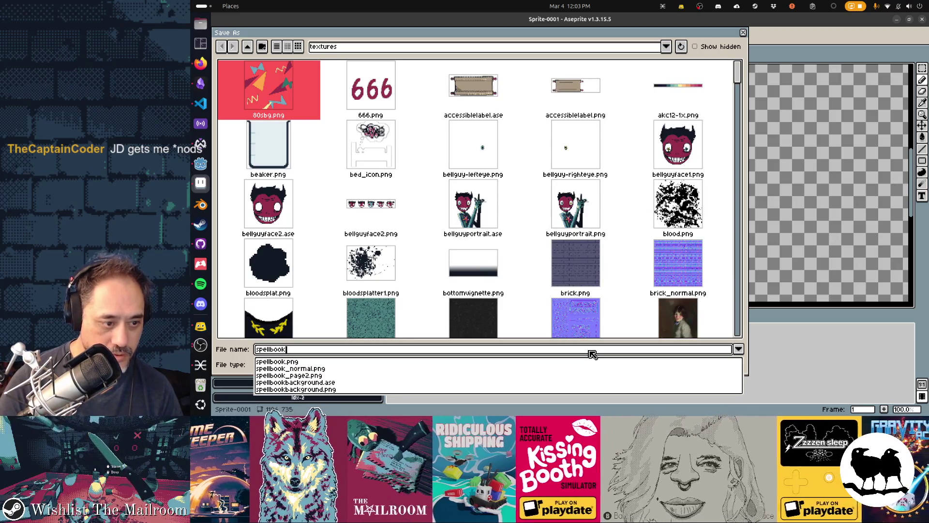
text(_page1.png)
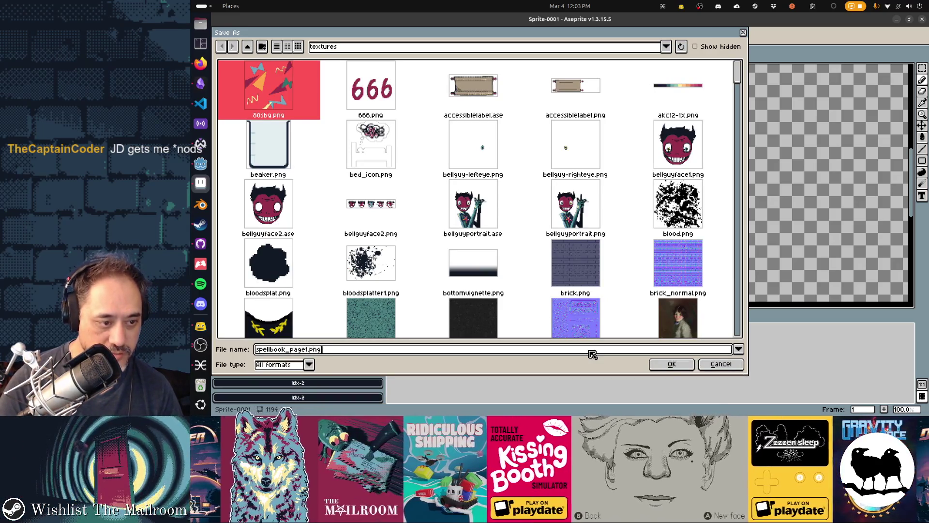
key(Return)
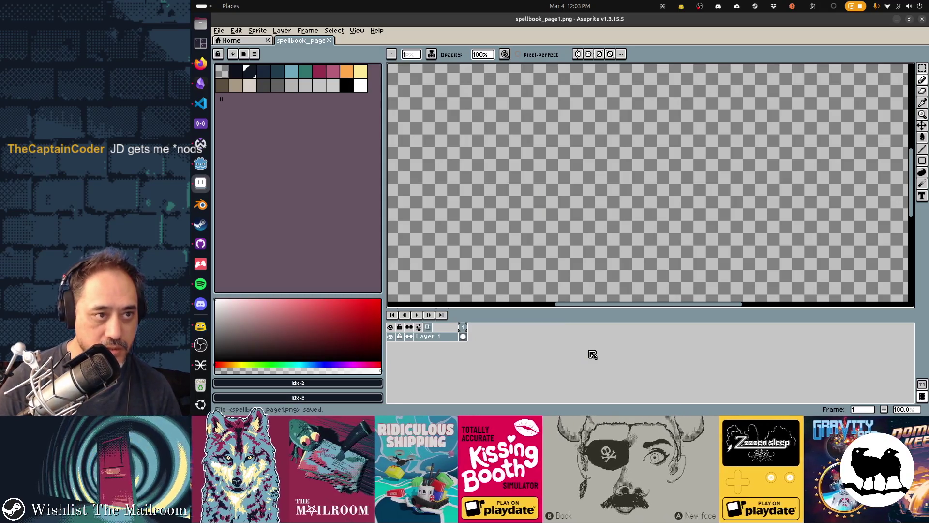
- Open spellbook_page2.png and cut the whole title image from it
key(ctrl+shift+s)
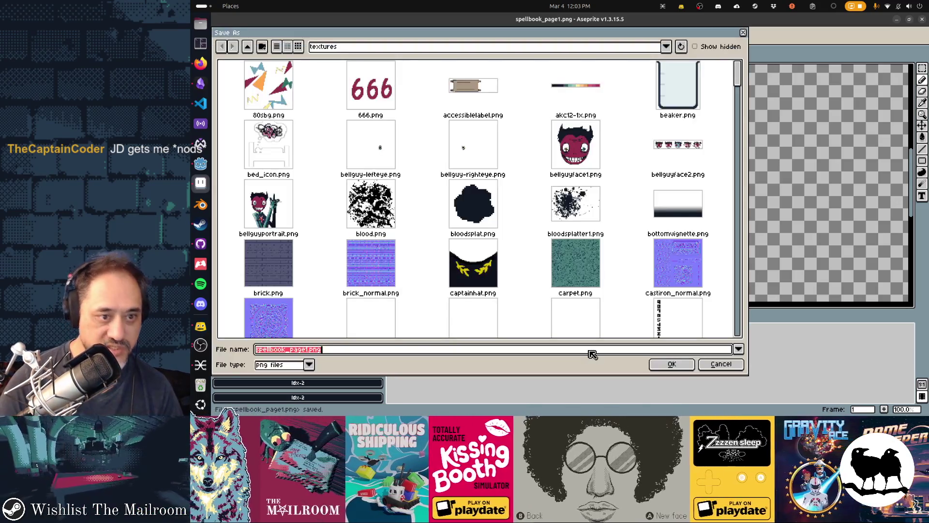
key(Escape)
key(ctrl+o)
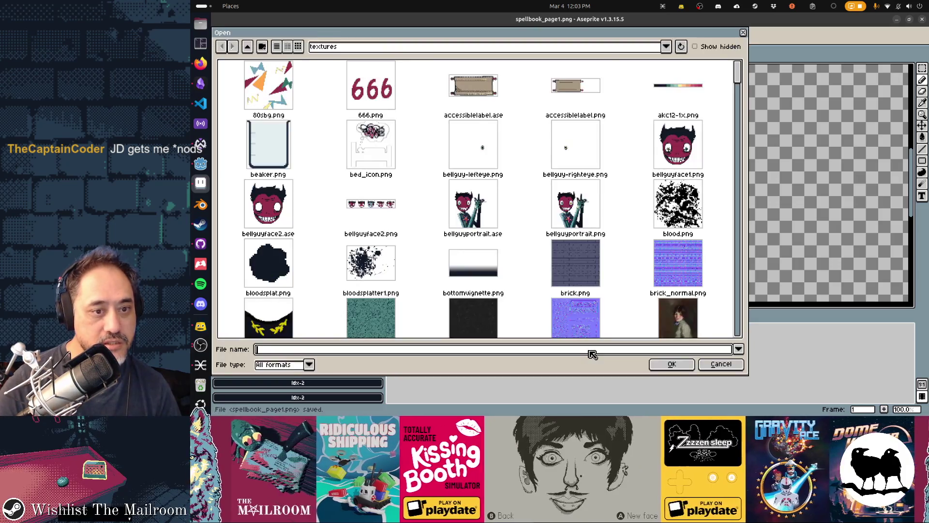
text(spellbook_page2.png)
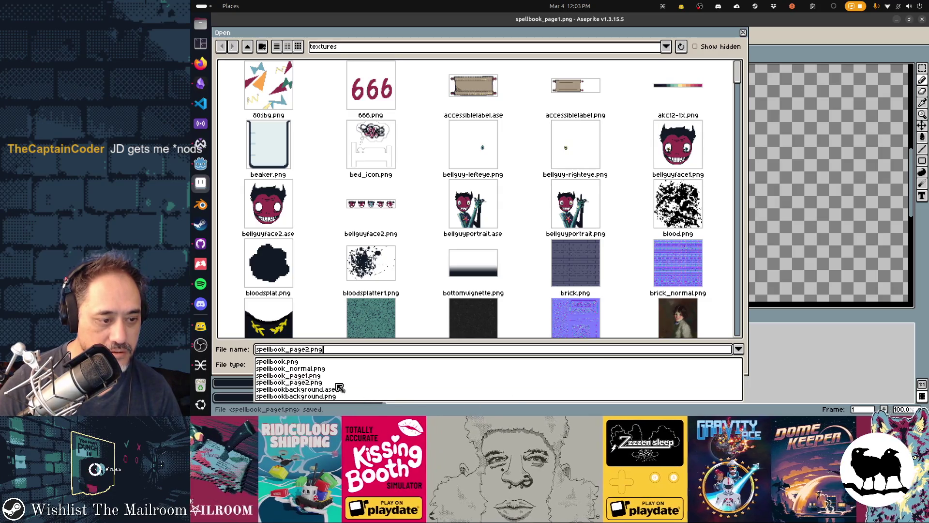
key(Return)
click(653, 366)
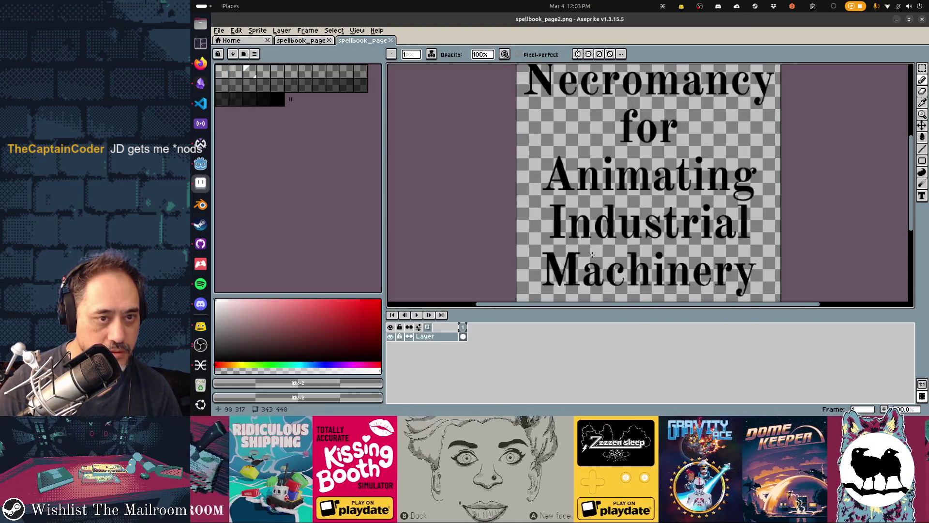
key(v)
key(Delete)
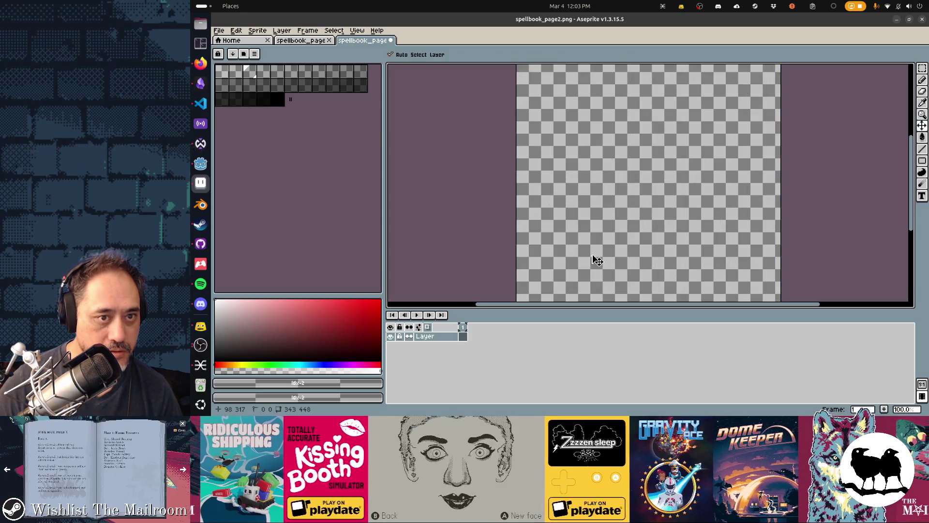
key(b)
- Paste the 'Modern Necromancy' title into spellbook_page1 and move it to the right side
click(316, 44)
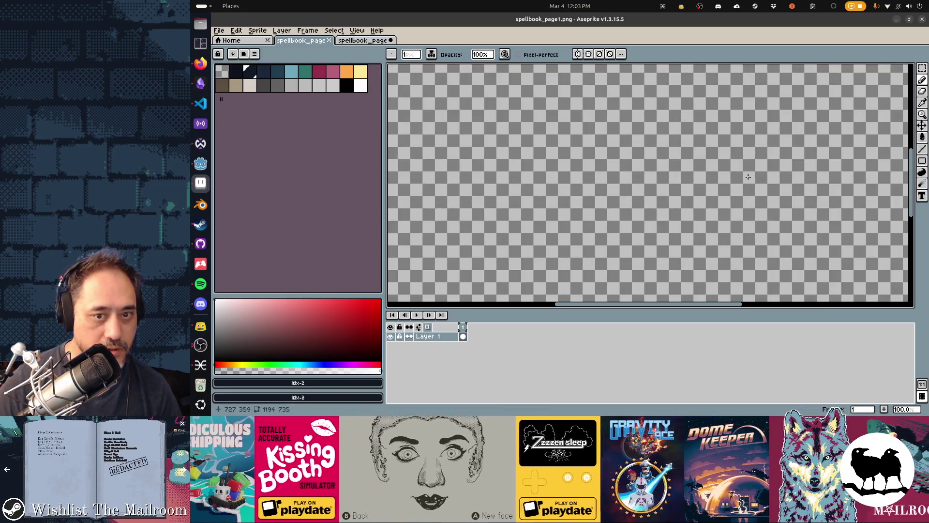
scroll(748, 177, down, 3)
scroll(748, 176, up, 1)
mouse_move(749, 176)
mouse_down()
mouse_move(657, 186)
mouse_move(667, 186)
mouse_up()
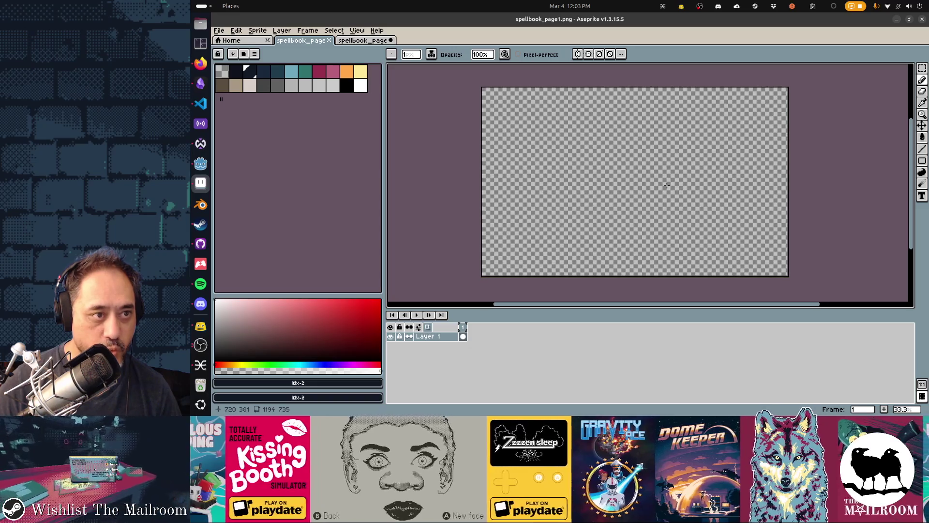
key(ctrl+v)
mouse_move(537, 150)
mouse_down()
mouse_move(736, 192)
mouse_move(729, 194)
mouse_up()
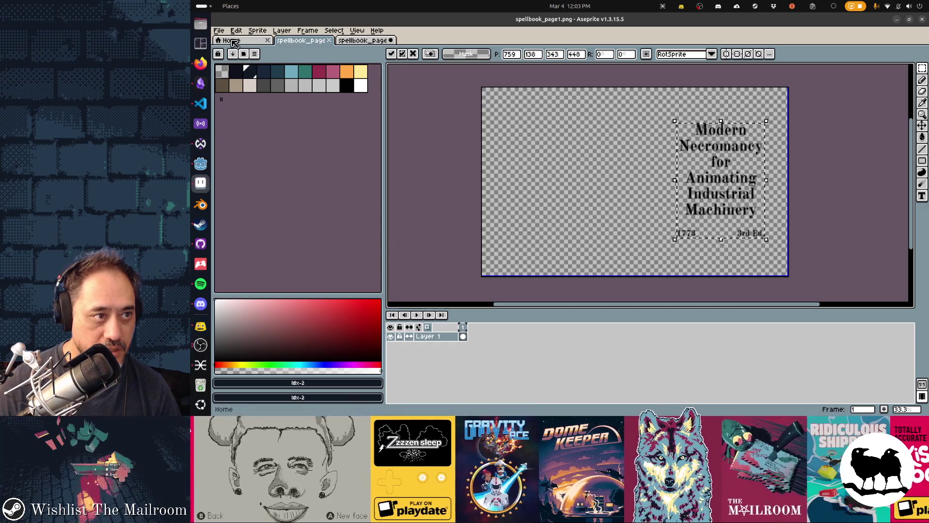
- Open runes.png from the textures folder
click(219, 30)
click(229, 47)
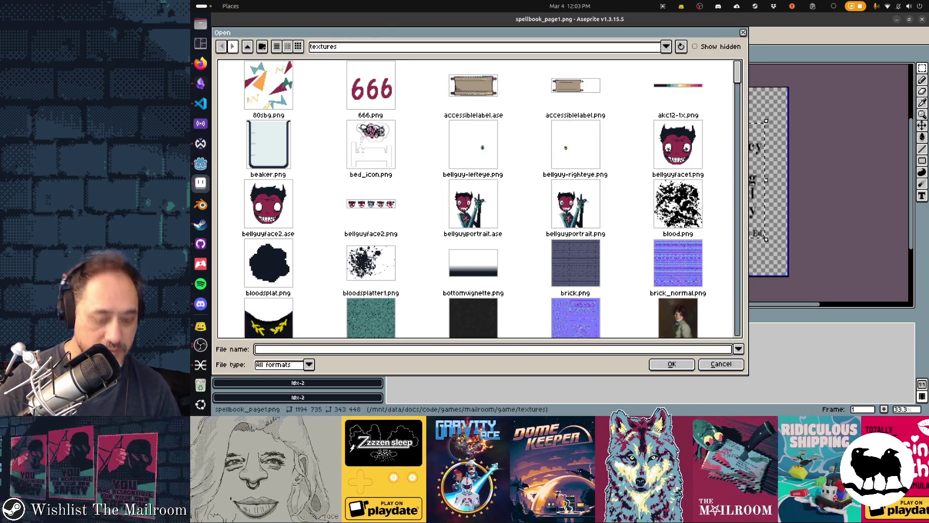
text(runes.png)
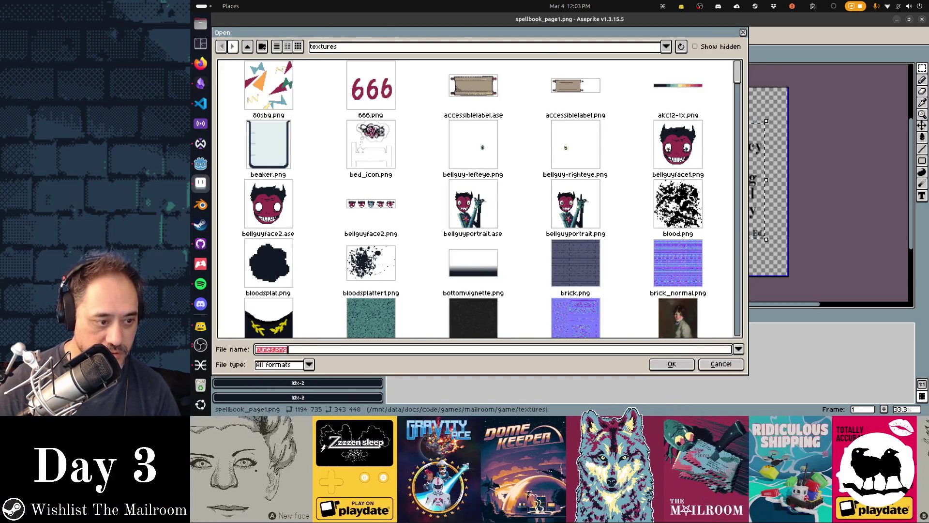
key(Return)
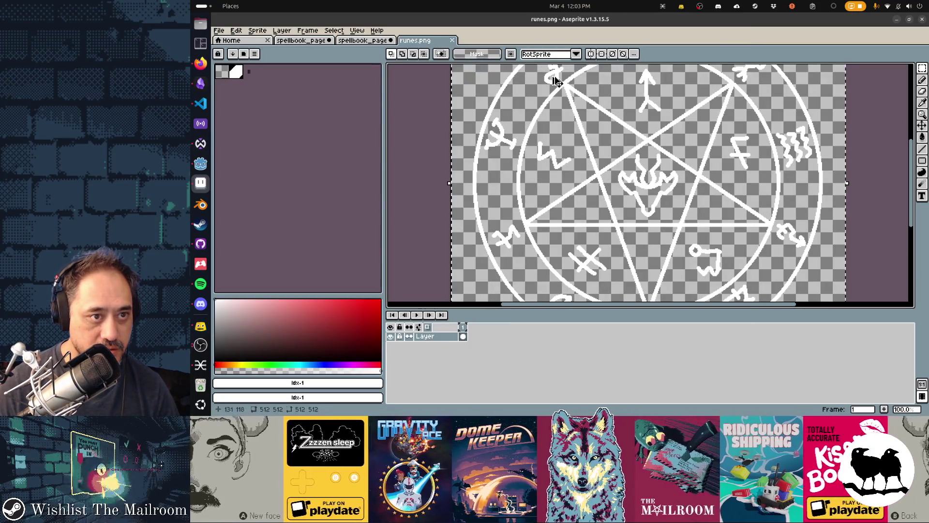
click(369, 44)
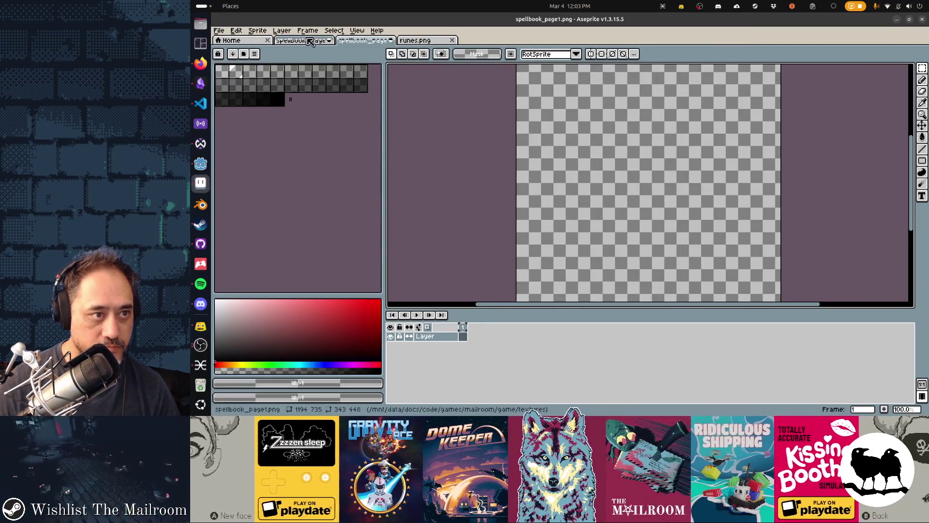
- Paste the pentagram onto spellbook_page1's left side and save the file
click(302, 41)
key(ctrl+v)
drag(552, 165, 566, 190)
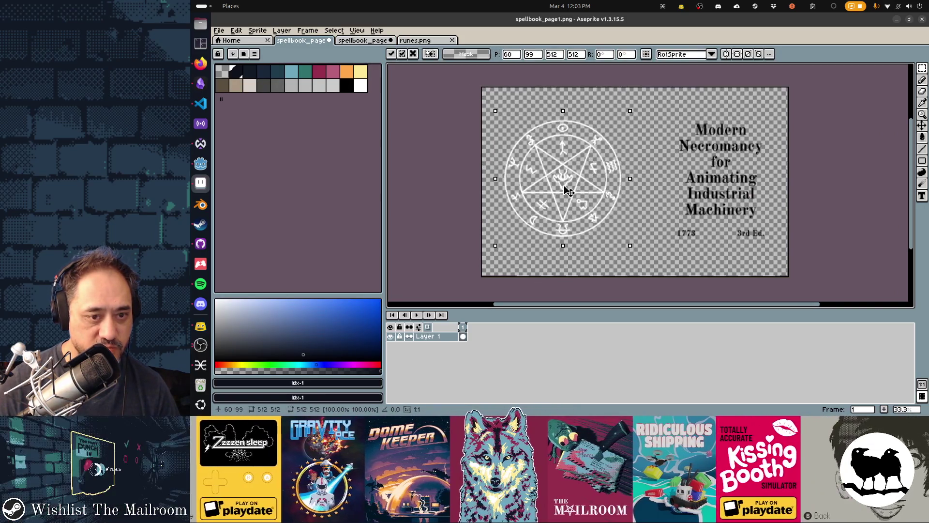
key(ctrl+s)
key(alt+Tab)
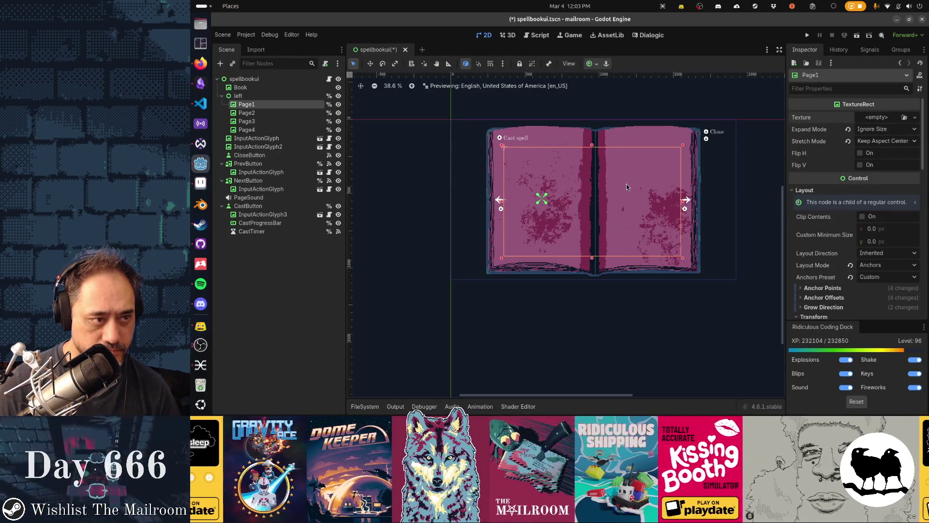
- Assign spellbook_page1.png as Page1's texture, then clear it again
click(904, 118)
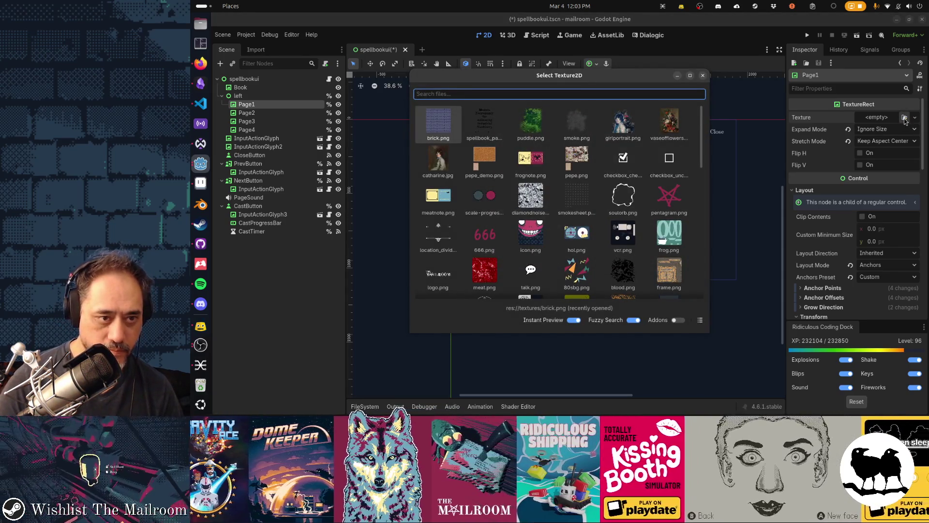
text(page1)
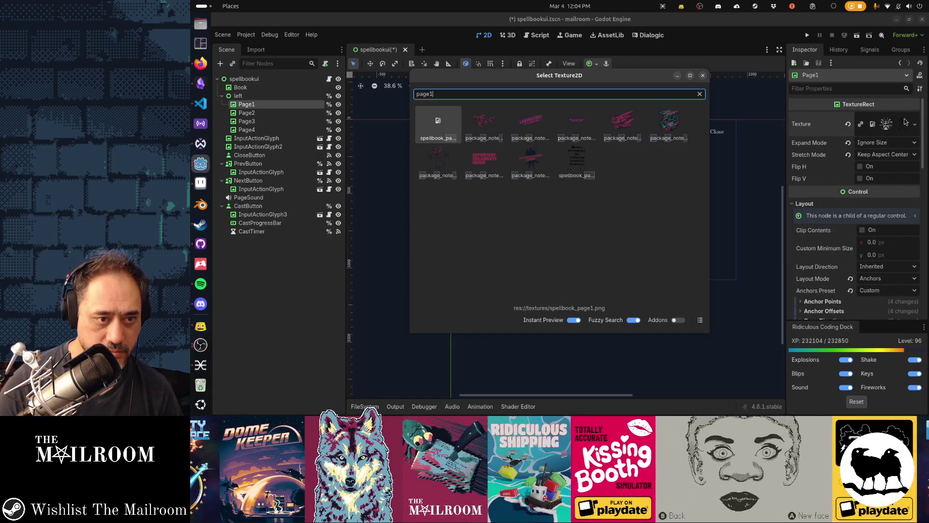
key(Return)
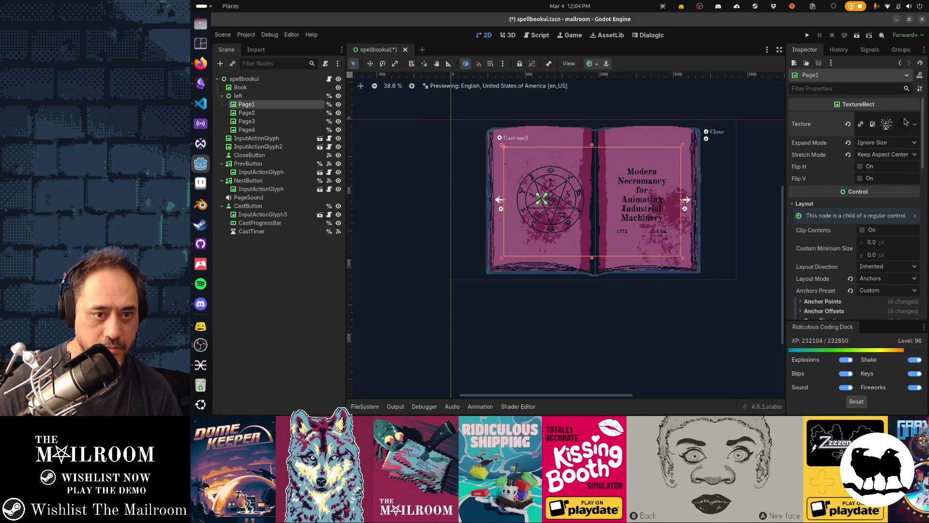
click(905, 121)
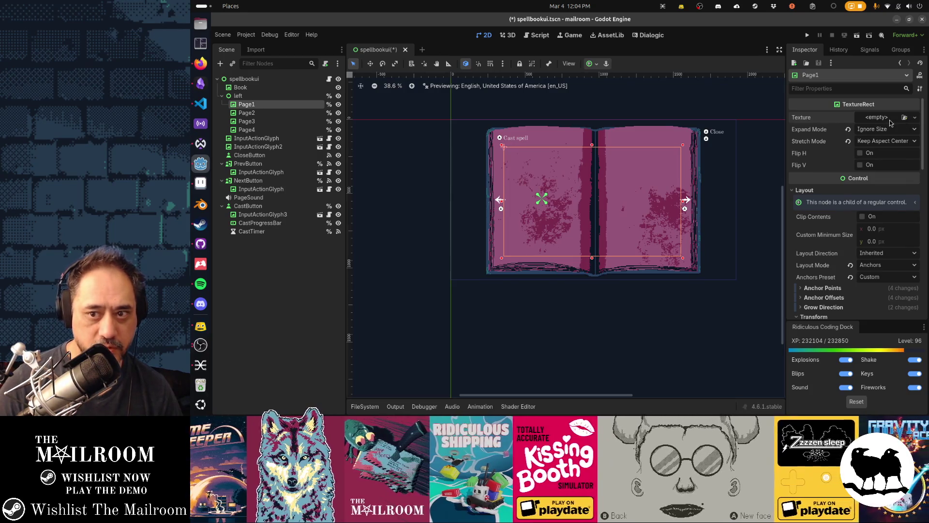
- Reassign spellbook_page1.png to Page1 through the texture picker, keeping the book visible
click(904, 118)
drag(614, 82, 858, 109)
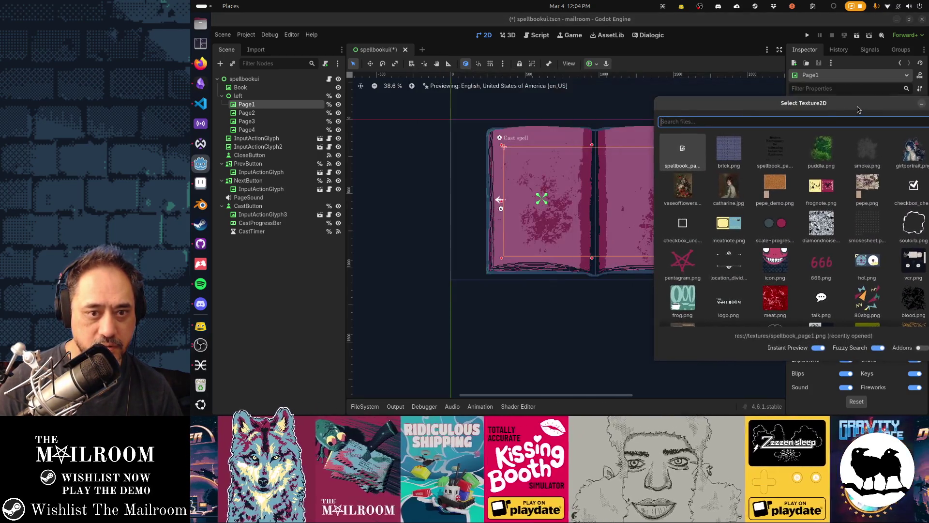
text(page1)
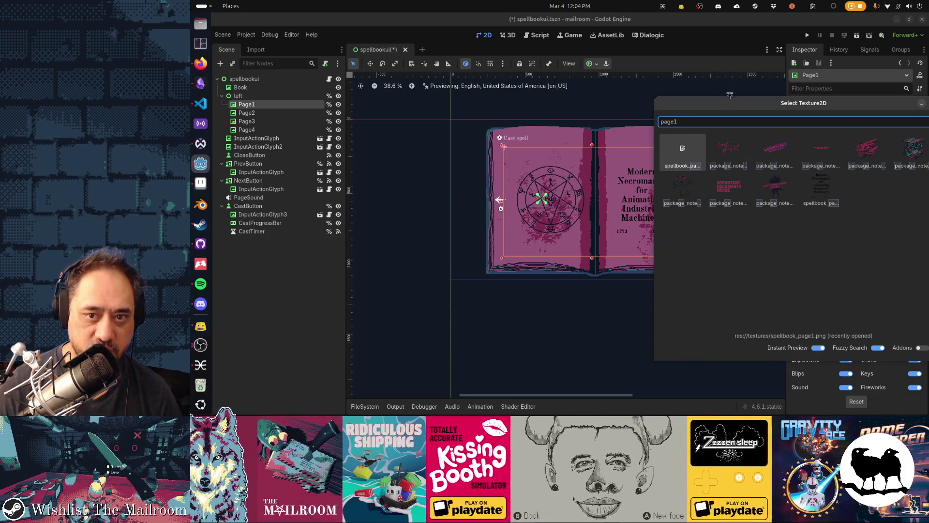
drag(739, 110, 537, 96)
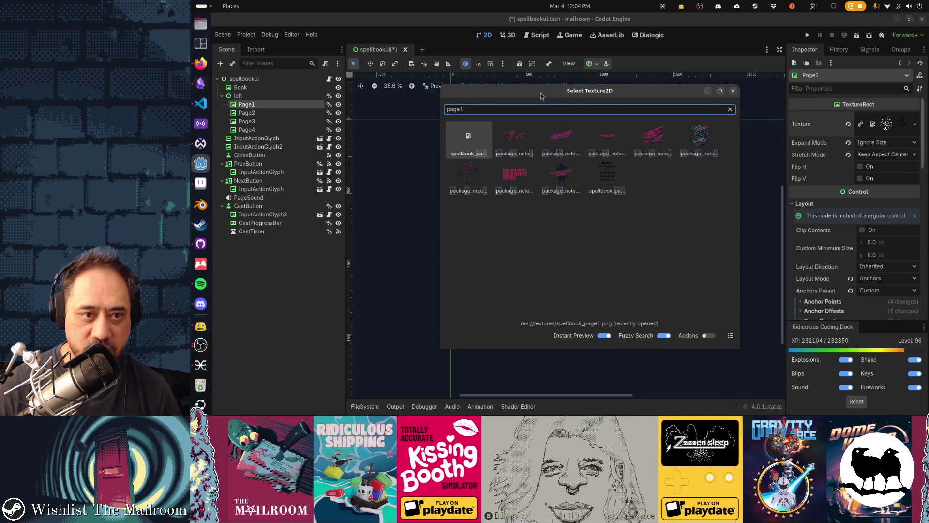
mouse_move(661, 94)
mouse_down()
mouse_move(662, 220)
mouse_move(640, 96)
mouse_move(715, 219)
mouse_move(724, 291)
mouse_move(649, 96)
mouse_move(654, 195)
mouse_move(675, 298)
mouse_move(632, 106)
mouse_move(344, 107)
mouse_move(832, 110)
mouse_move(627, 97)
mouse_move(667, 272)
mouse_move(919, 140)
mouse_move(437, 114)
mouse_move(685, 123)
mouse_up()
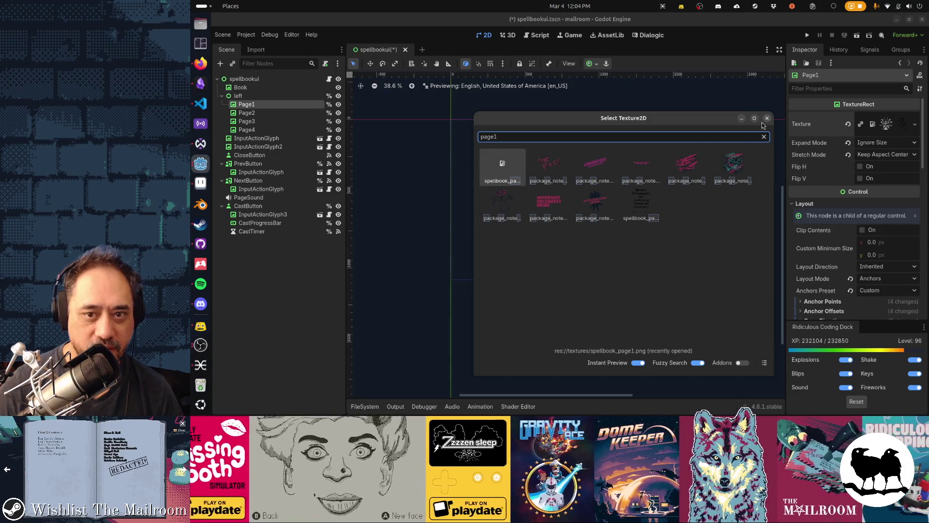
click(767, 119)
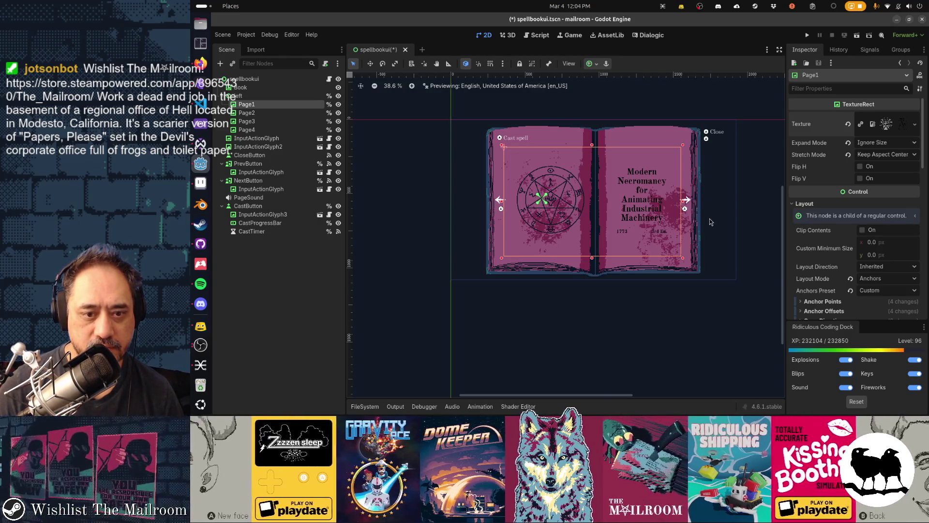
key(alt+Tab)
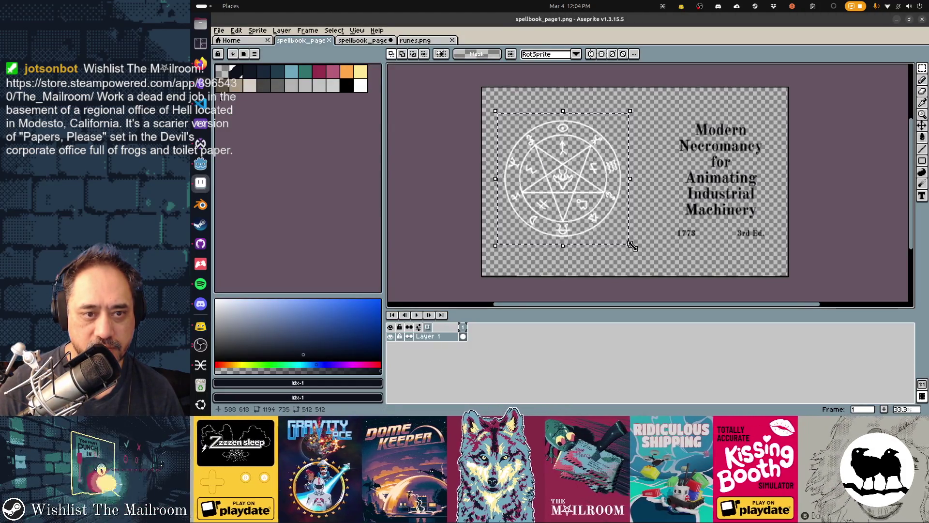
- Shift the pentagram circle left, save, and compare the page in Godot
drag(571, 200, 558, 201)
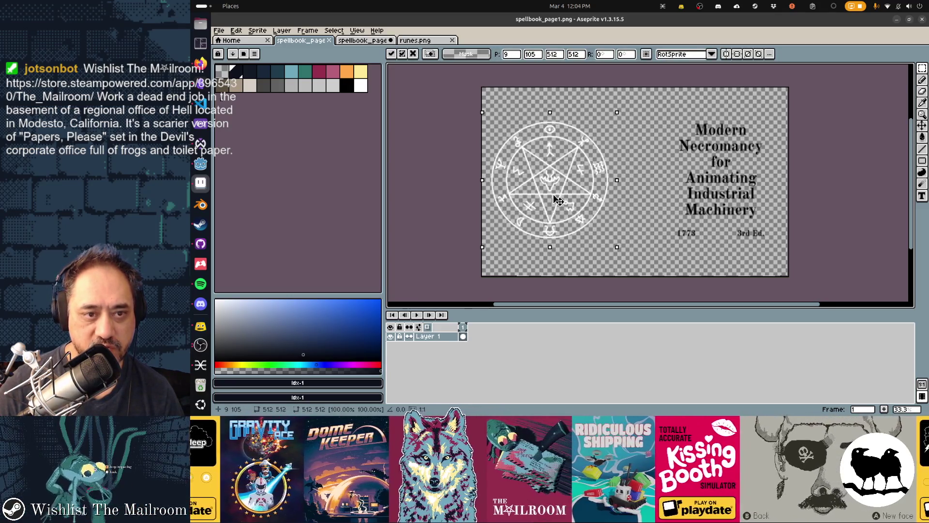
key(ctrl+s)
key(alt+Tab)
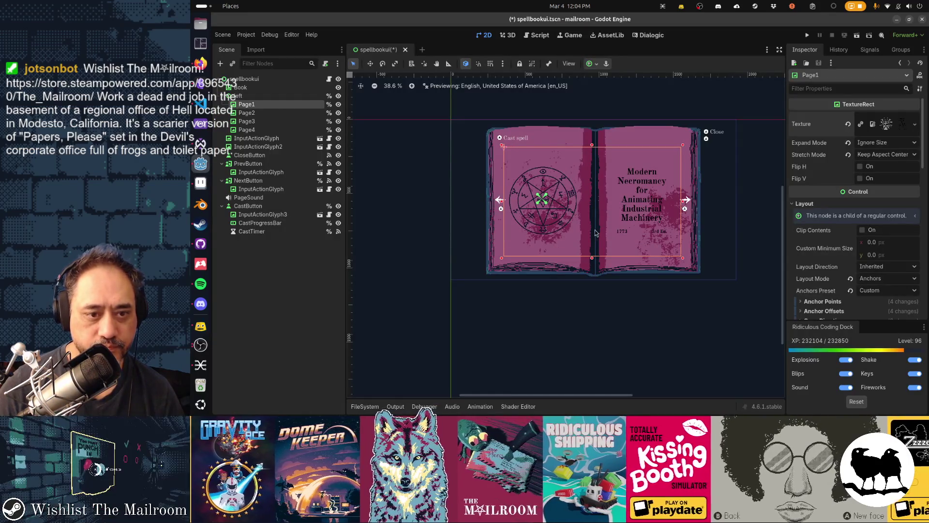
key(alt+Tab)
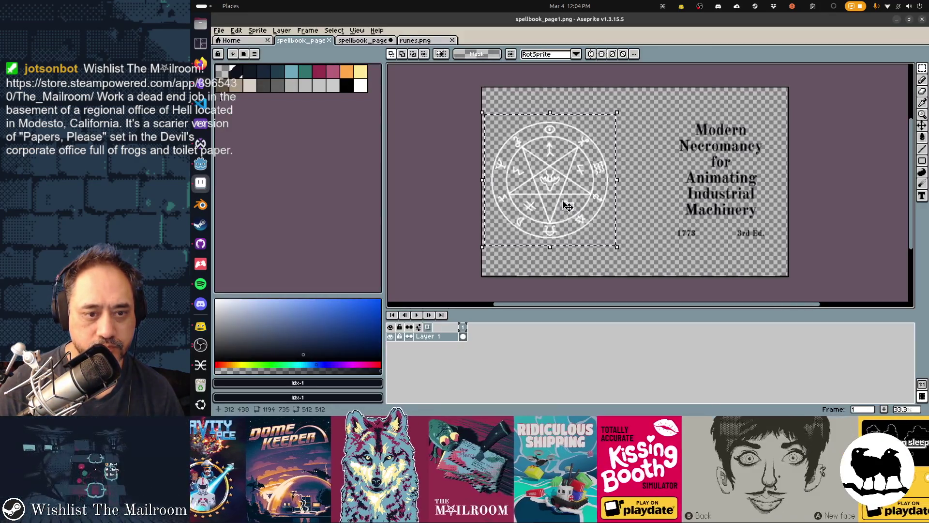
key(alt+Tab)
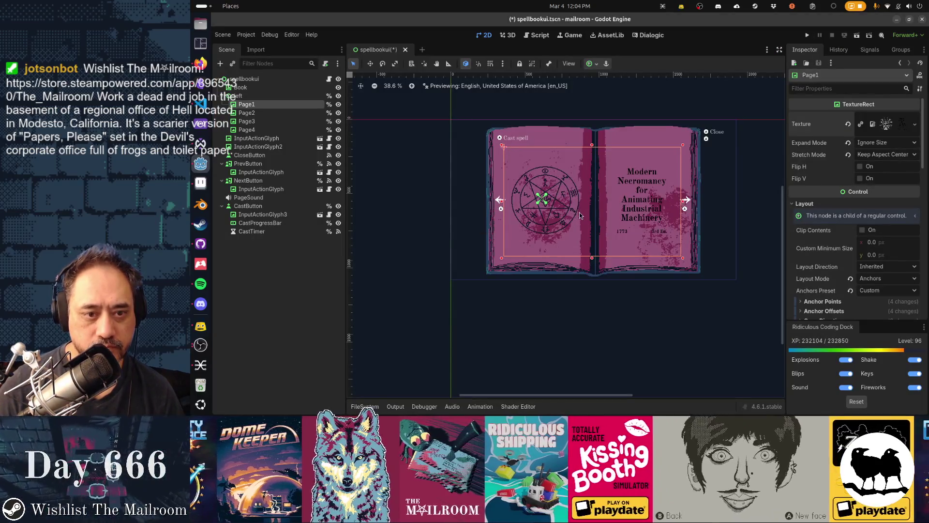
key(alt+Tab)
- Nudge the pentagram a few more pixels left and check the updated page in Godot
drag(575, 216, 574, 215)
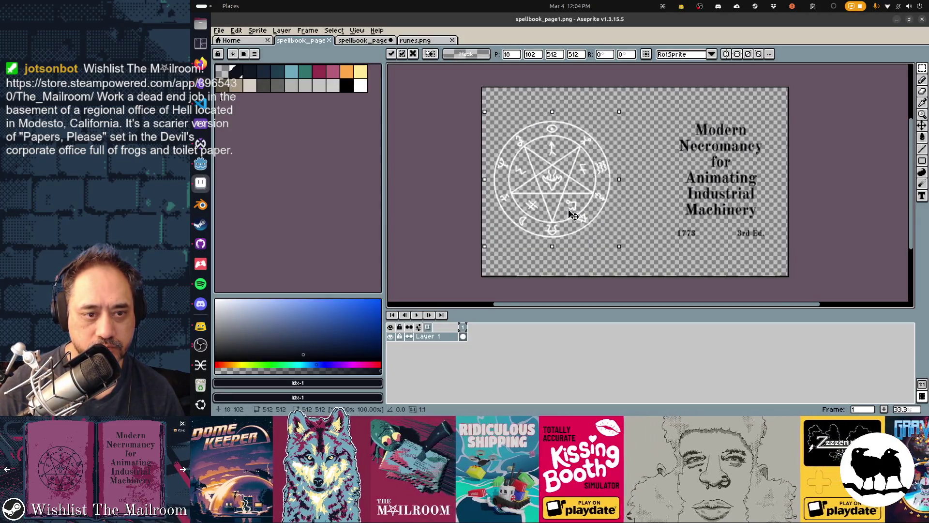
key(alt+Tab)
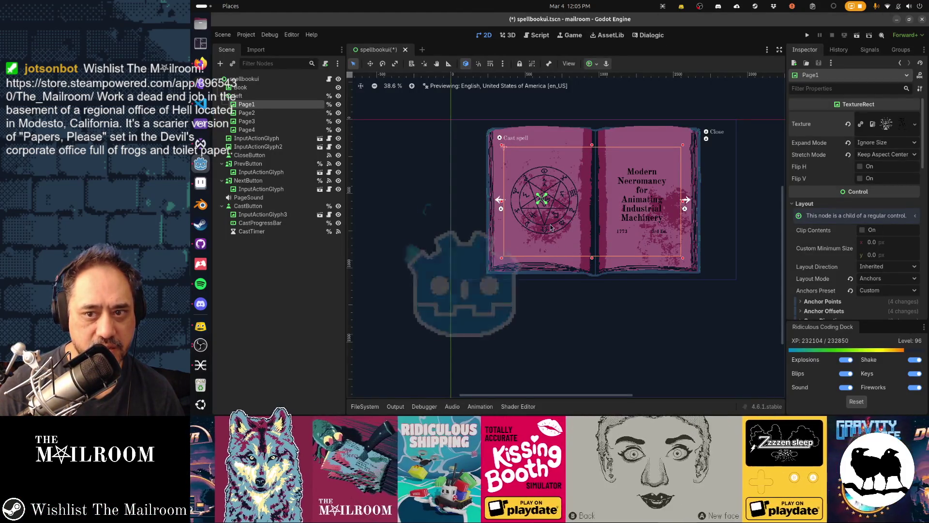
scroll(874, 273, down, 10)
scroll(873, 273, up, 3)
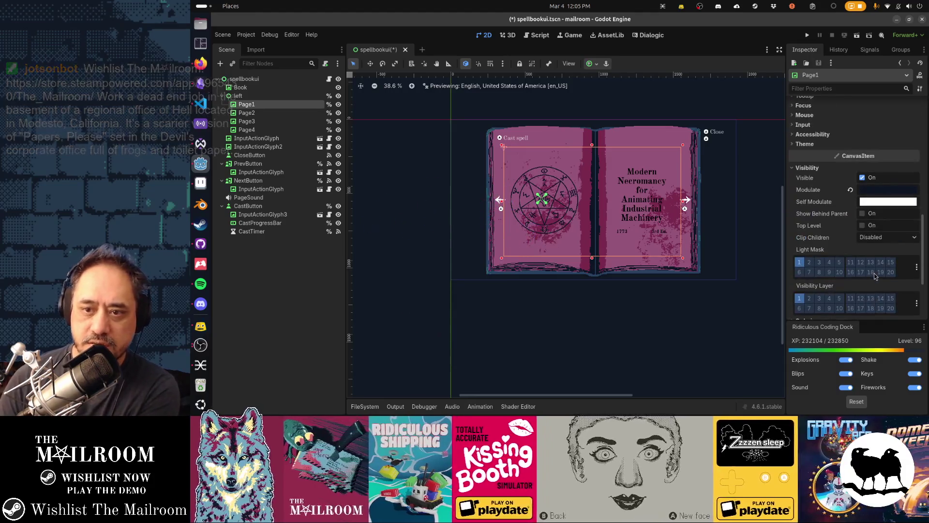
key(alt+Tab)
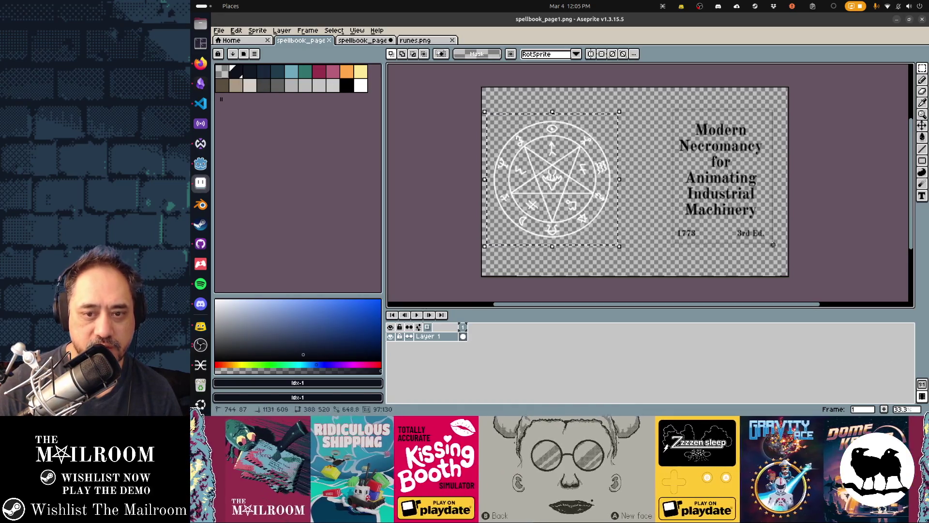
drag(492, 119, 765, 238)
- Select the title block, scale it up to about 133%, and save the page image
key(ctrl+d)
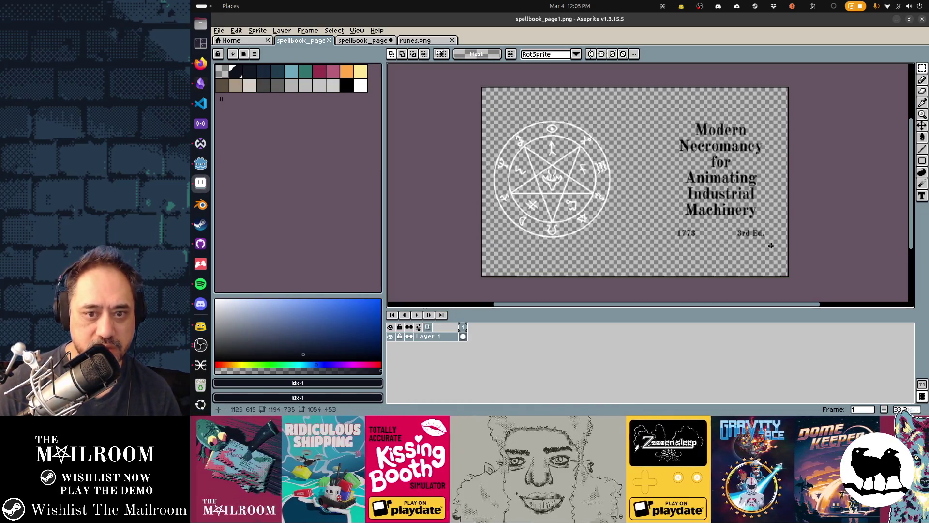
drag(659, 113, 757, 235)
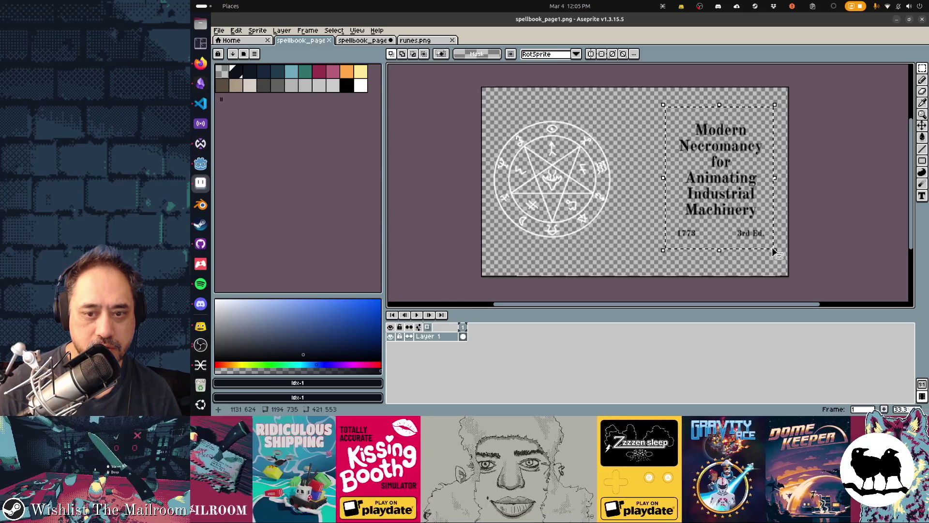
mouse_move(773, 252)
mouse_down()
mouse_move(815, 305)
mouse_move(741, 228)
mouse_up()
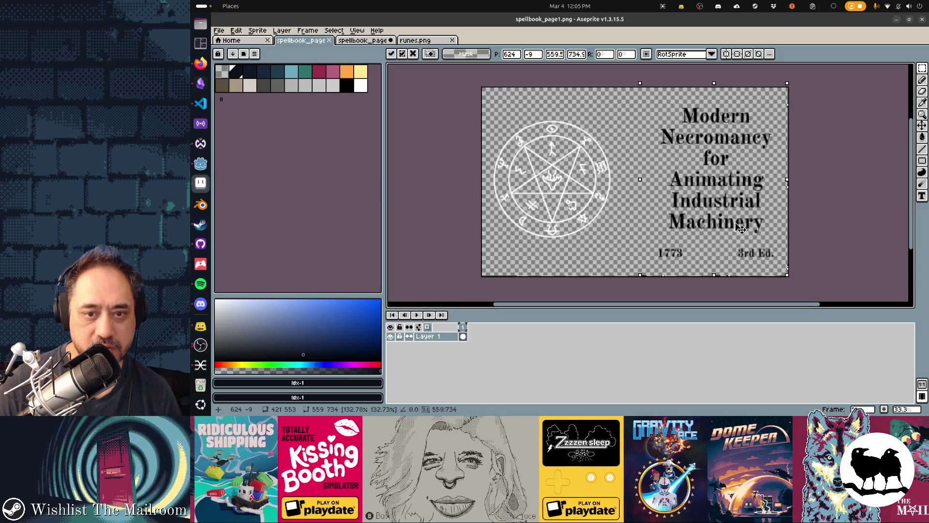
key(Return)
key(ctrl+s)
key(alt+Tab)
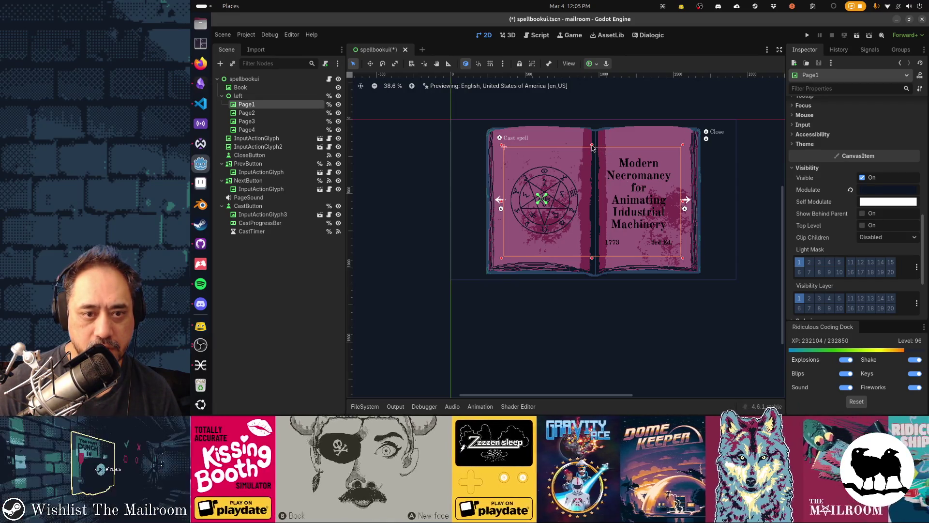
- Resize Page1 to 1315 × 900 px over the book
drag(501, 147, 492, 130)
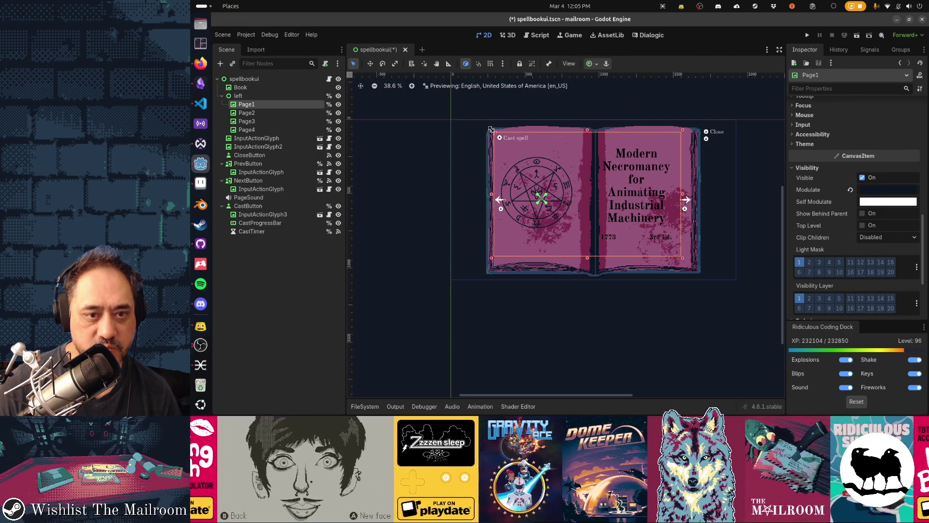
drag(683, 257, 691, 265)
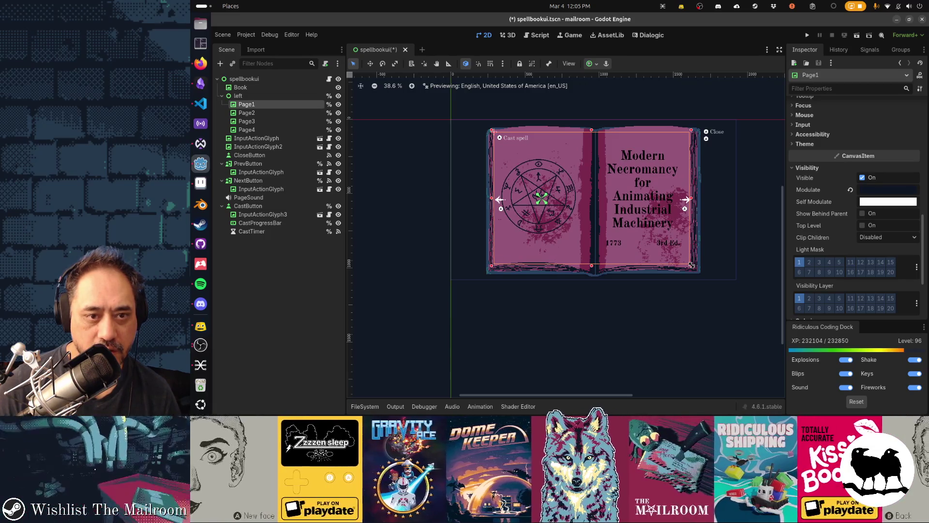
drag(591, 132, 594, 125)
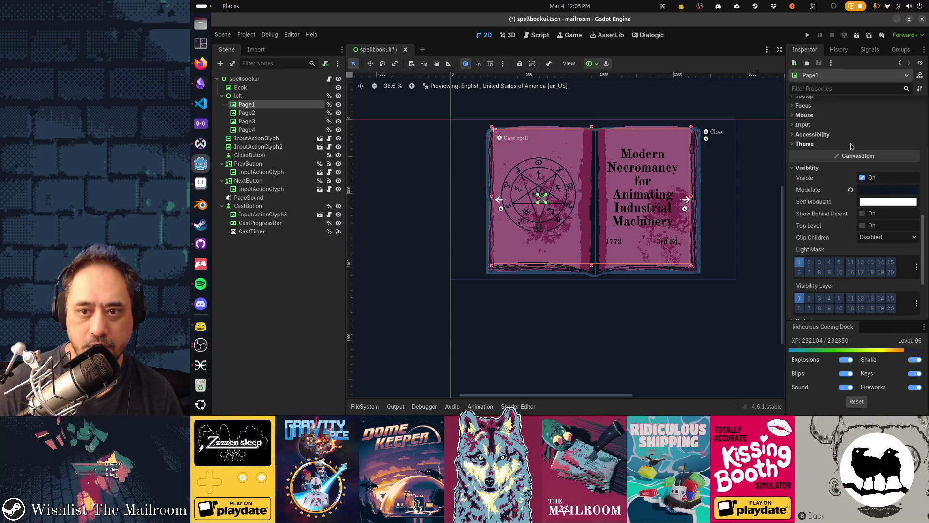
scroll(871, 264, up, 5)
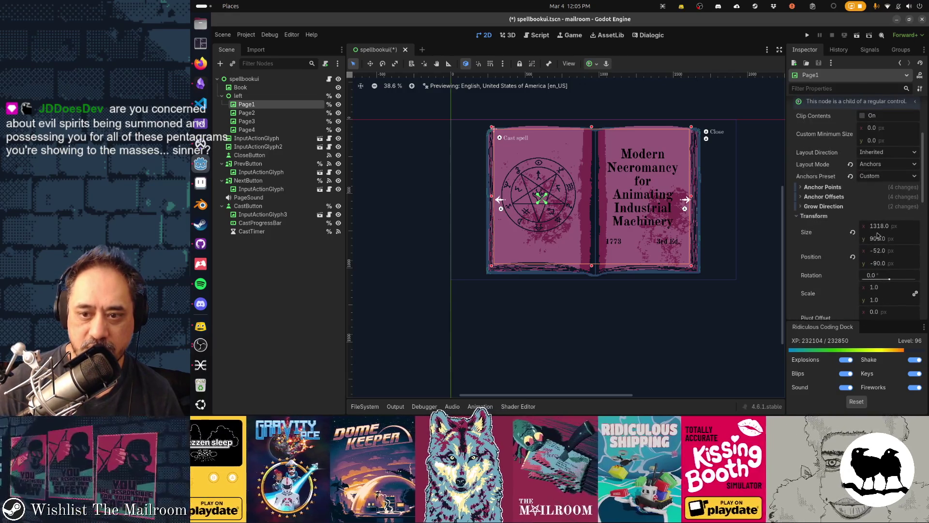
click(889, 226)
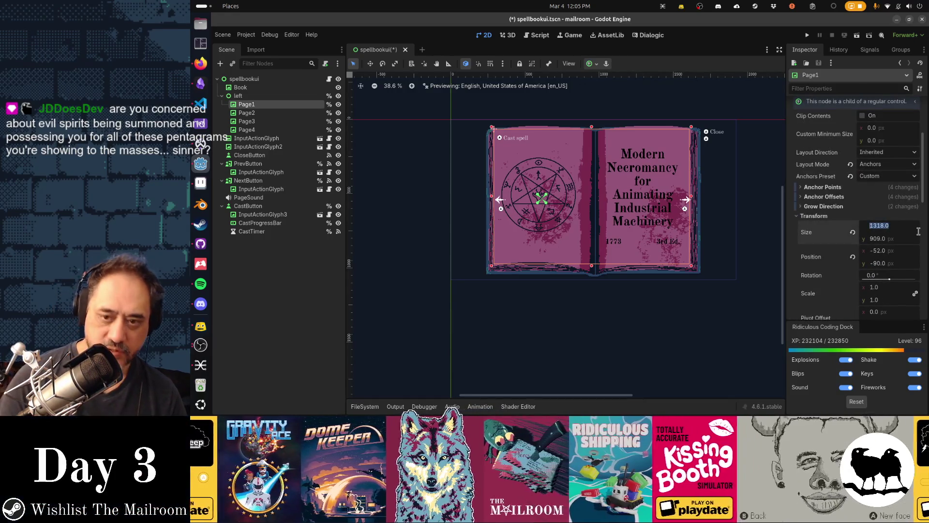
text(13)
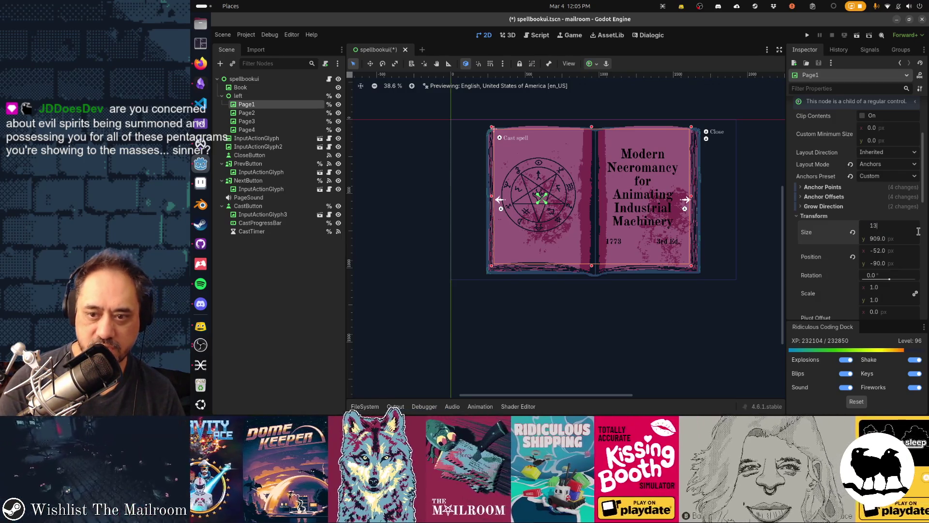
text(15)
key(Tab)
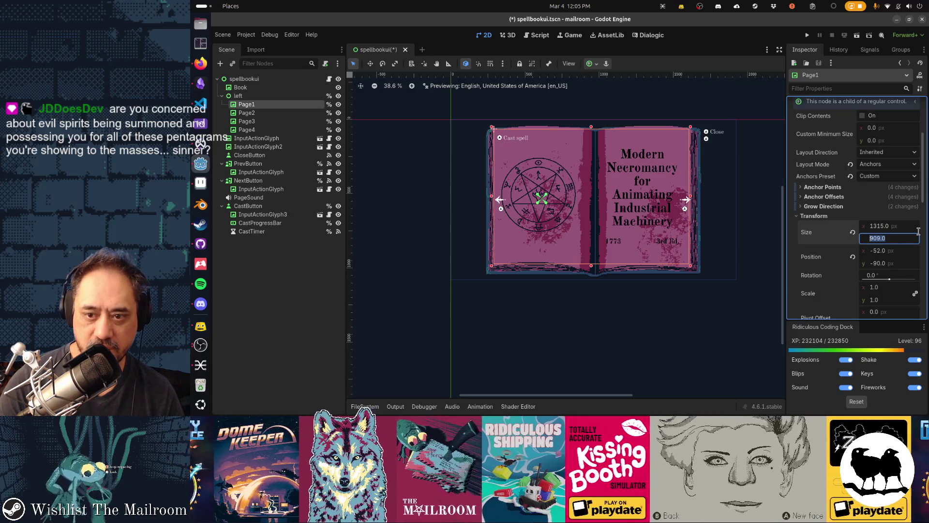
text(900)
key(Return)
click(668, 225)
- Delete the Page2, Page3 and Page4 nodes
click(603, 211)
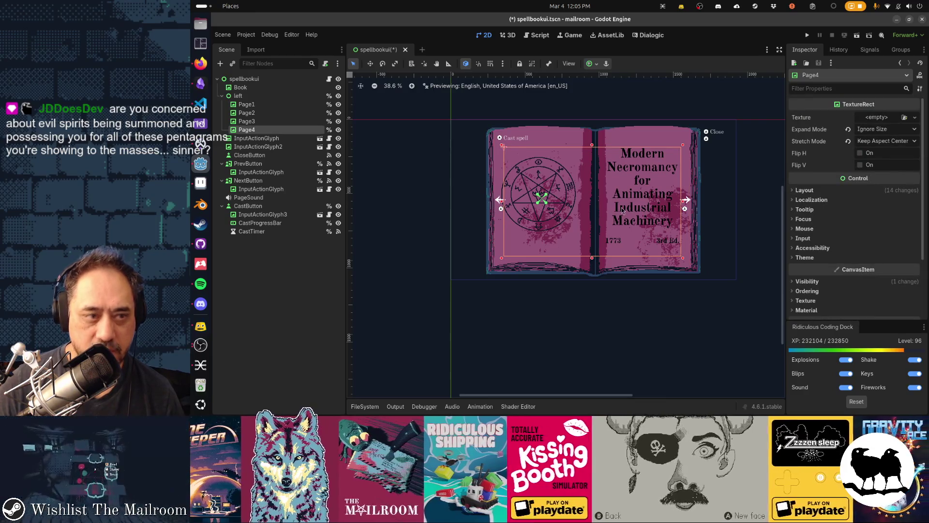
ctrl+click(288, 114)
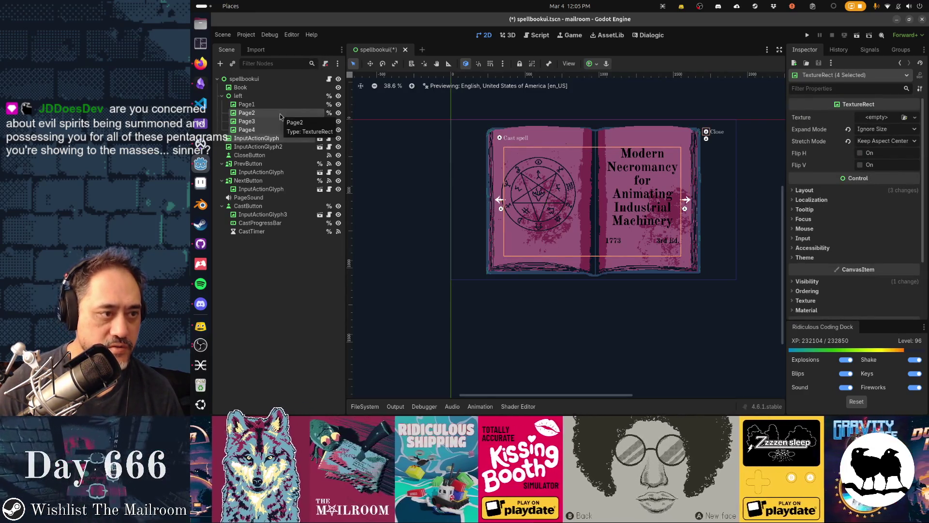
shift+click(281, 117)
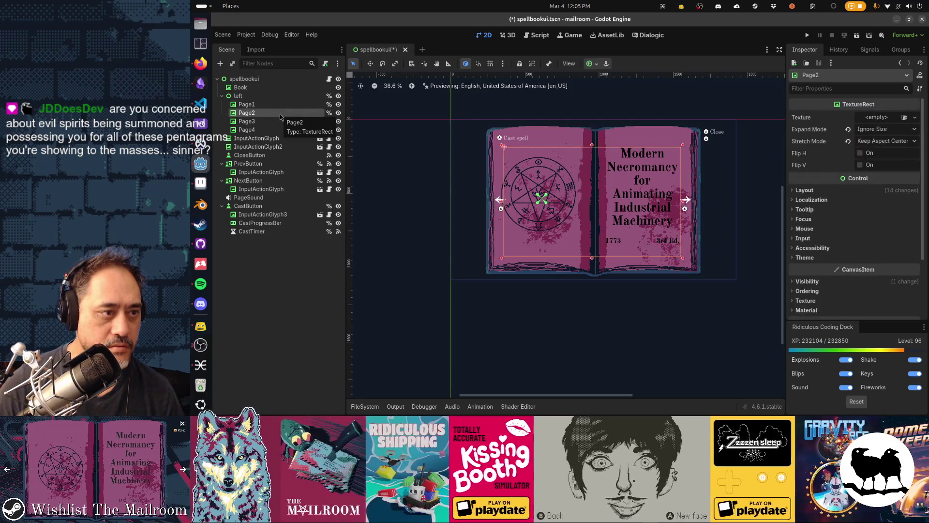
key(Delete)
key(Return)
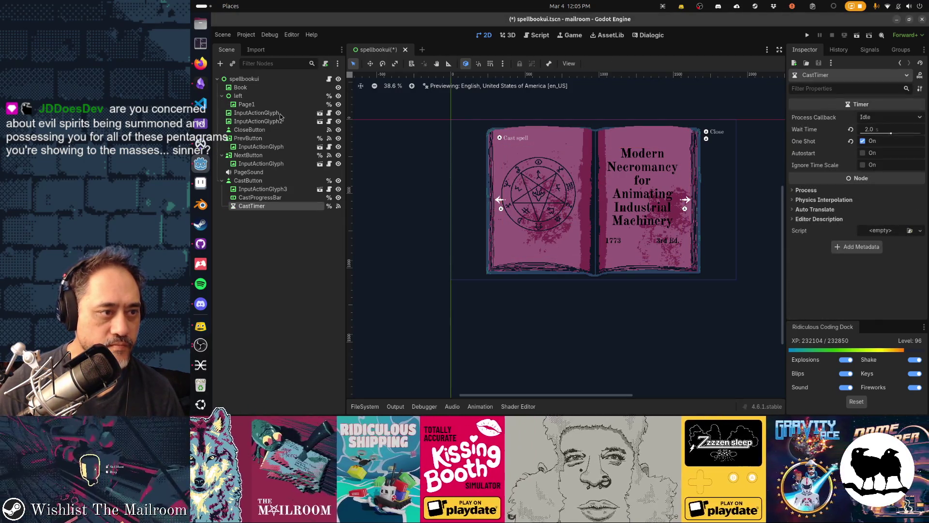
- Nudge Page1 slightly down and right to -47, -74 and save the scene
click(246, 104)
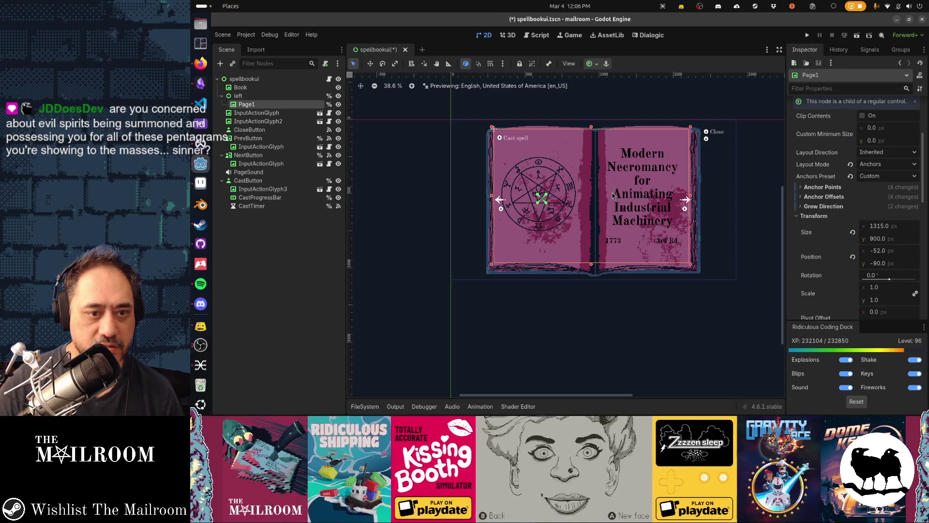
drag(611, 197, 612, 199)
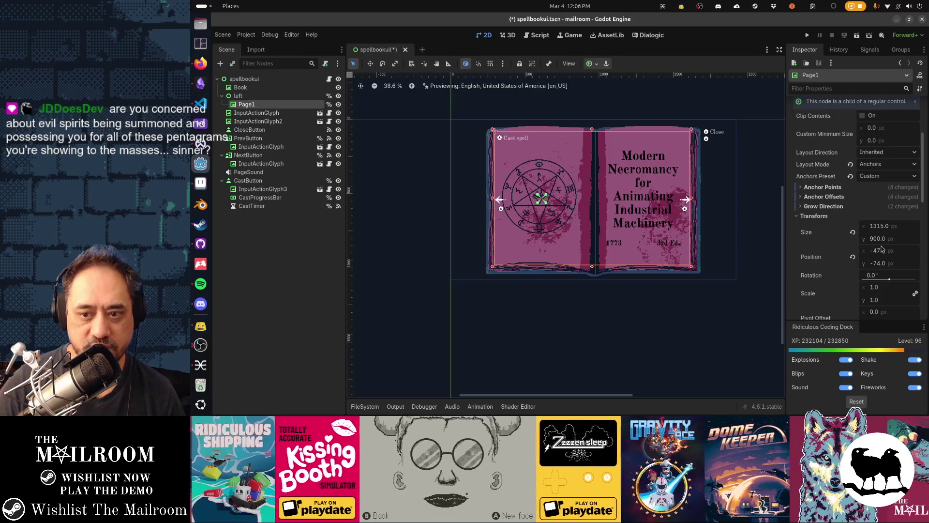
key(ctrl+s)
key(alt+Tab)
- Enlarge the page canvas with Canvas Size to the 1315 × 900 page size
key(ctrl+alt+c)
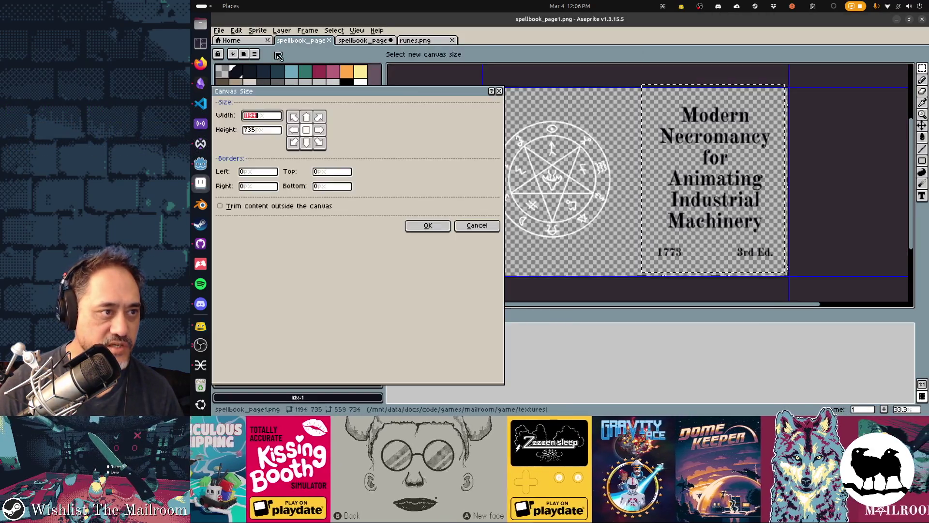
text(13)
text(00)
key(Tab)
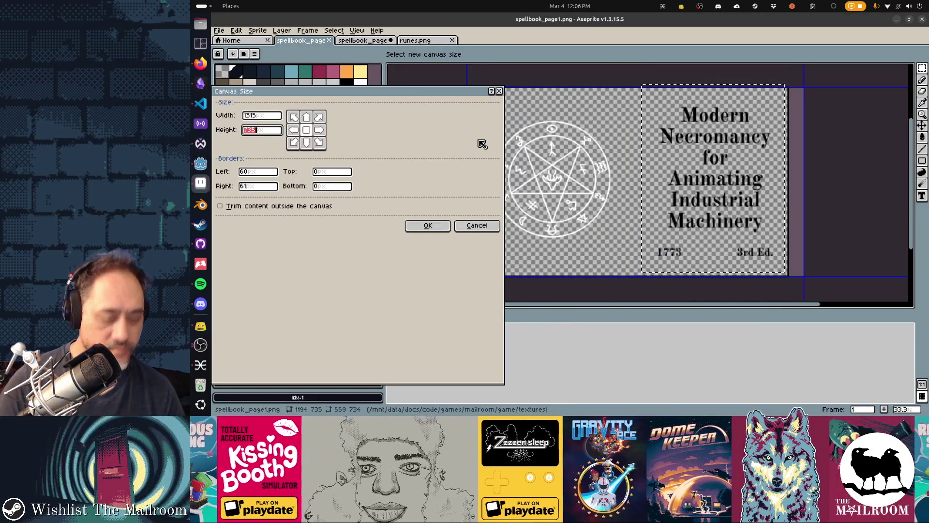
text(90)
key(Return)
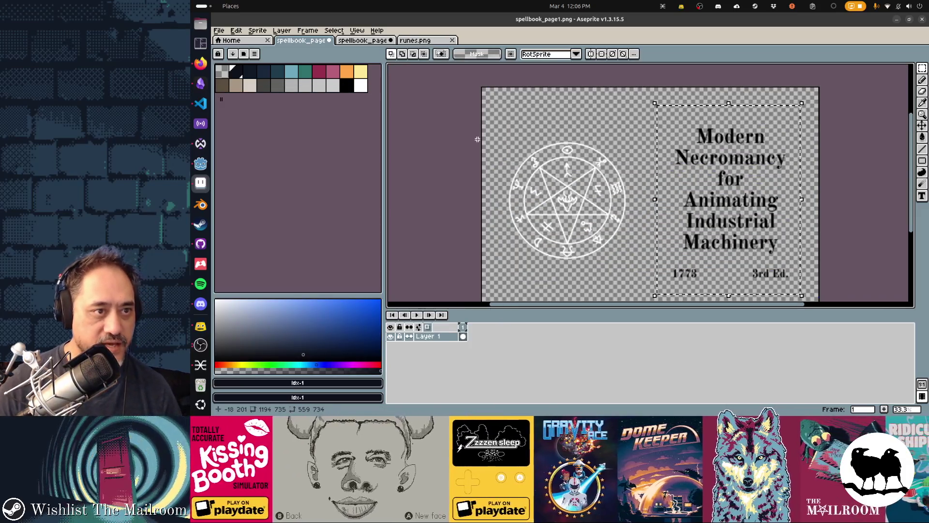
- Close spellbook_page2 without saving and save this image over spellbook_page2.png
key(ctrl+Tab)
key(ctrl+w)
click(561, 237)
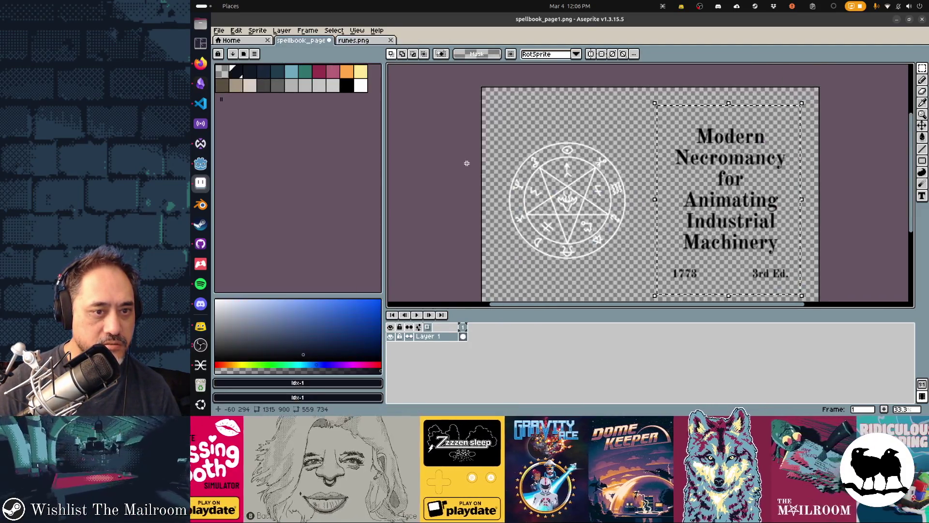
key(ctrl+shift+s)
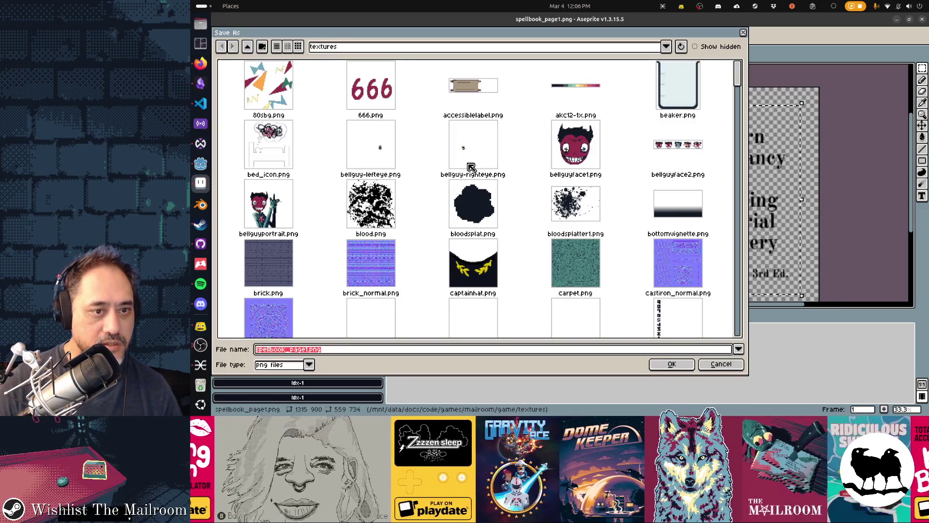
key(End)
key(BackSpace)
key(BackSpace)
key(BackSpace)
text(2.png)
key(Return)
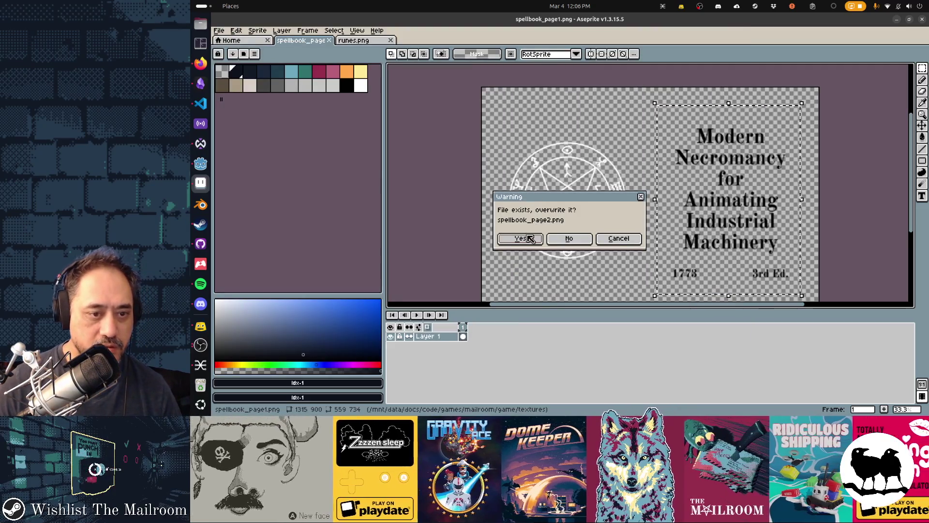
click(520, 238)
key(ctrl+d)
click(323, 73)
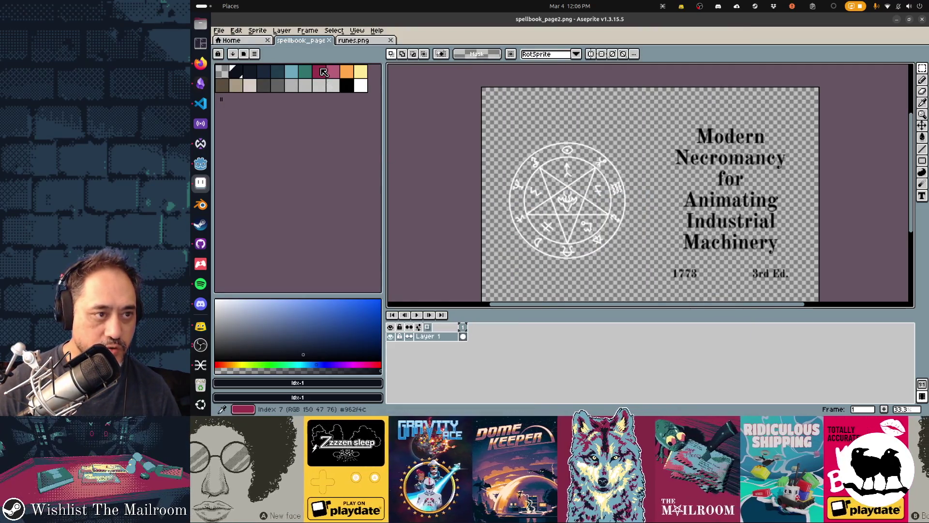
- With a 5 px crimson pencil, scrawl a 2 over the pentagram and the title
key(b)
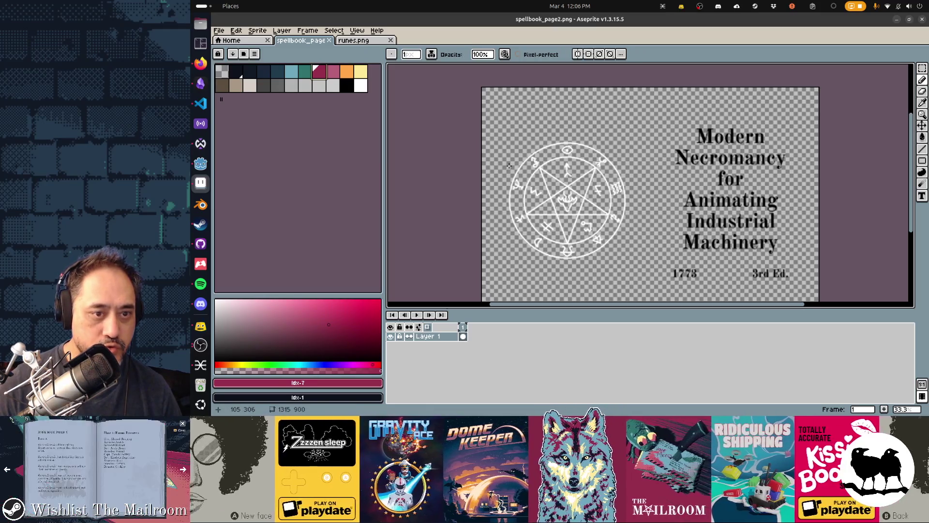
key(plus)
key(plus)
key(plus)
mouse_move(506, 175)
mouse_down()
mouse_move(561, 138)
mouse_move(516, 250)
mouse_move(592, 246)
mouse_up()
mouse_move(693, 148)
mouse_down()
mouse_move(693, 231)
mouse_move(776, 232)
mouse_up()
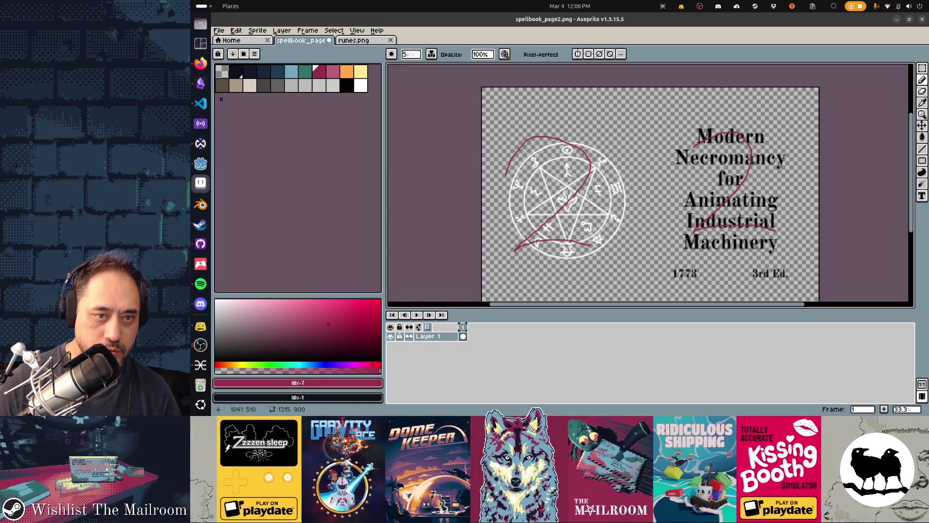
- Save the marked spread as spellbook_page3.png
key(ctrl+shift+s)
key(End)
key(Left)
key(Left)
key(Left)
key(BackSpace)
text(3)
key(Return)
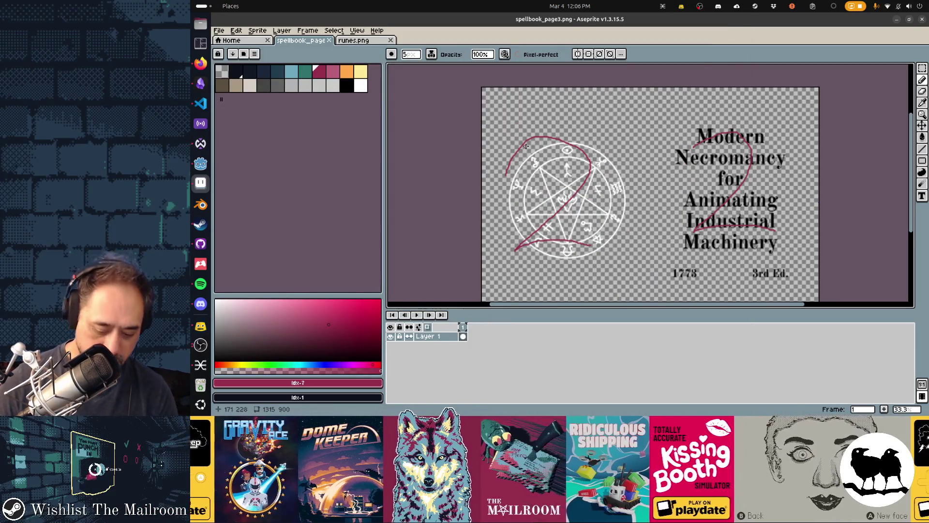
- Enlarge the brush to 13 px and draw thick crimson 3s over the pentagram and title
key(plus)
key(plus)
key(plus)
mouse_move(505, 177)
mouse_down()
mouse_move(561, 168)
mouse_move(578, 212)
mouse_move(533, 219)
mouse_up()
mouse_move(700, 150)
mouse_down()
mouse_move(707, 145)
mouse_move(748, 187)
mouse_move(704, 225)
mouse_up()
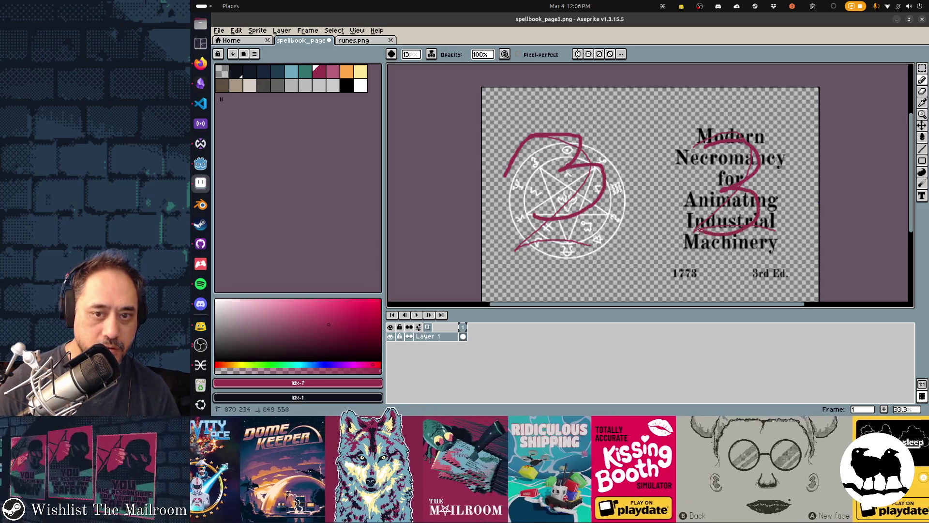
- Save the page under the new name spellbook_page4.png
key(ctrl+shift+s)
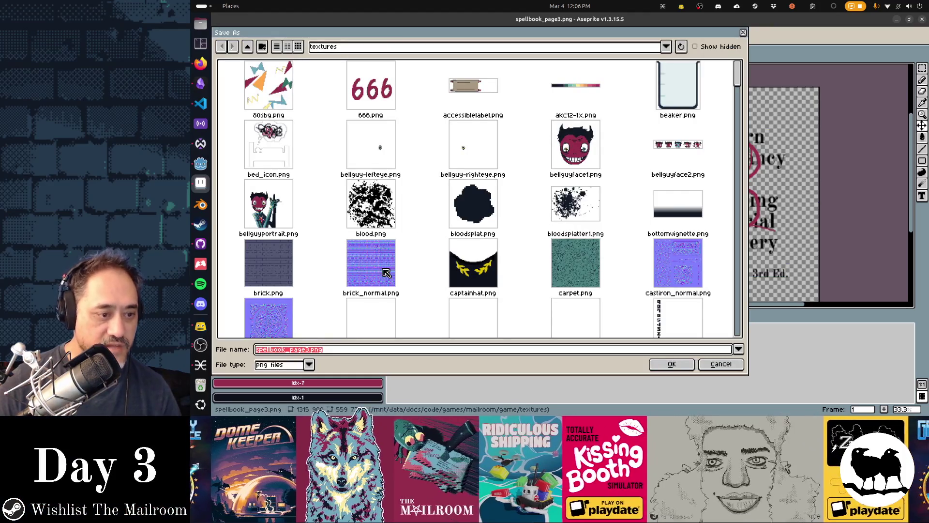
key(End)
key(BackSpace)
text(4)
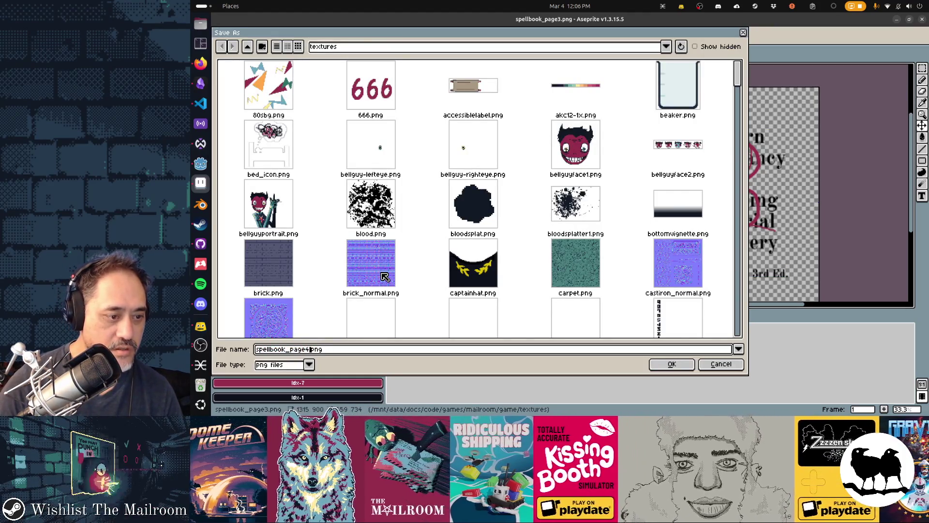
key(Return)
- Draw 20 px crimson 4s over the pentagram and title, save spellbook_page4.png, and return to Godot
mouse_move(558, 139)
mouse_down()
mouse_move(527, 213)
mouse_move(605, 212)
mouse_up()
drag(583, 151, 579, 251)
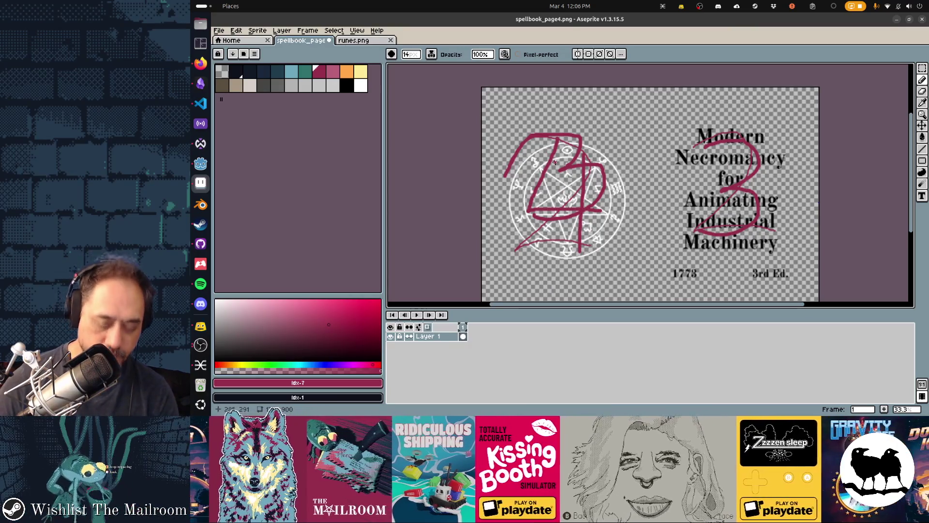
key(plus)
key(plus)
mouse_move(554, 144)
mouse_down()
mouse_move(541, 211)
mouse_move(579, 211)
mouse_up()
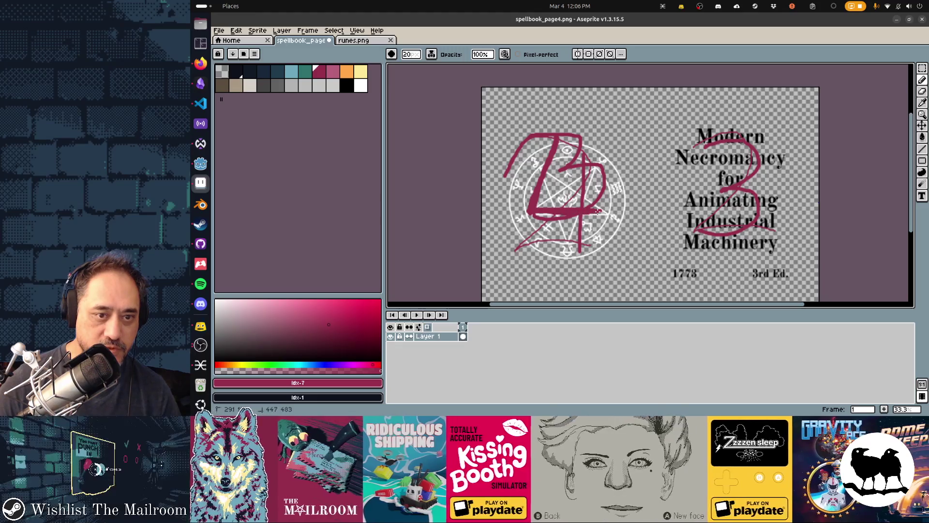
drag(584, 155, 579, 252)
mouse_move(730, 121)
mouse_down()
mouse_move(694, 191)
mouse_move(779, 189)
mouse_up()
drag(751, 138, 747, 254)
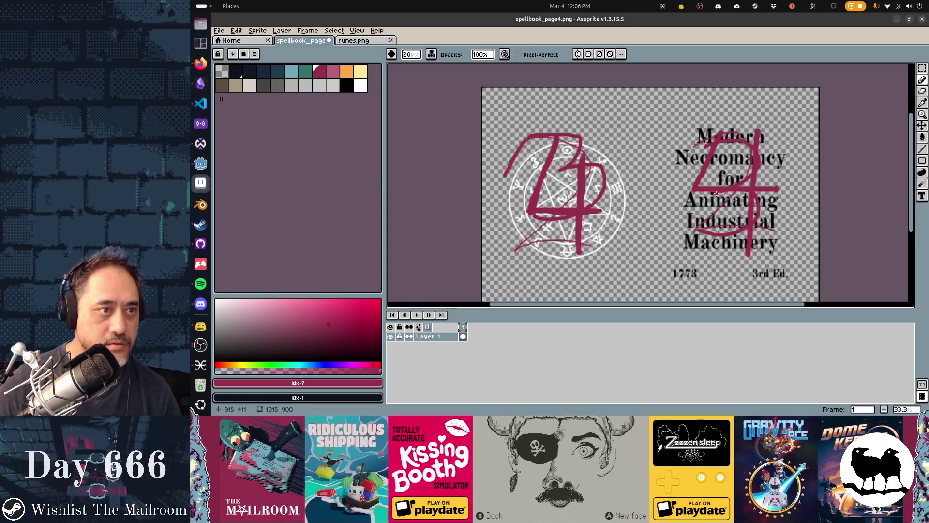
key(ctrl+s)
key(alt+Tab)
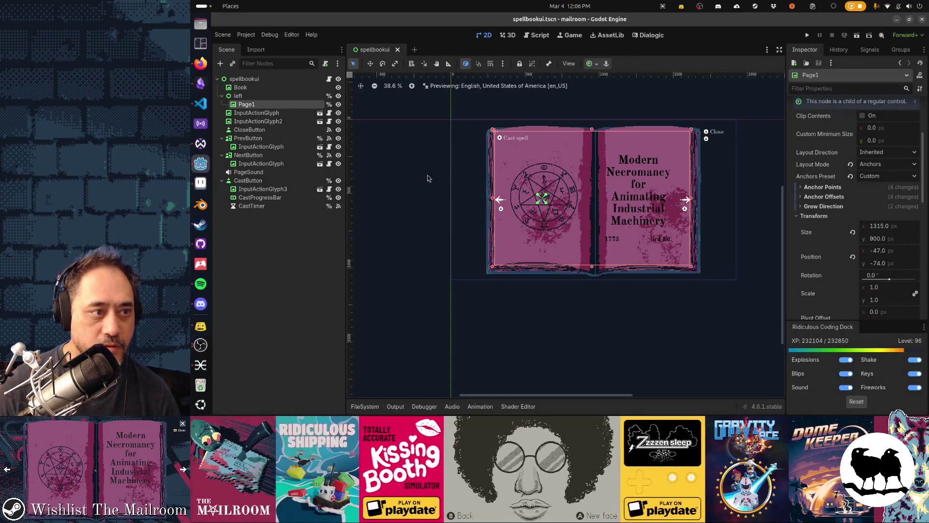
- Duplicate the page nodes into Page3 and Page4, and give Page2 the spellbook_page2 texture
key(ctrl+d)
key(ctrl+d)
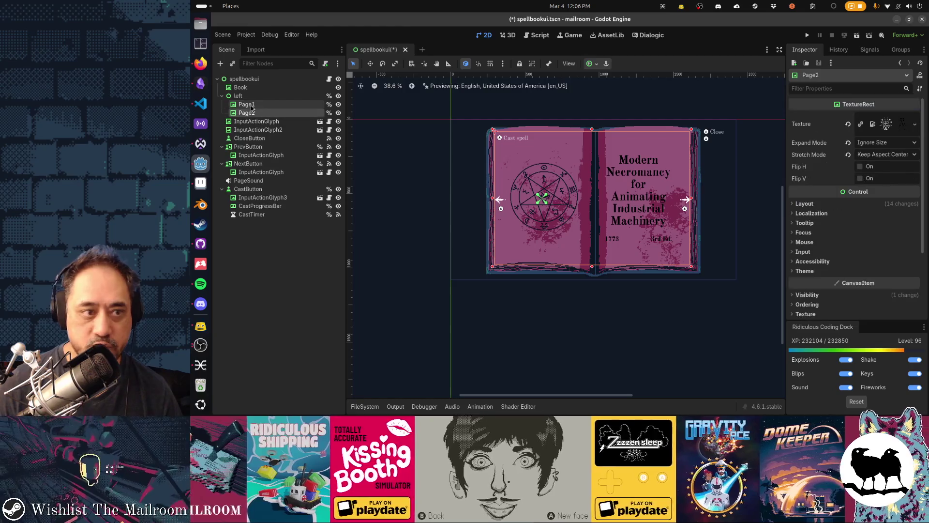
key(ctrl+d)
click(247, 112)
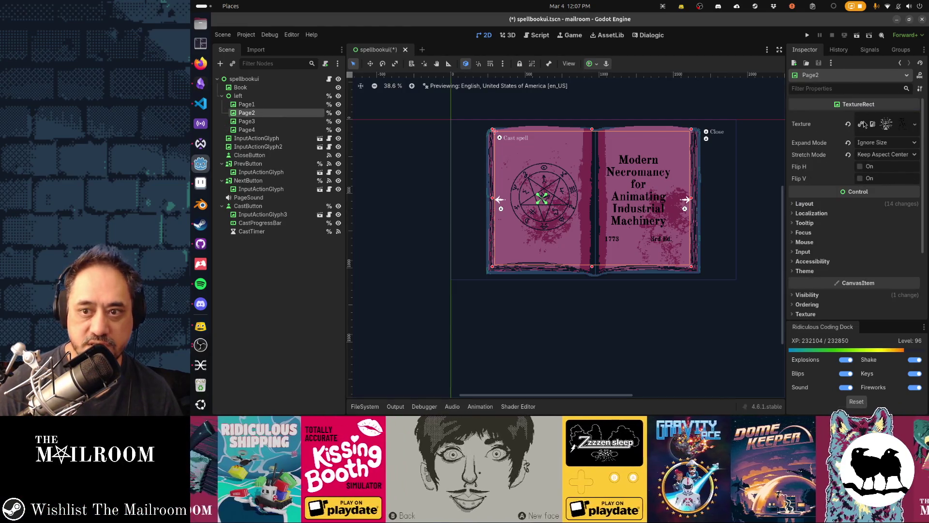
click(902, 129)
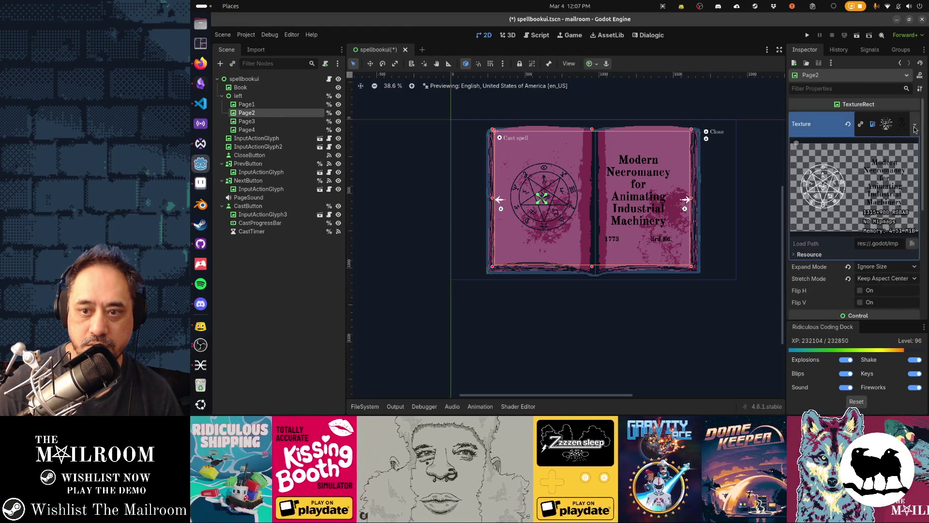
click(914, 124)
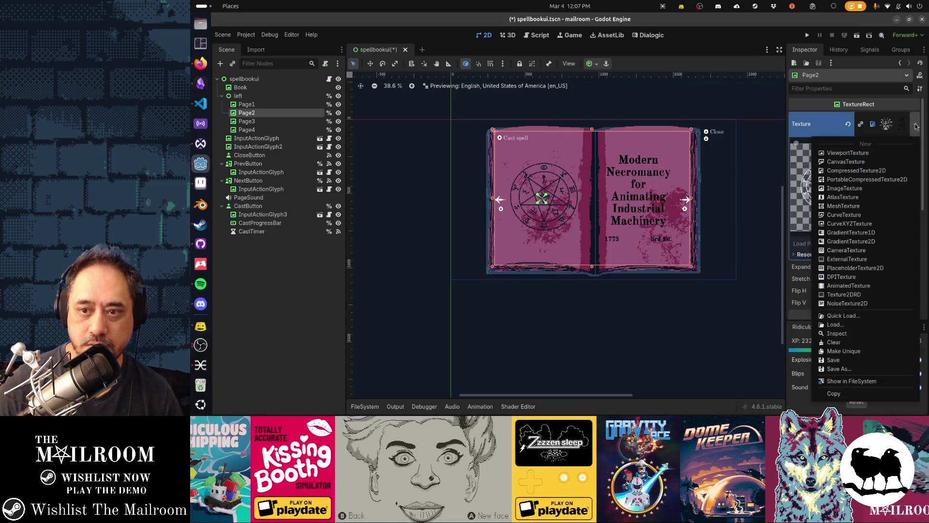
click(869, 317)
text(page2)
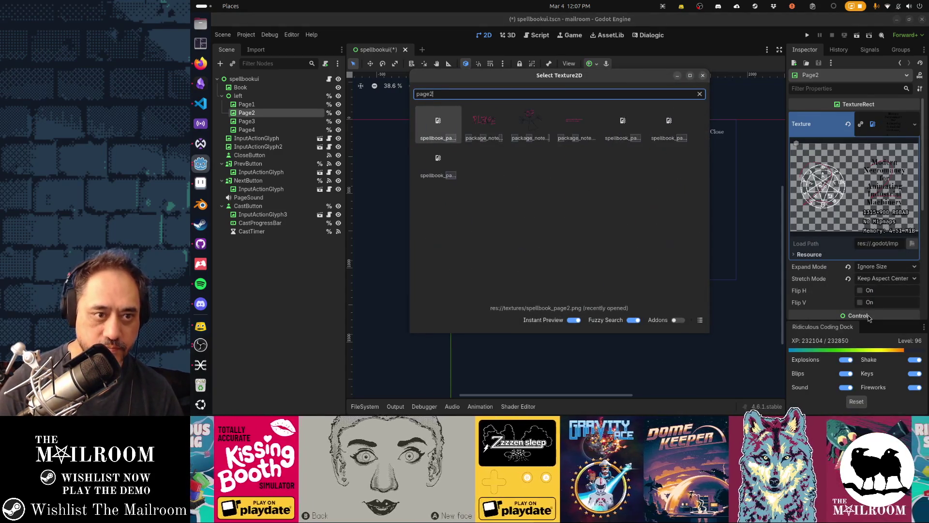
key(Return)
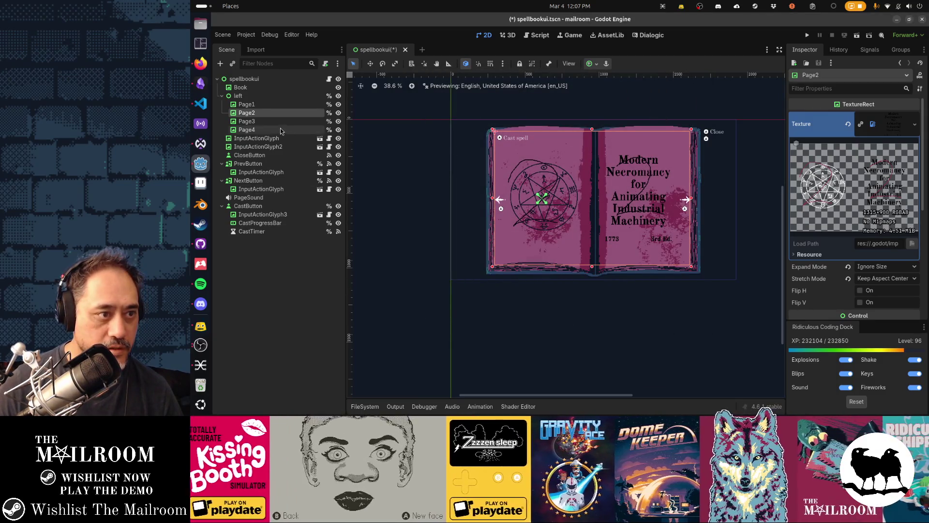
- Assign the spellbook_page3 texture to Page3
click(271, 121)
click(914, 123)
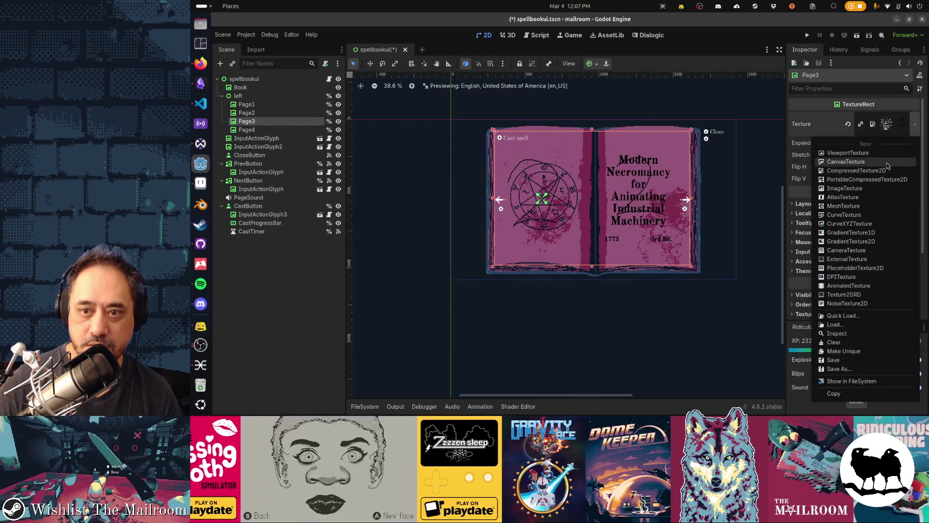
click(868, 317)
text(page3)
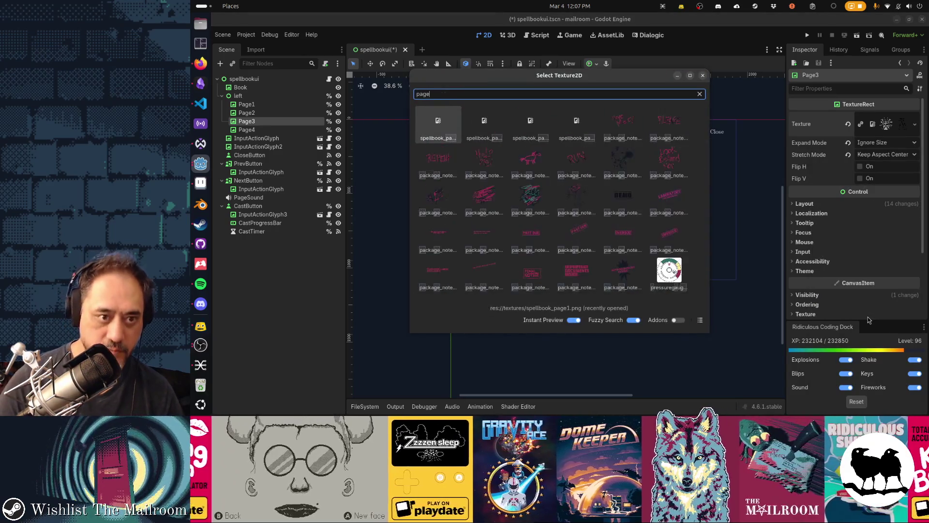
key(Return)
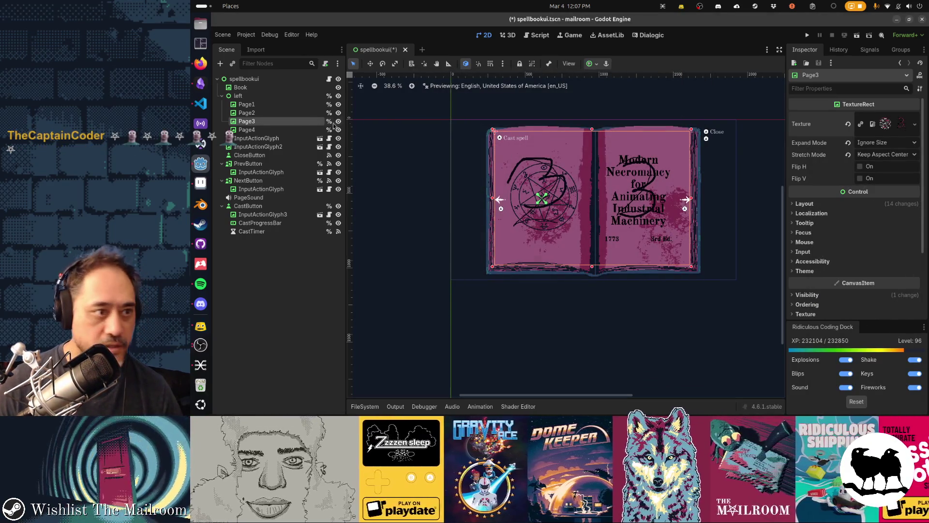
- Assign spellbook_page4 to Page4, save the scene, and run the game with F5
click(279, 131)
click(914, 124)
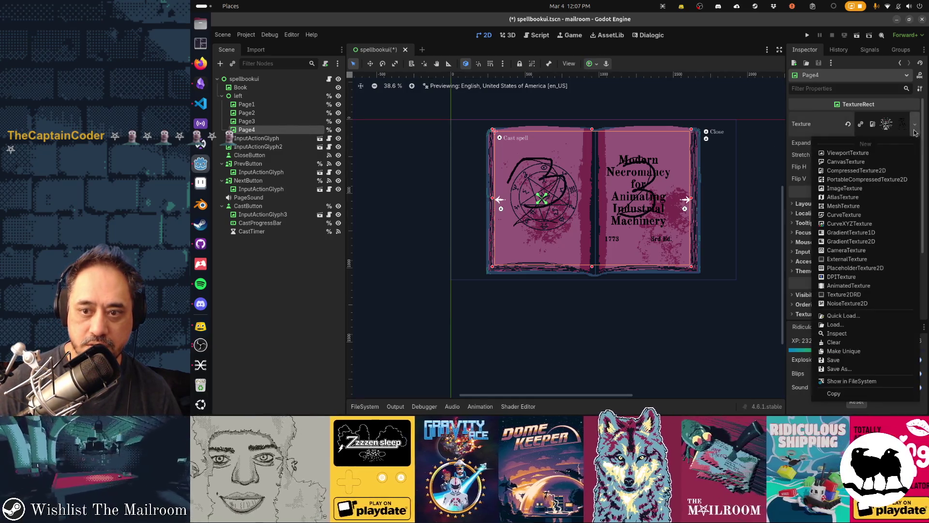
click(880, 315)
text(page4)
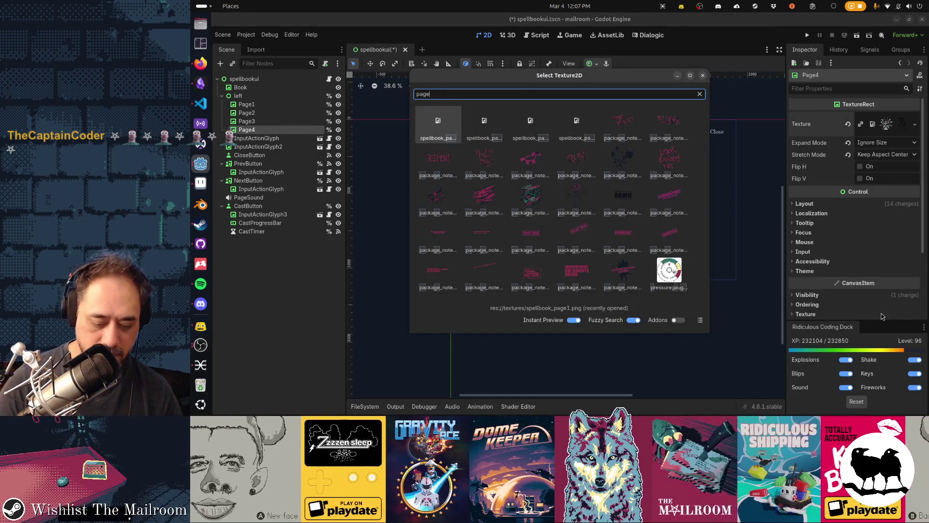
key(Return)
key(ctrl+s)
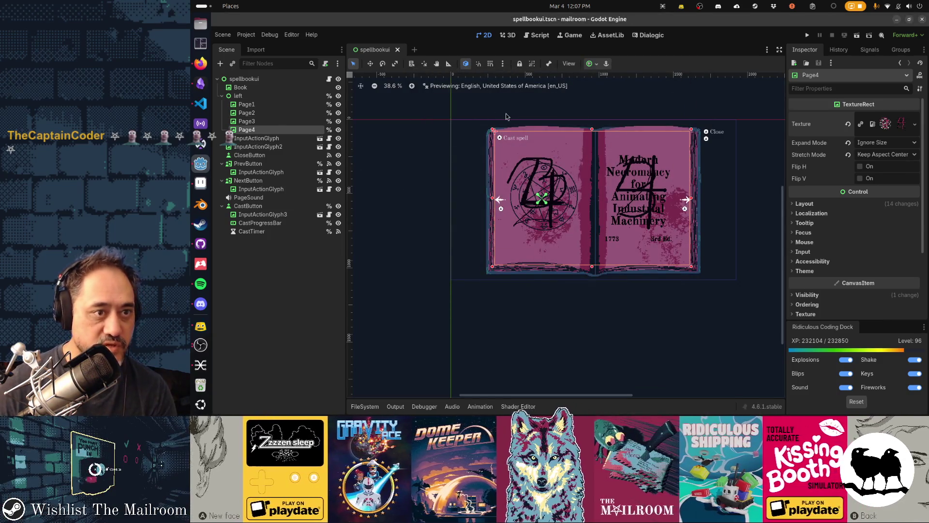
key(F5)
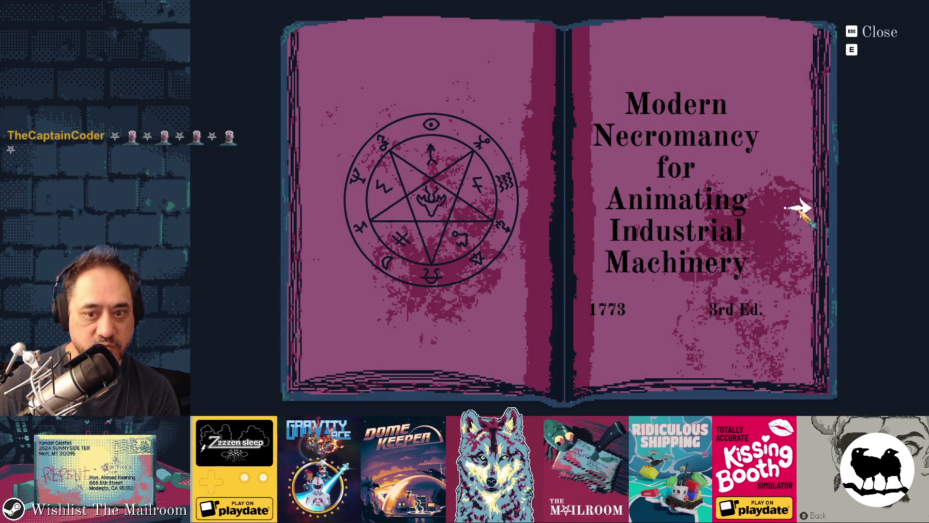
click(799, 209)
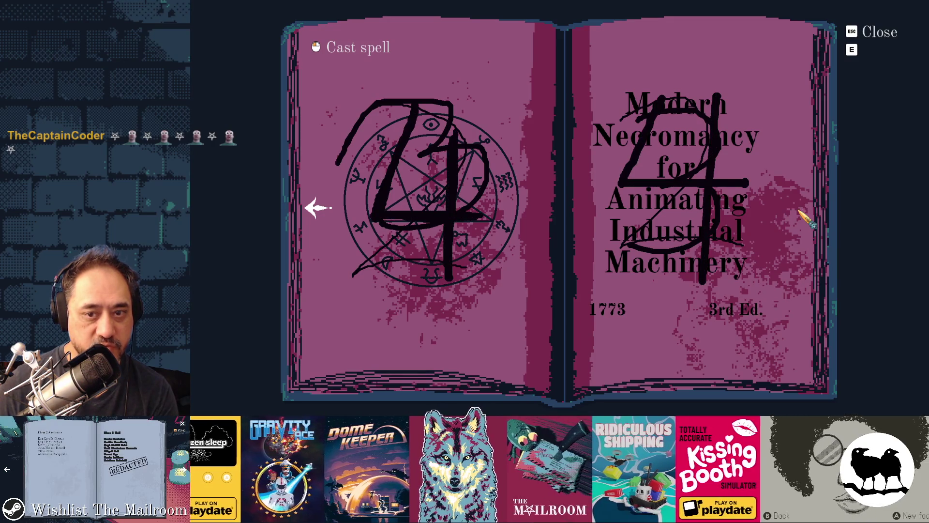
key(F8)
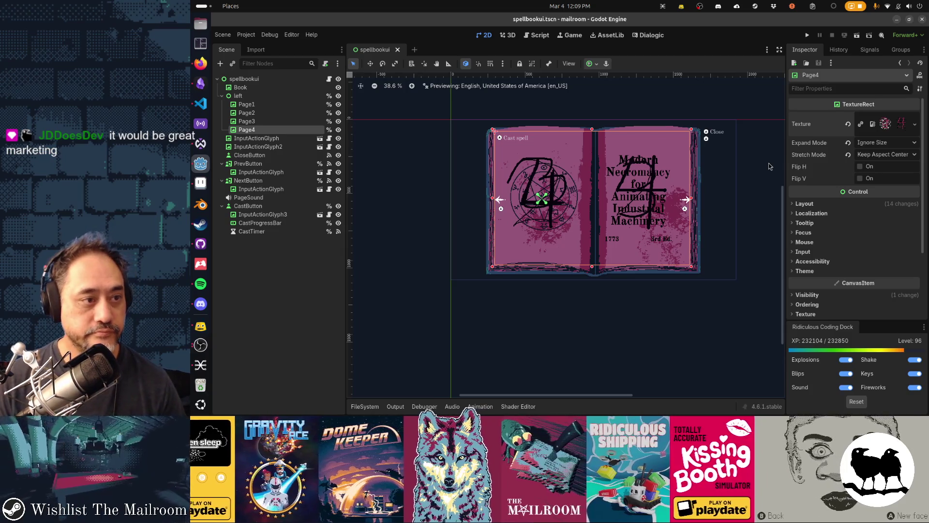
click(259, 104)
key(alt+Tab)
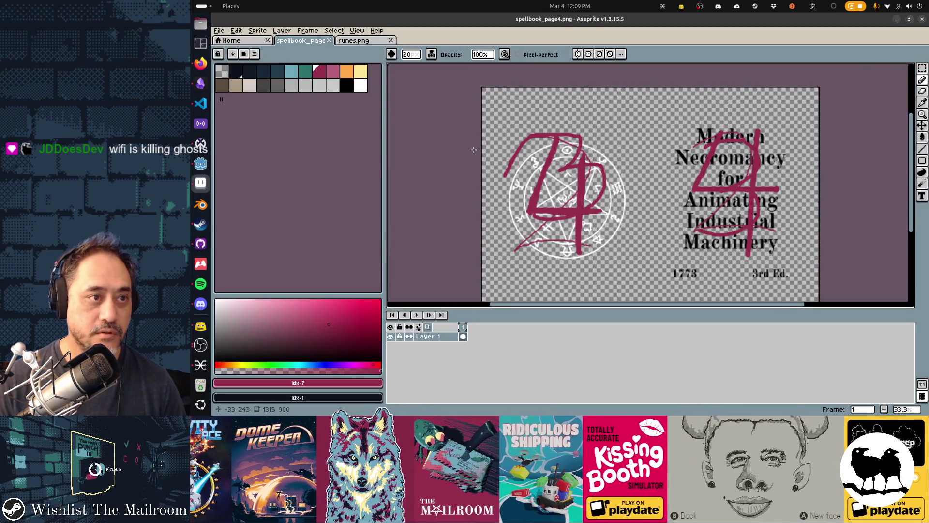
- Open spellbook_page1.png as a separate image, skipping the animation prompt
key(ctrl+a)
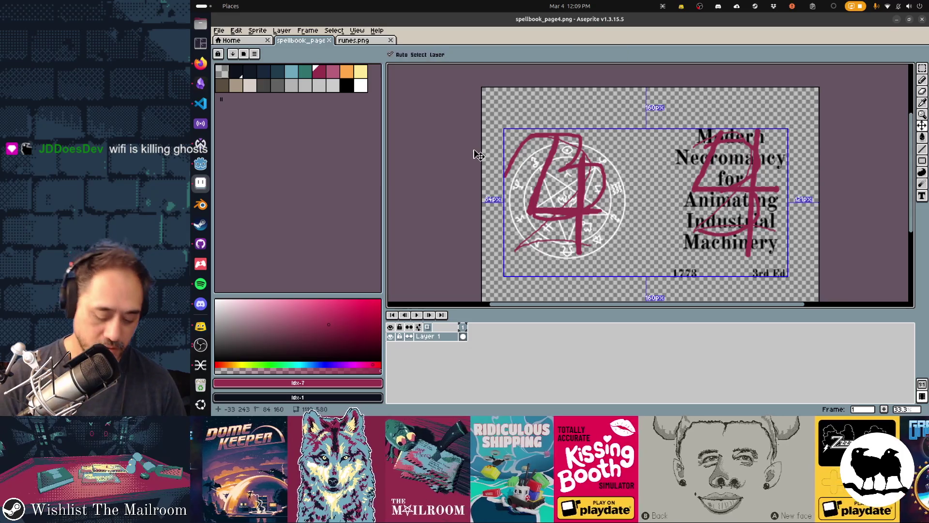
key(ctrl+o)
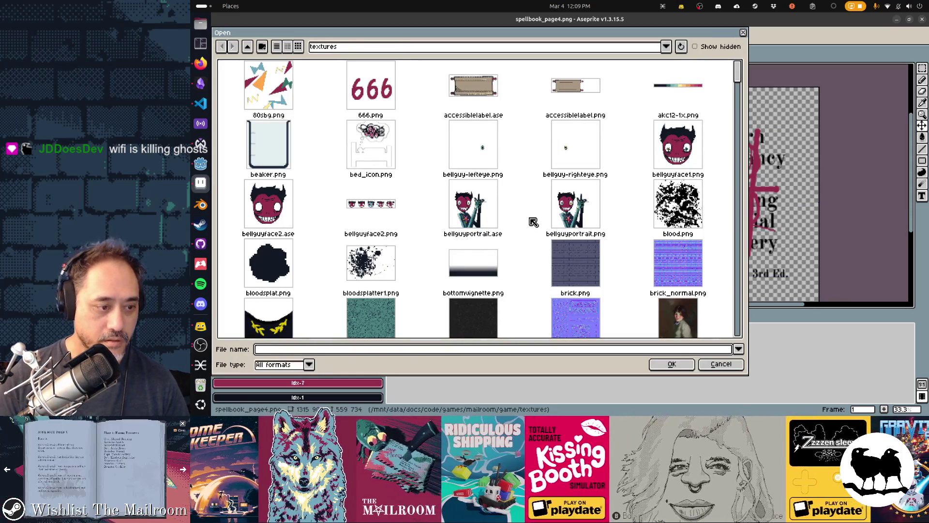
text(spellbook)
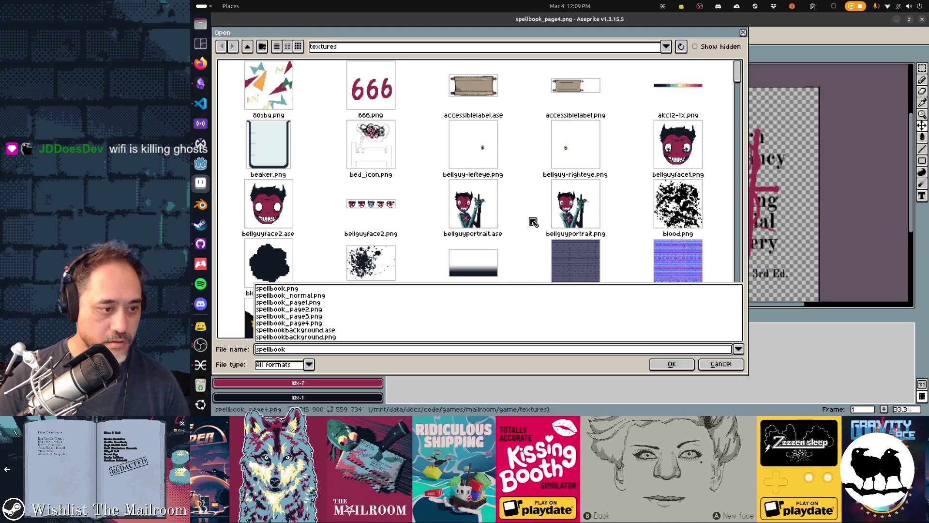
click(365, 303)
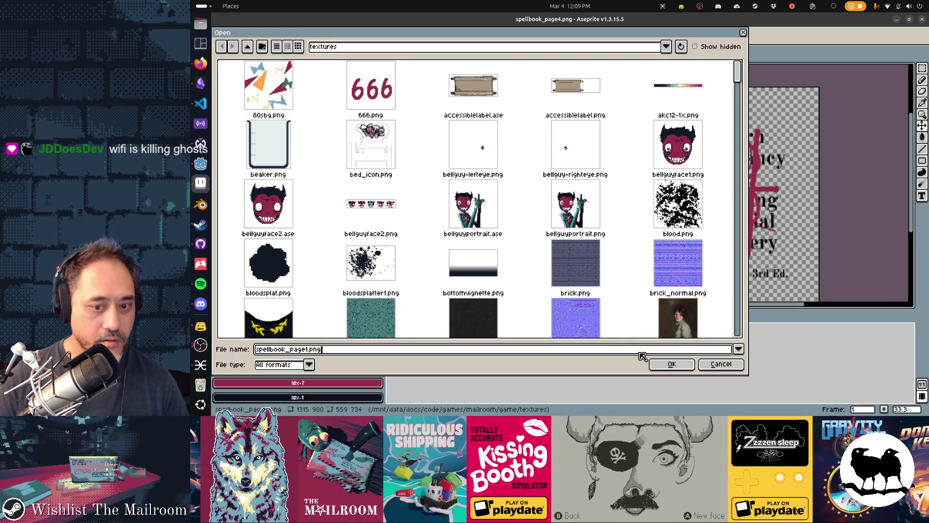
click(670, 364)
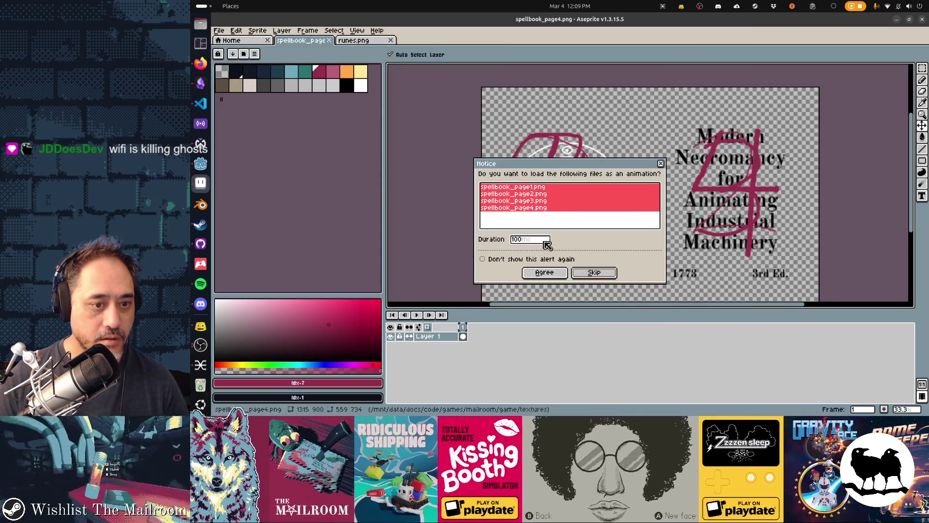
click(587, 275)
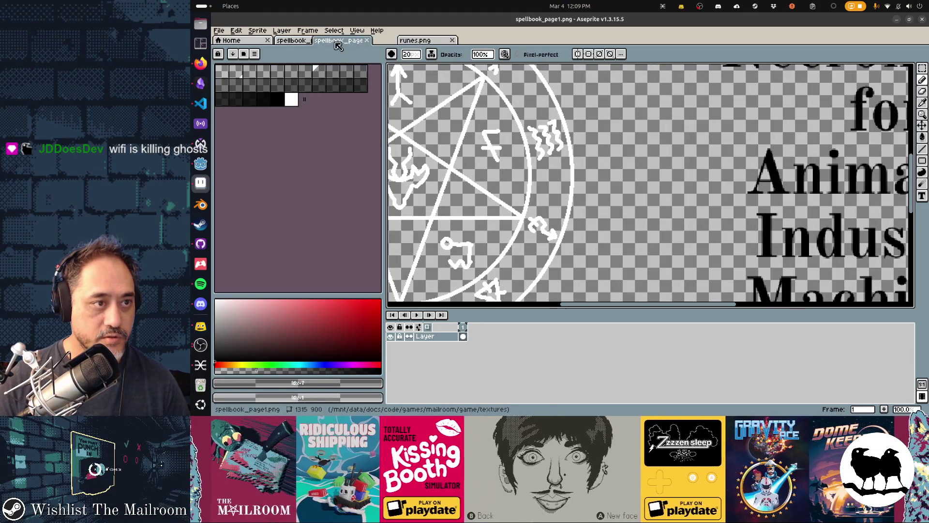
- Open spellbook_page2.png as a separate file rather than an animation
key(ctrl+o)
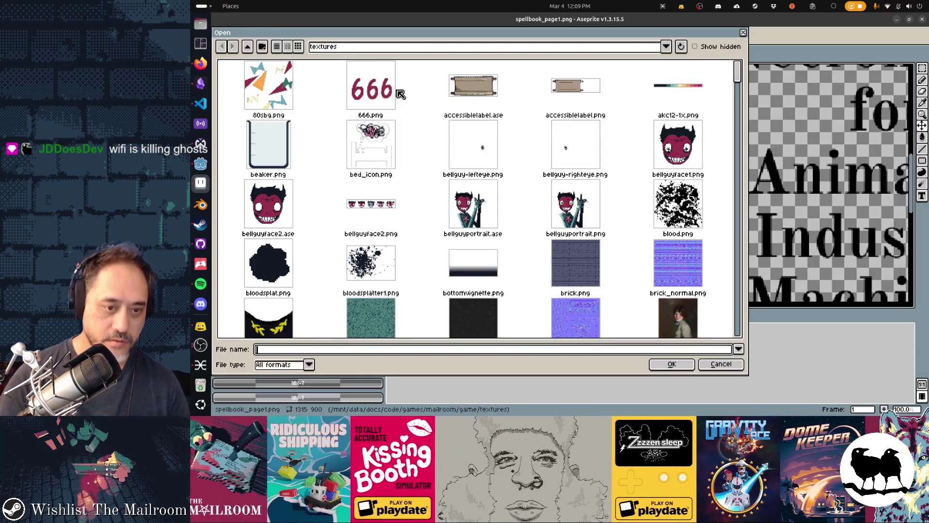
text(page2)
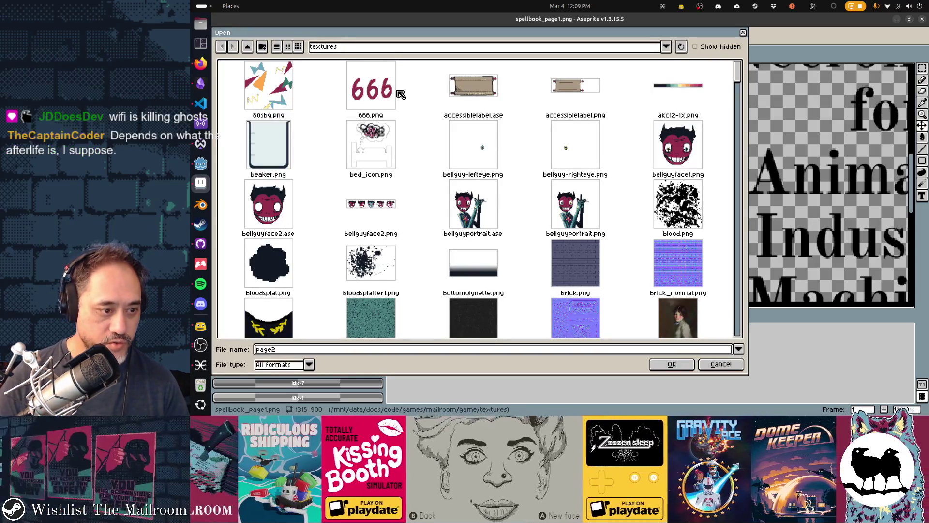
text(spellbook.png)
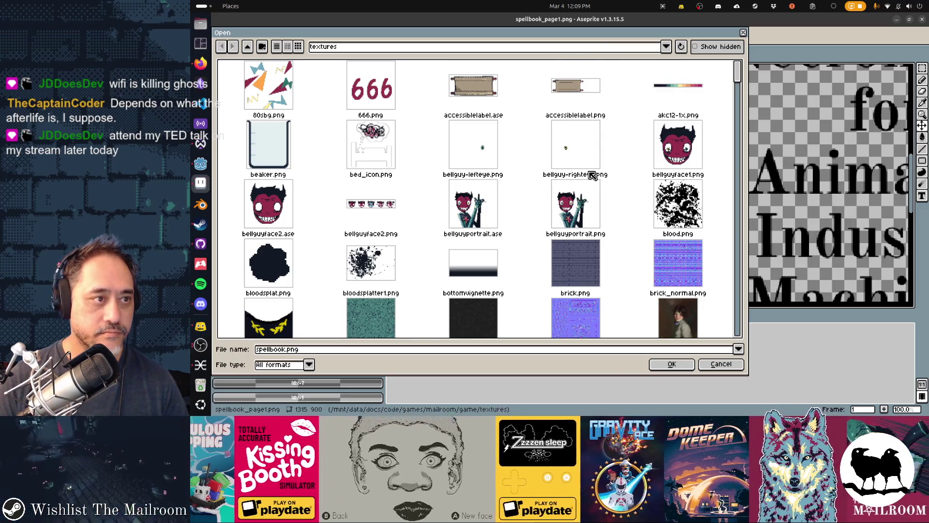
click(394, 353)
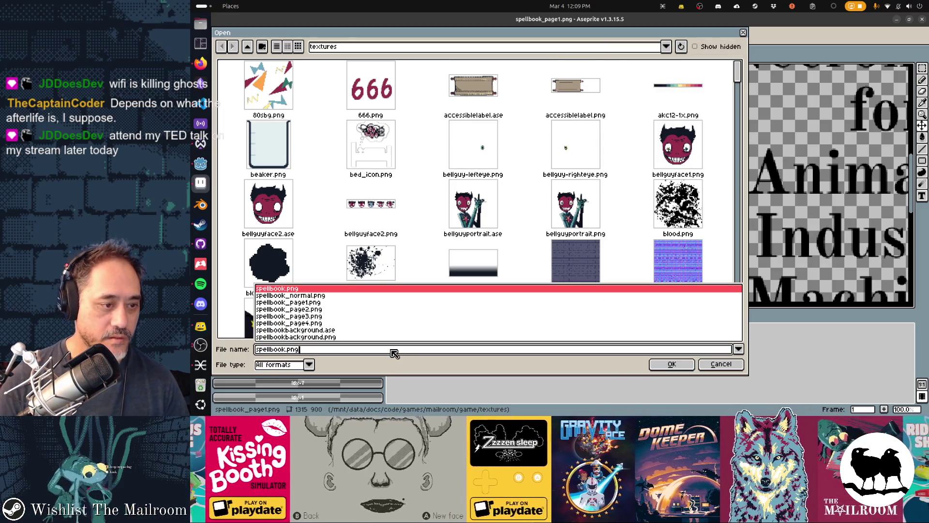
click(325, 310)
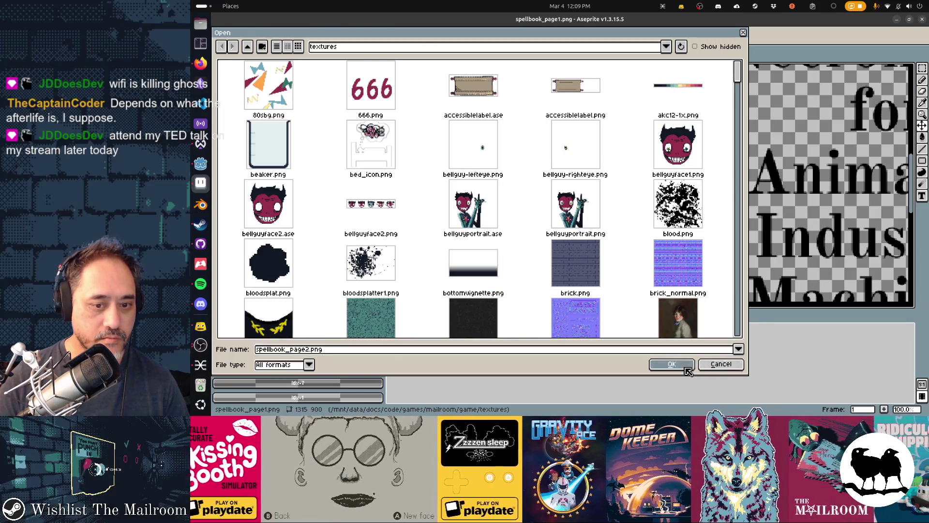
click(683, 364)
click(578, 274)
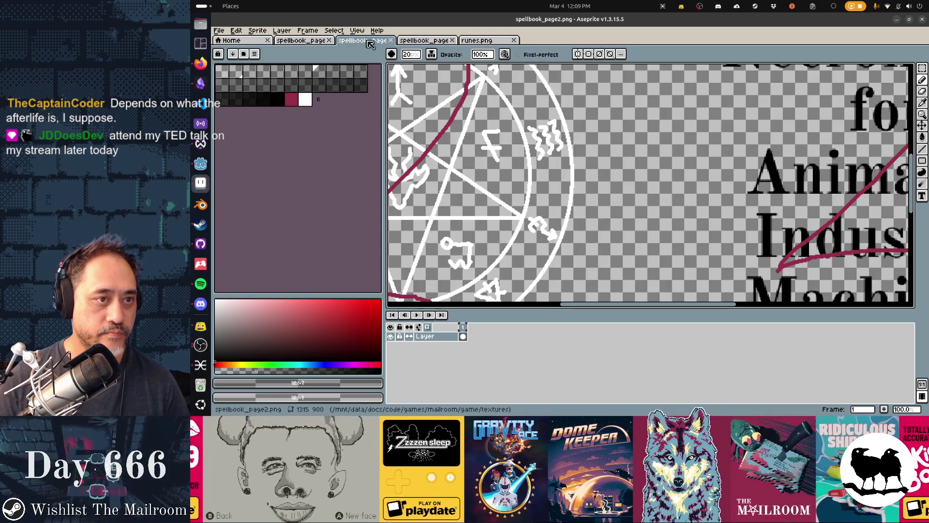
- Flip between the page4 and page1 images, then search the Open dialog for 'spellbook'
click(426, 43)
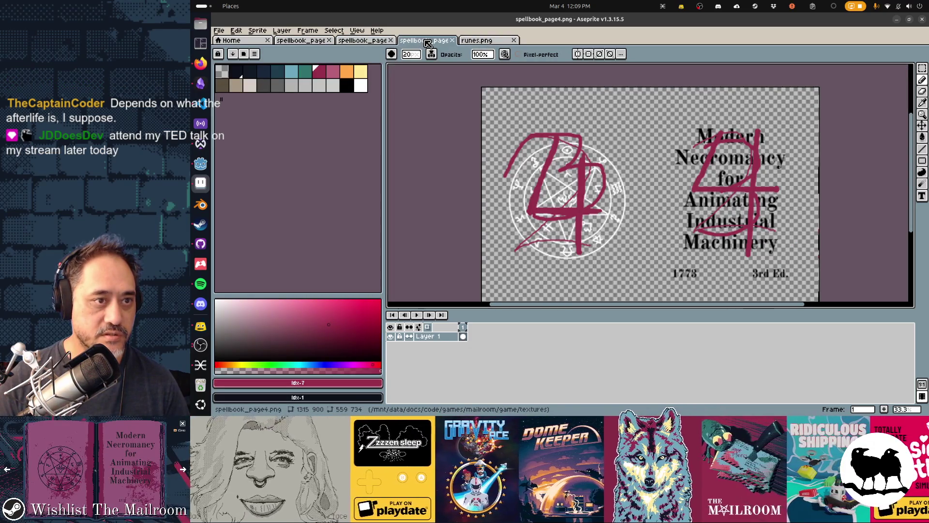
key(ctrl+shift+Tab)
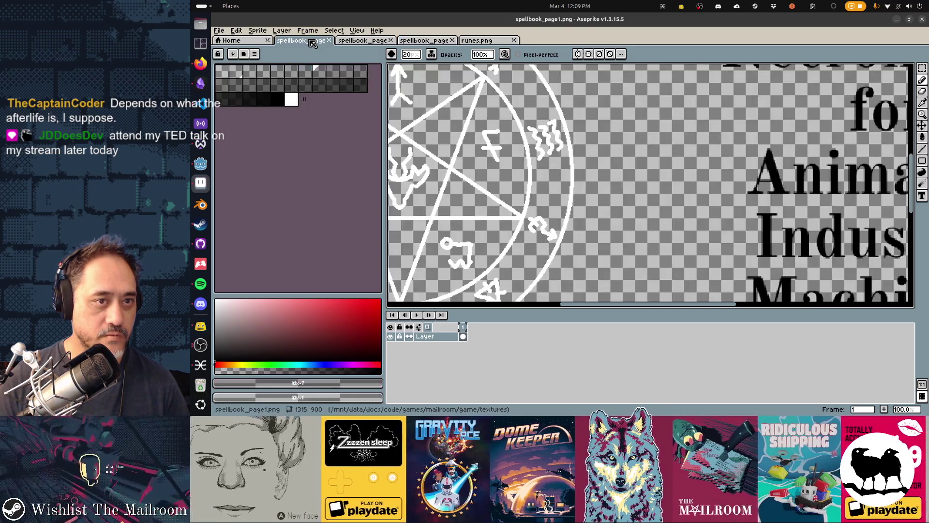
click(428, 42)
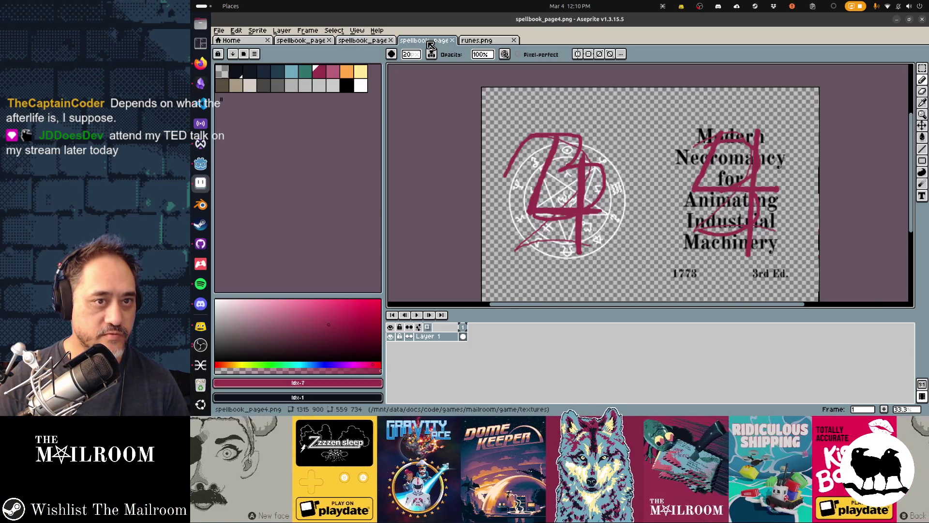
key(ctrl+o)
text(spellbook)
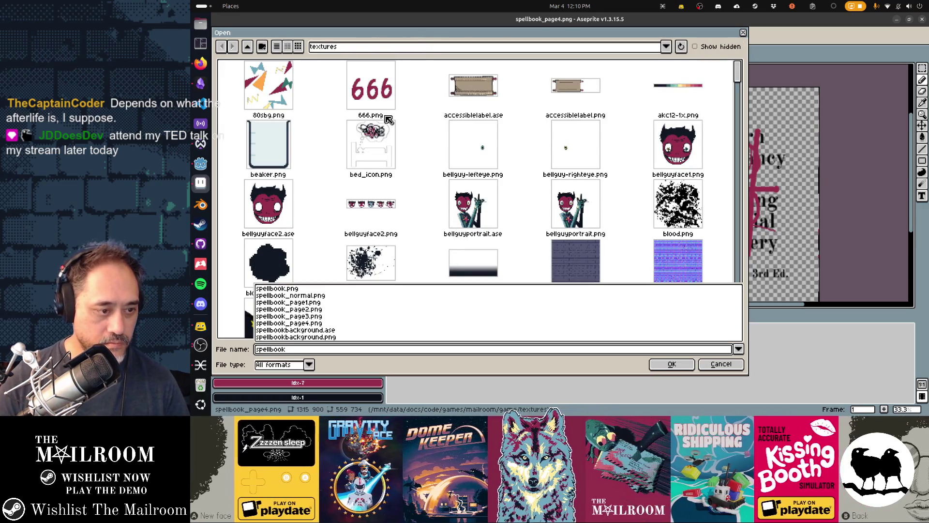
- Open spellbook_page3.png separately and move its tab ahead of page4
click(290, 316)
click(670, 364)
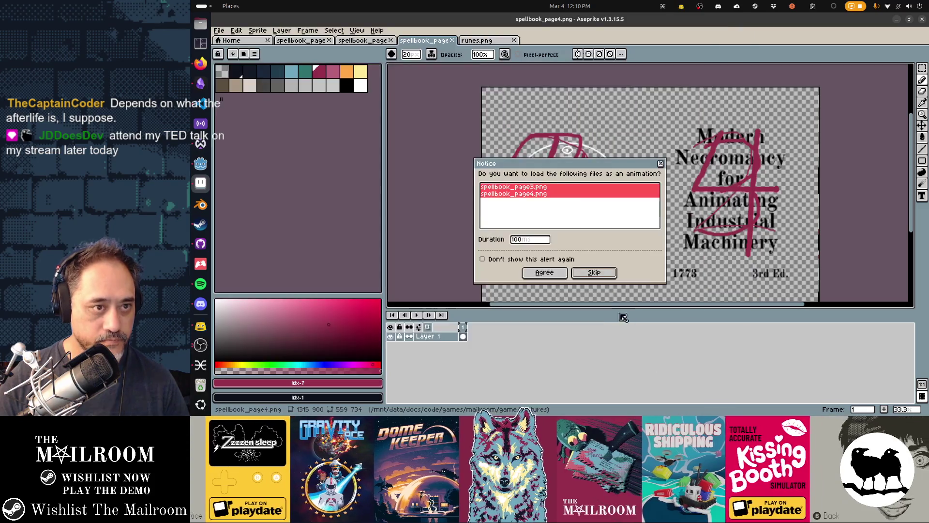
click(605, 274)
drag(561, 41, 426, 40)
scroll(499, 117, down, 3)
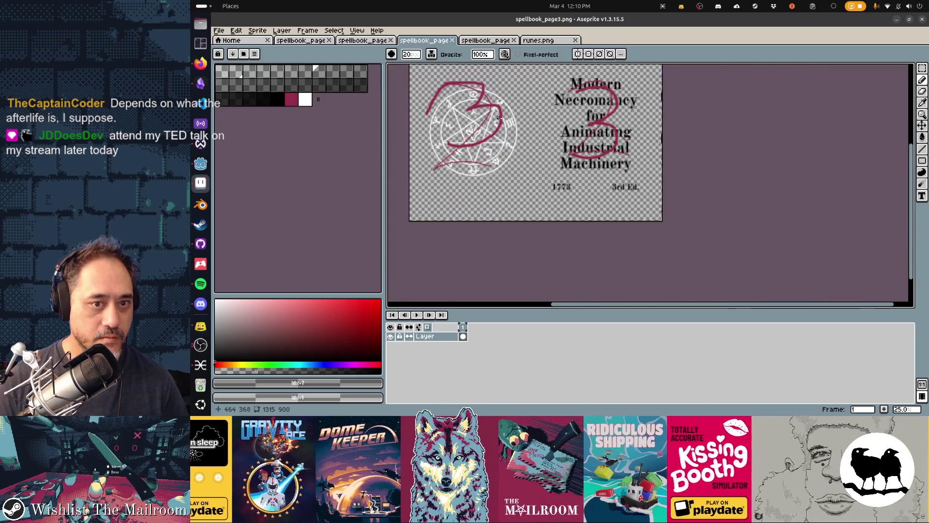
scroll(542, 134, up, 4)
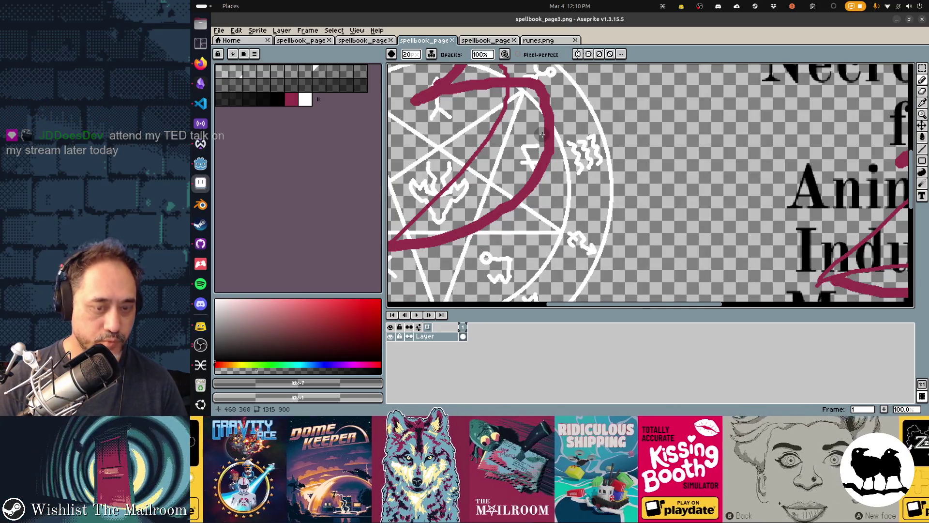
- Shrink the brush size to 17
key(bracketright)
key(minus)
key(minus)
key(minus)
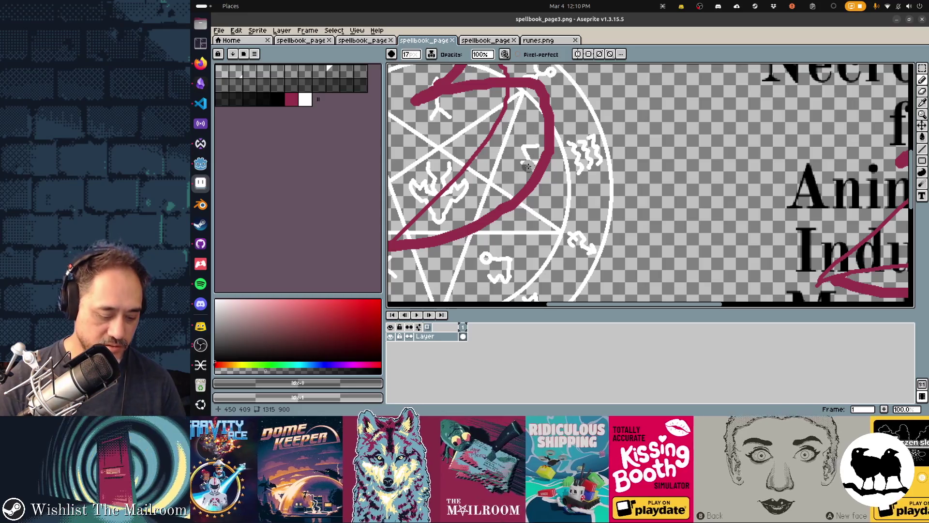
scroll(542, 135, down, 2)
scroll(645, 198, left, 2)
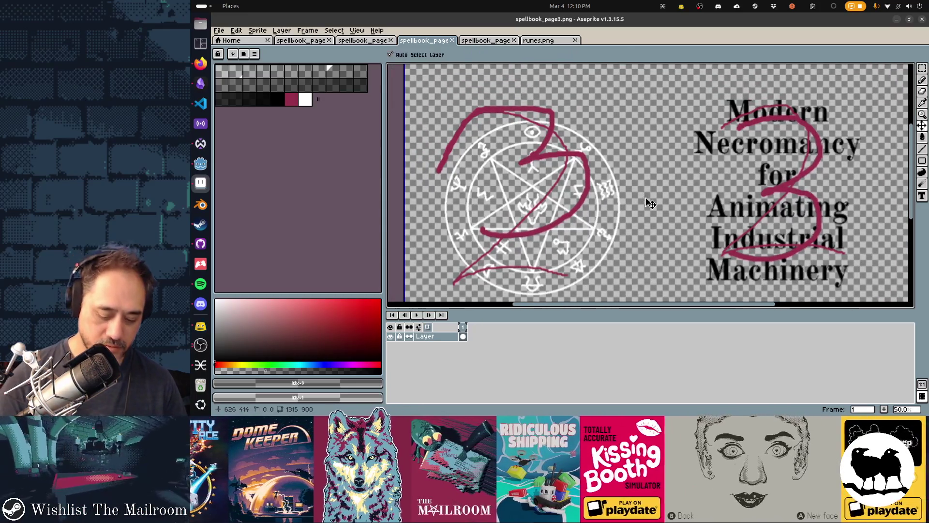
scroll(647, 199, down, 2)
- Look over page1, then clear everything off the spellbook_page2 canvas
click(317, 42)
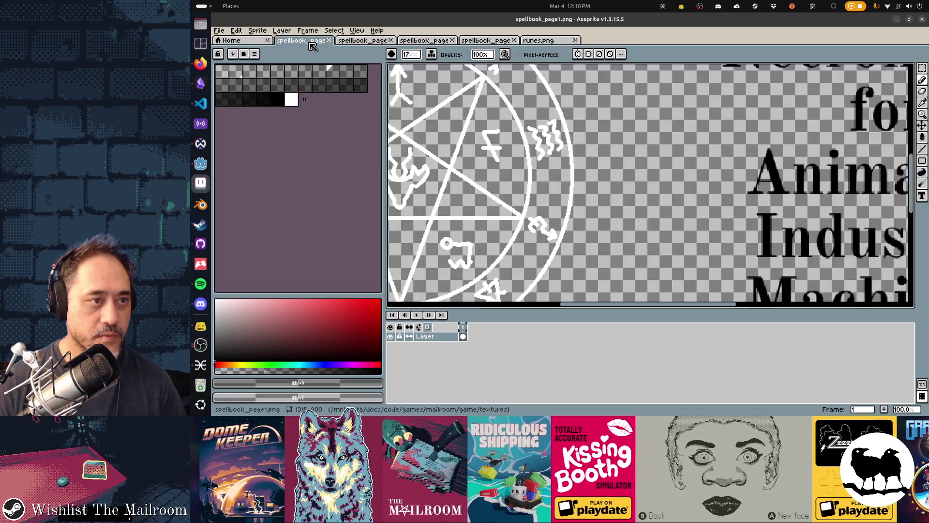
scroll(639, 165, down, 2)
scroll(639, 164, down, 2)
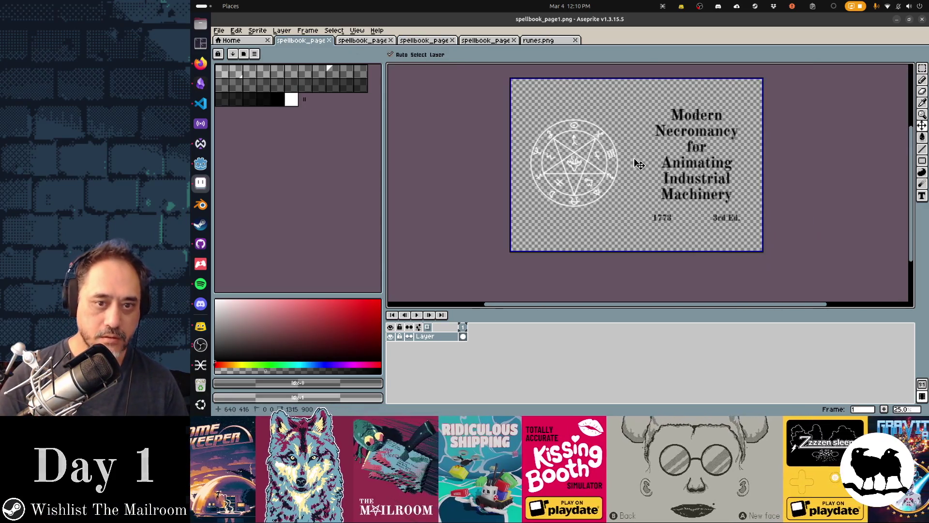
click(361, 41)
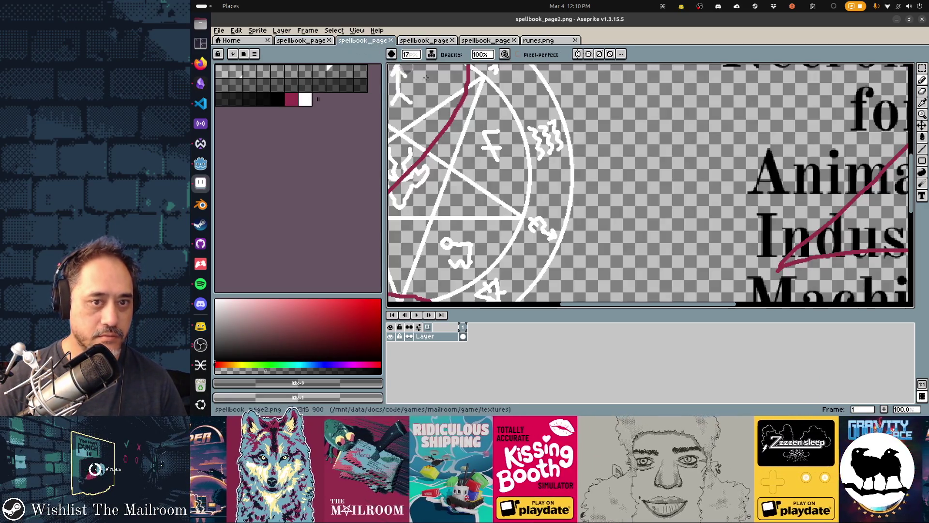
scroll(583, 148, down, 2)
key(Delete)
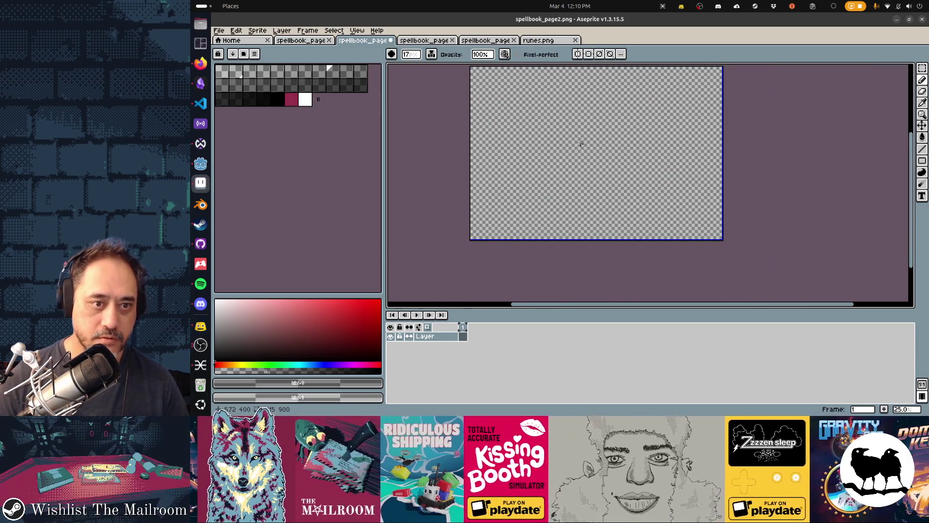
- Restore the default palette, draw a red 2 on page 2, and save it
click(300, 103)
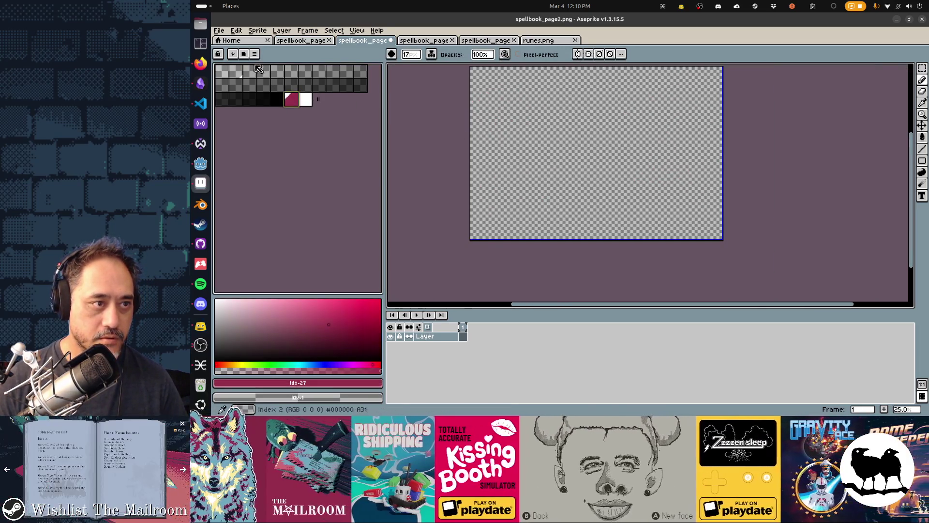
click(255, 54)
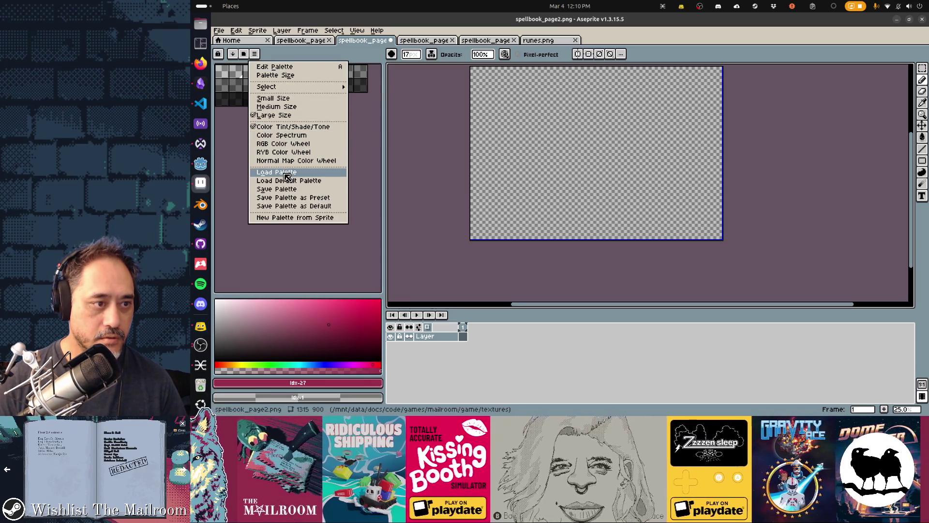
click(289, 180)
mouse_move(499, 126)
mouse_down()
mouse_move(543, 176)
mouse_move(563, 175)
mouse_up()
key(ctrl+s)
- Wipe spellbook_page3, draw a big red 3, and save it
click(424, 40)
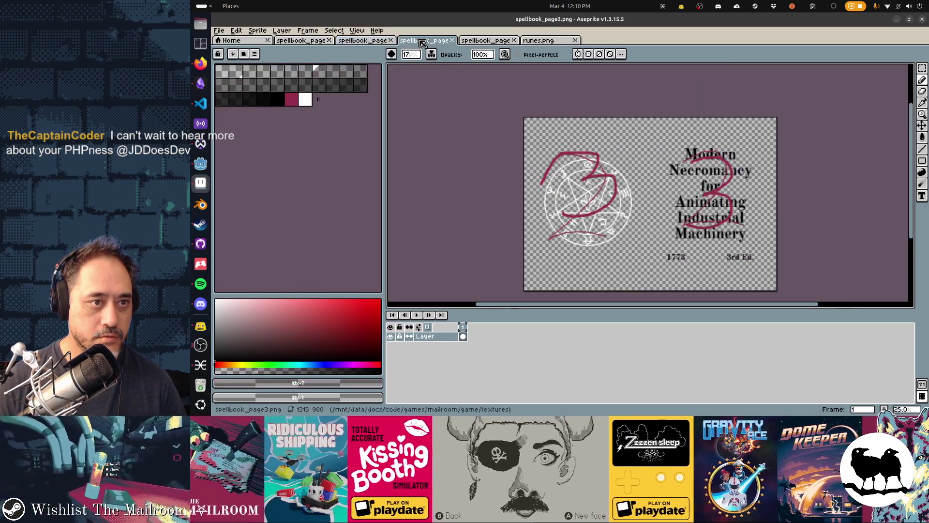
key(Delete)
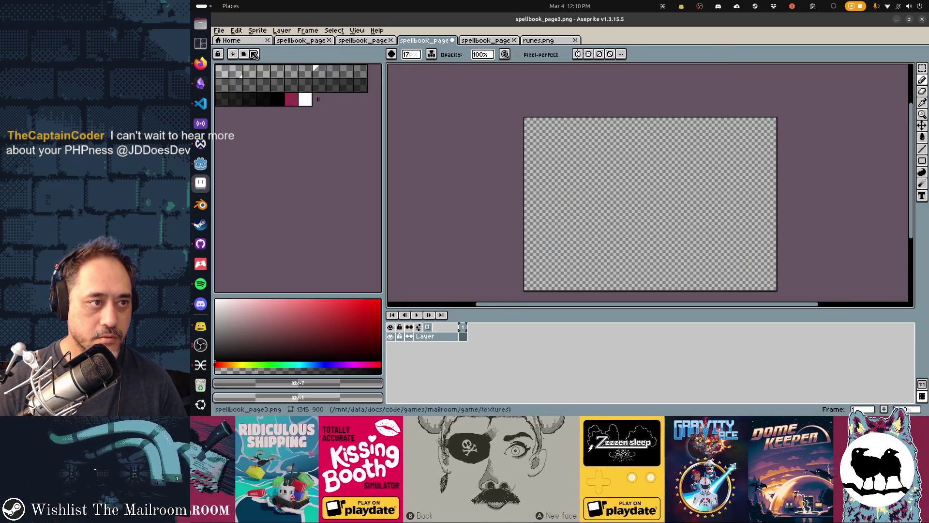
click(254, 54)
click(300, 180)
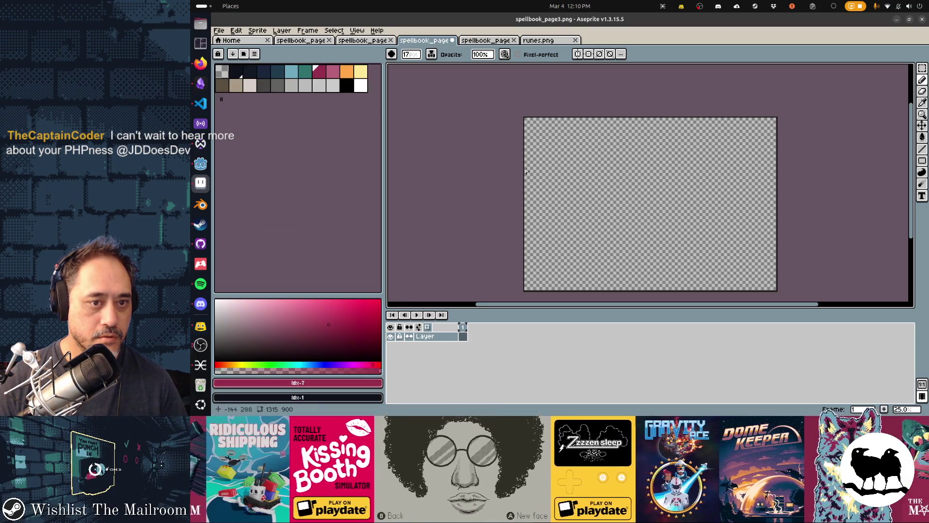
mouse_move(575, 178)
mouse_down()
mouse_move(578, 196)
mouse_move(560, 224)
mouse_up()
key(ctrl+s)
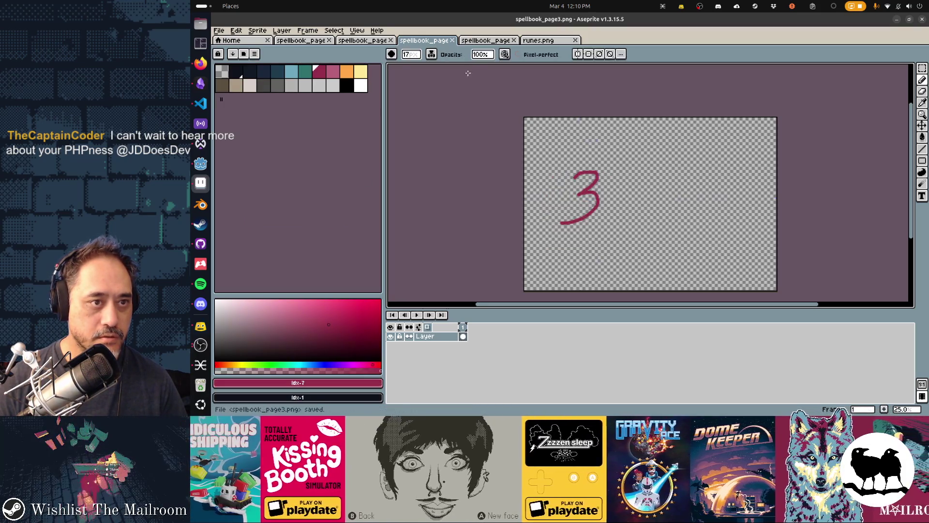
- Clear spellbook_page4, draw a red 4 in two strokes, and save it
click(484, 41)
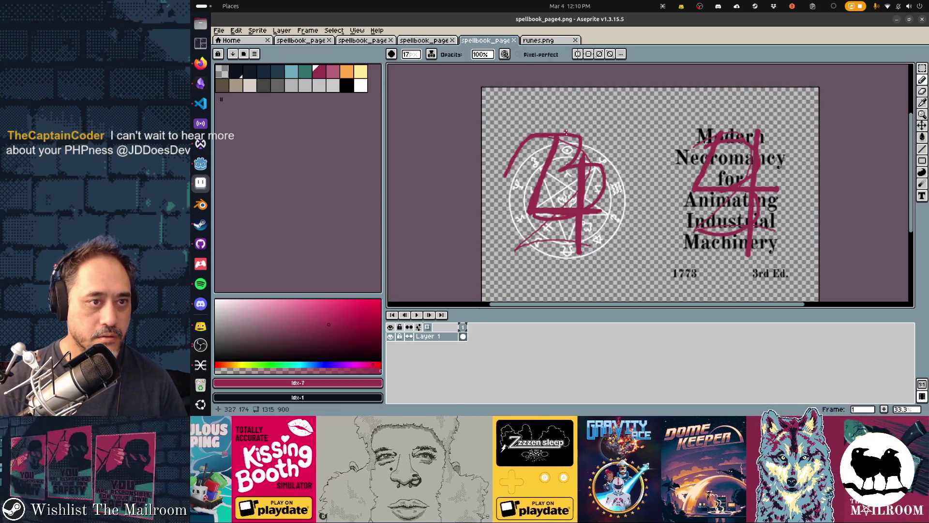
key(ctrl+a)
key(Delete)
drag(556, 144, 614, 193)
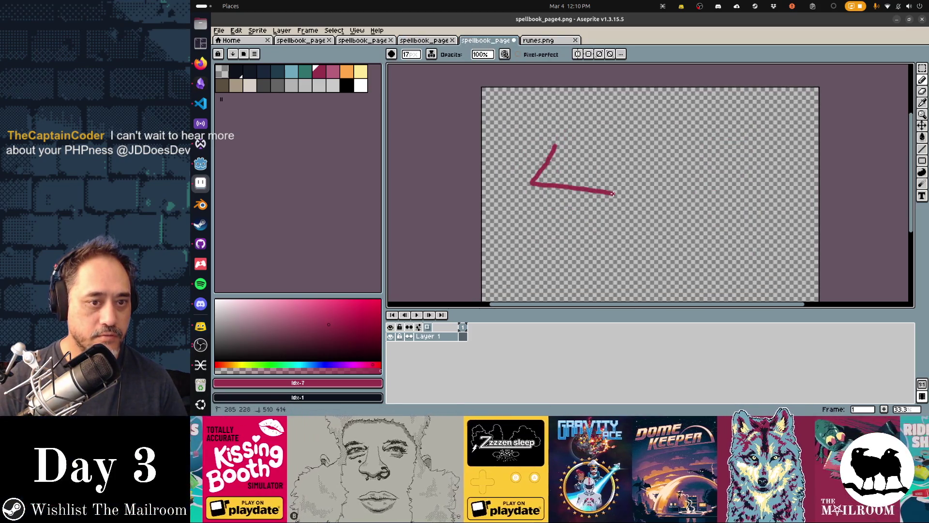
drag(583, 155, 577, 244)
key(ctrl+s)
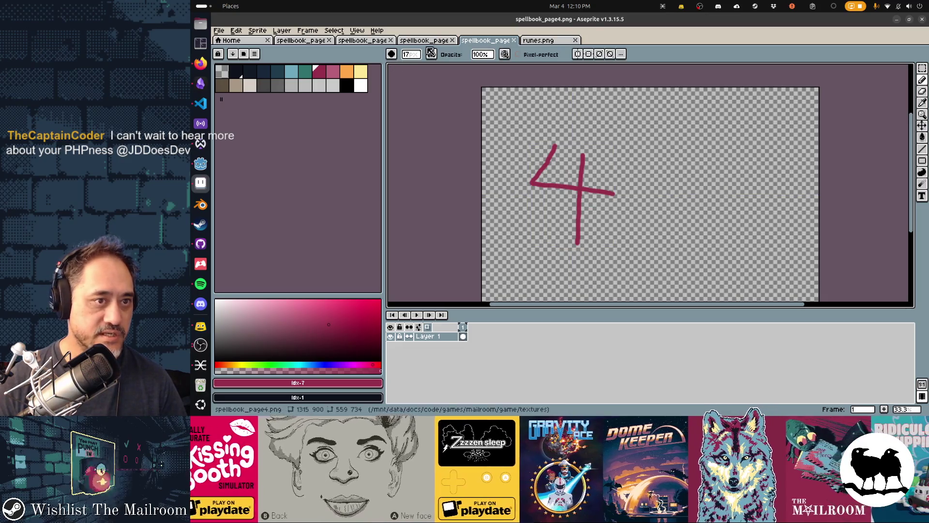
- Step back through the tabs to the page 1 title image, then bring Godot forward
click(425, 41)
click(363, 40)
click(301, 41)
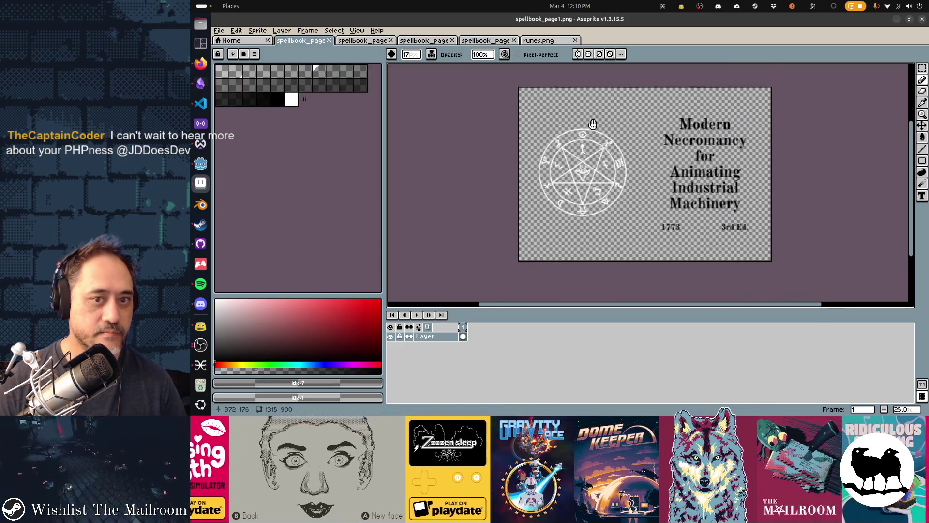
key(alt)
key(alt+Tab)
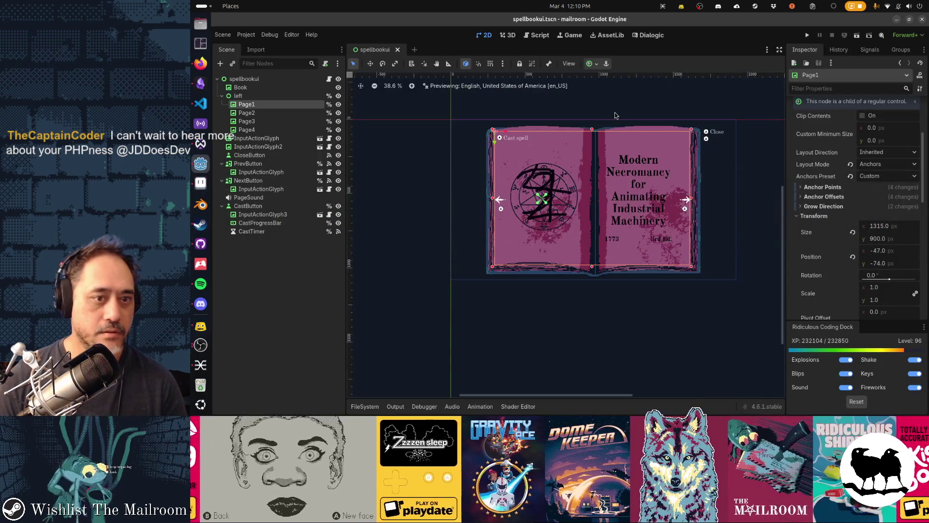
key(F6)
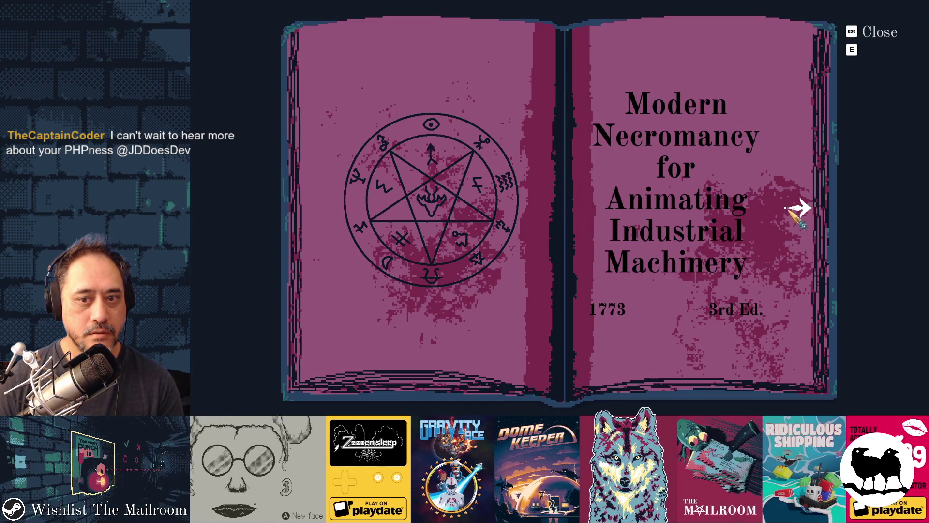
click(796, 209)
click(796, 209)
click(796, 209)
key(F8)
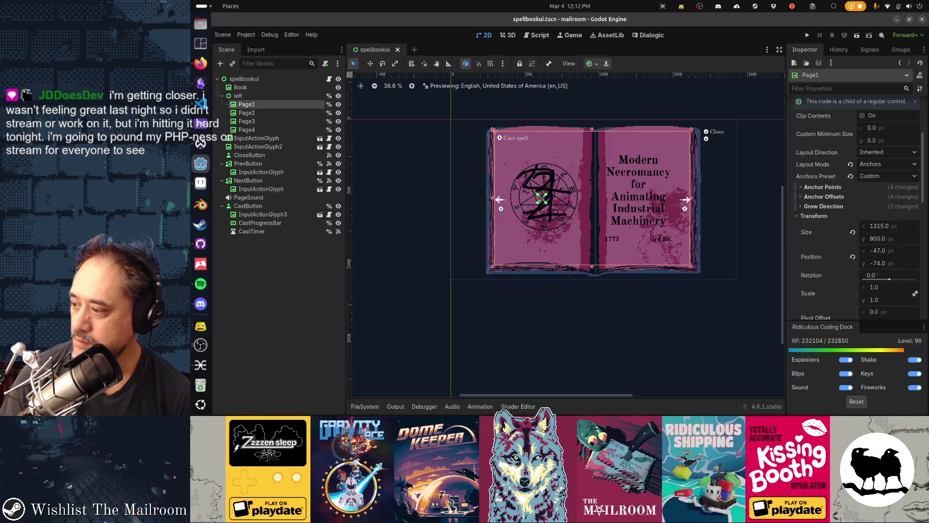
- Pan the Godot 2D view so the book sits lower, then switch to Aseprite's spellbook_page1.png
key(alt+Tab)
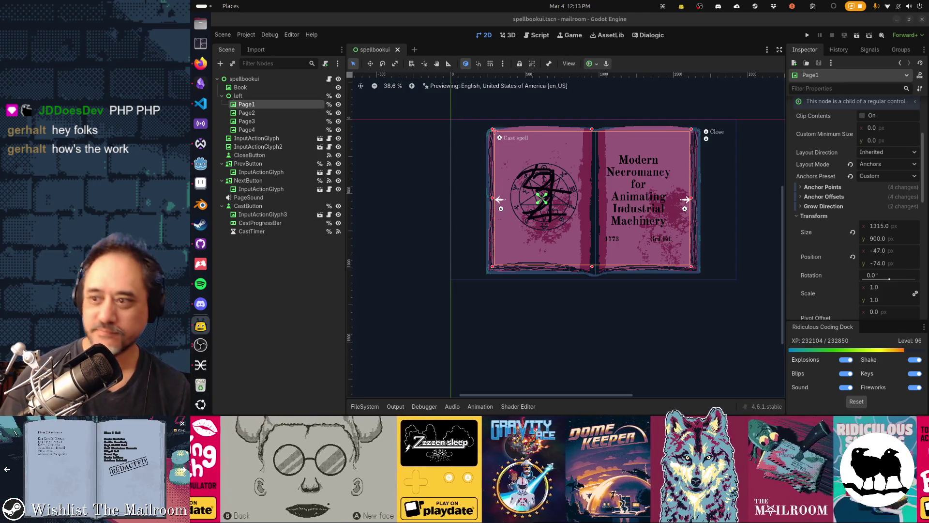
drag(654, 310, 636, 337)
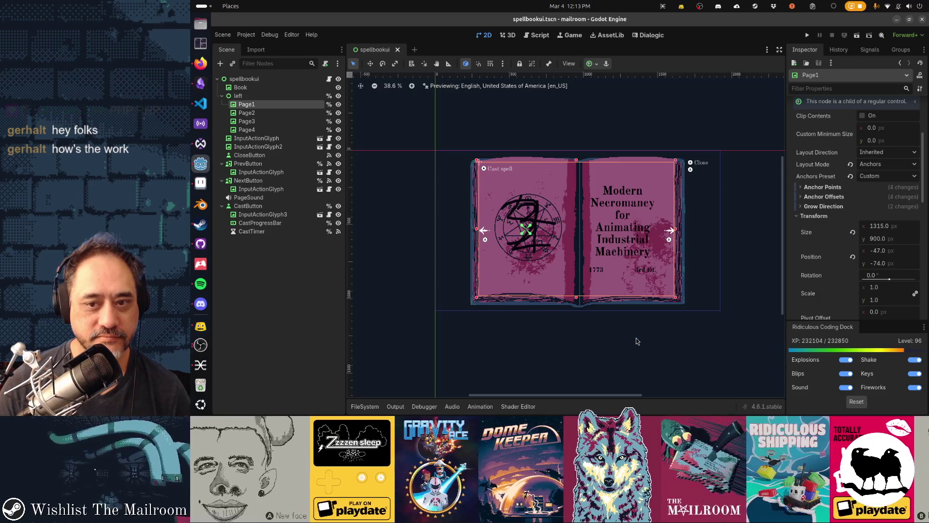
key(alt+Tab)
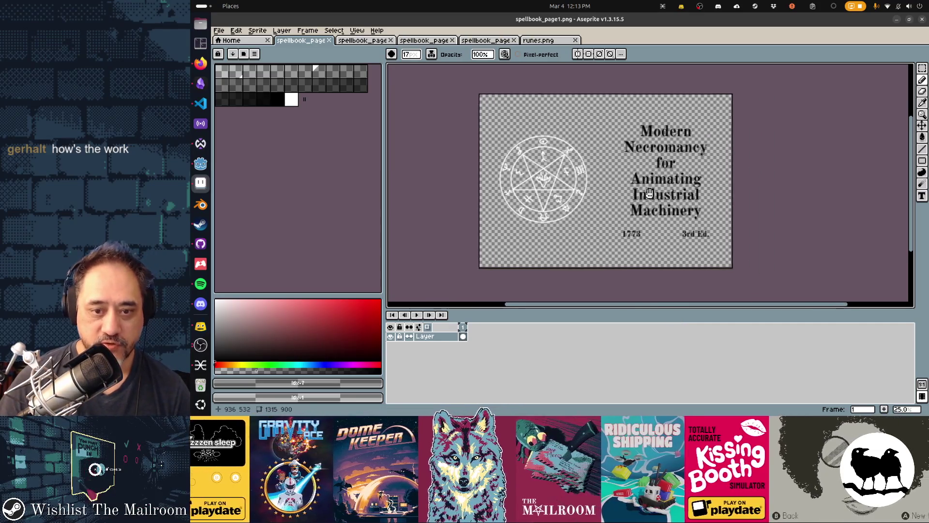
scroll(645, 190, up, 1)
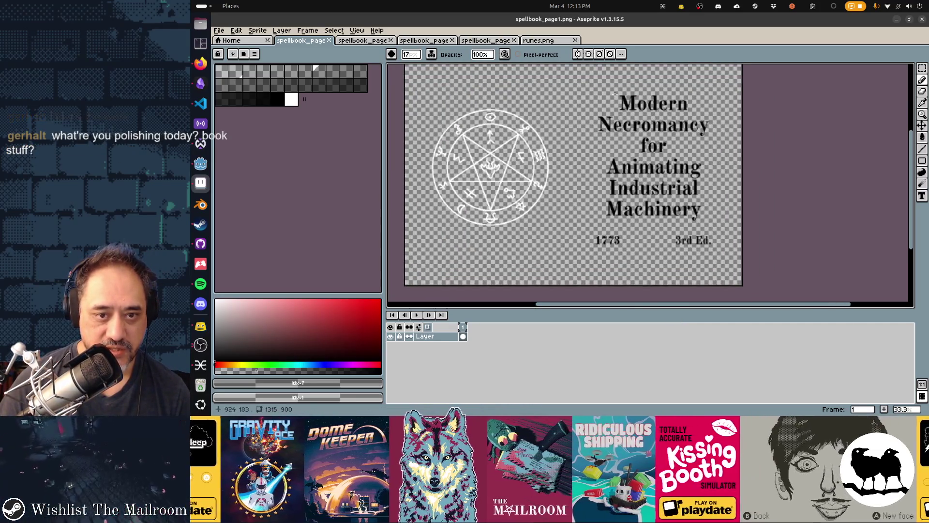
drag(602, 184, 666, 209)
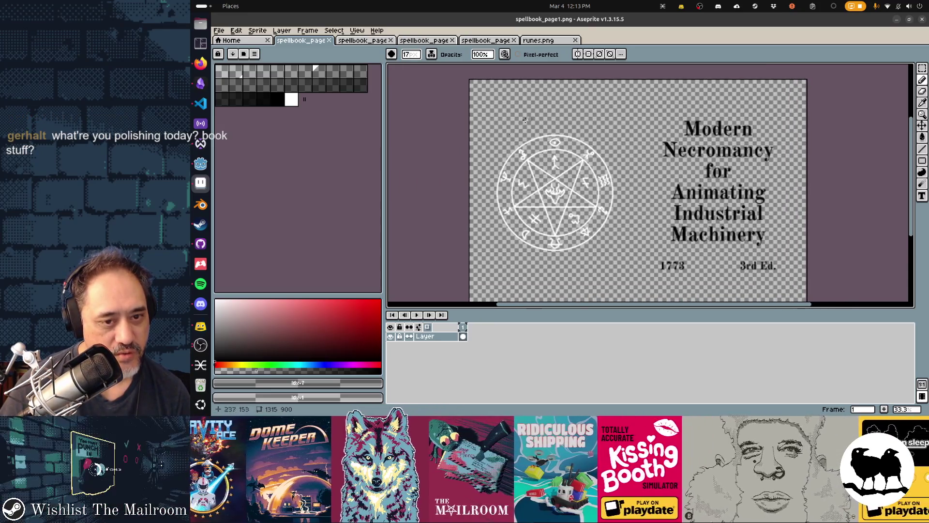
key(alt+Tab)
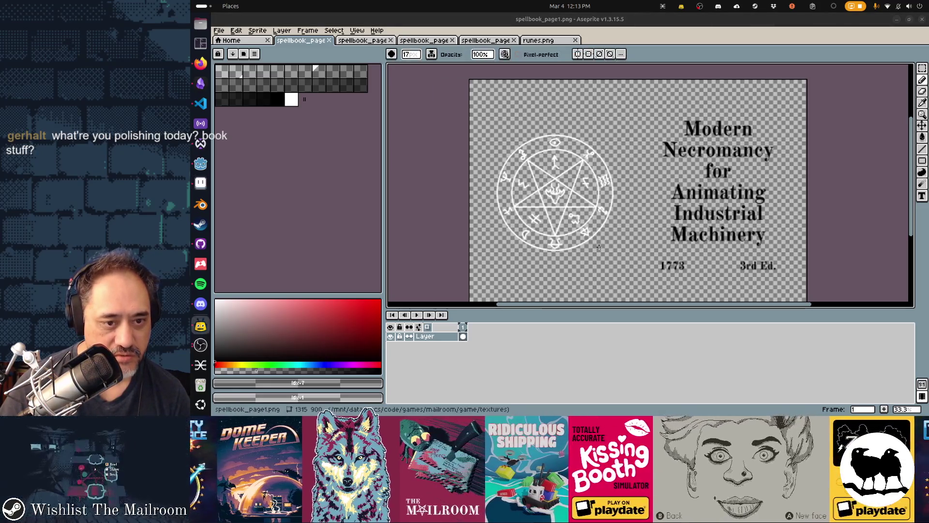
key(alt+Tab)
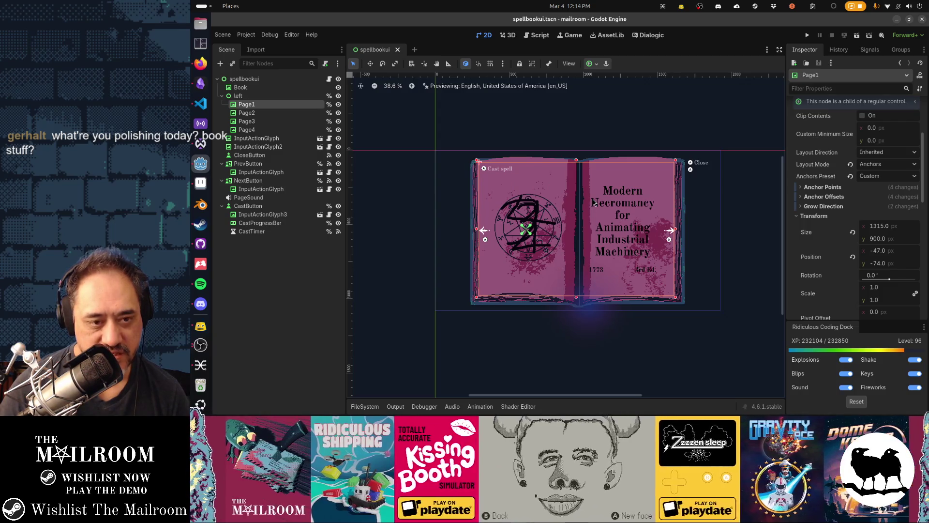
key(alt+Tab)
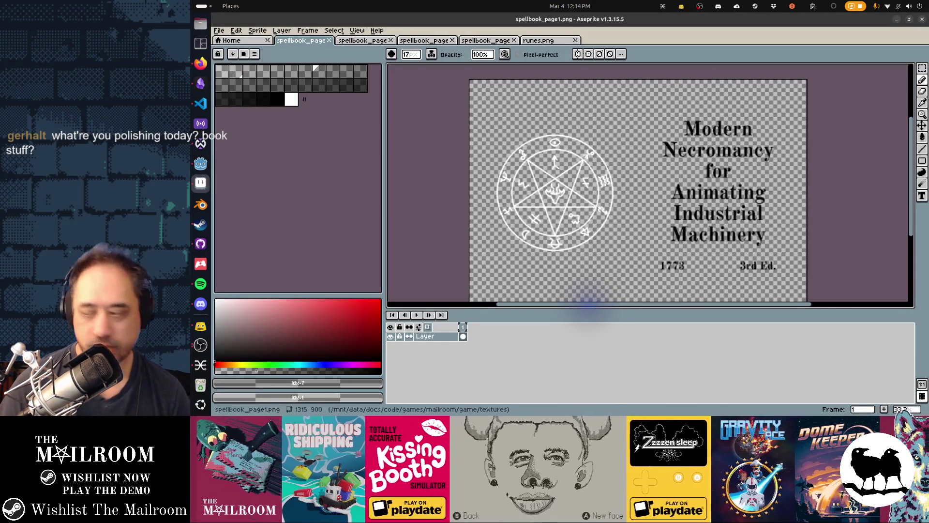
click(201, 345)
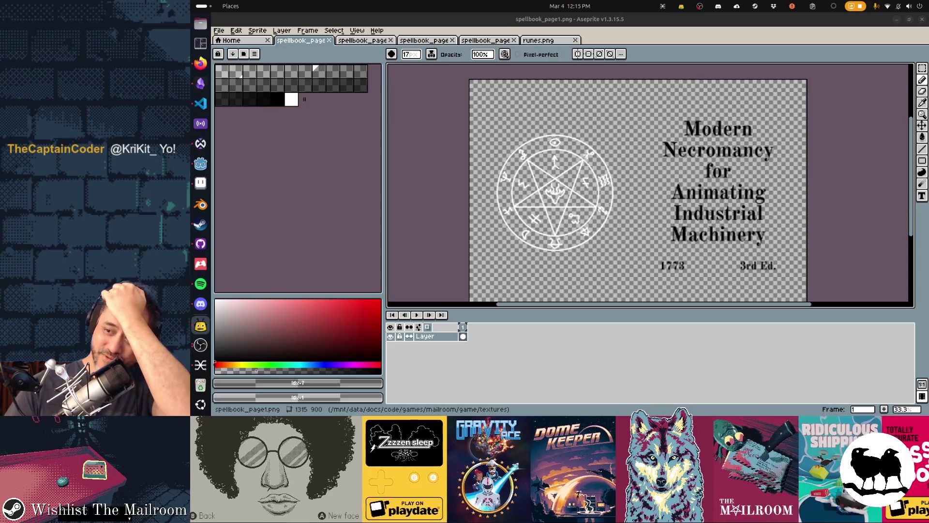
click(200, 62)
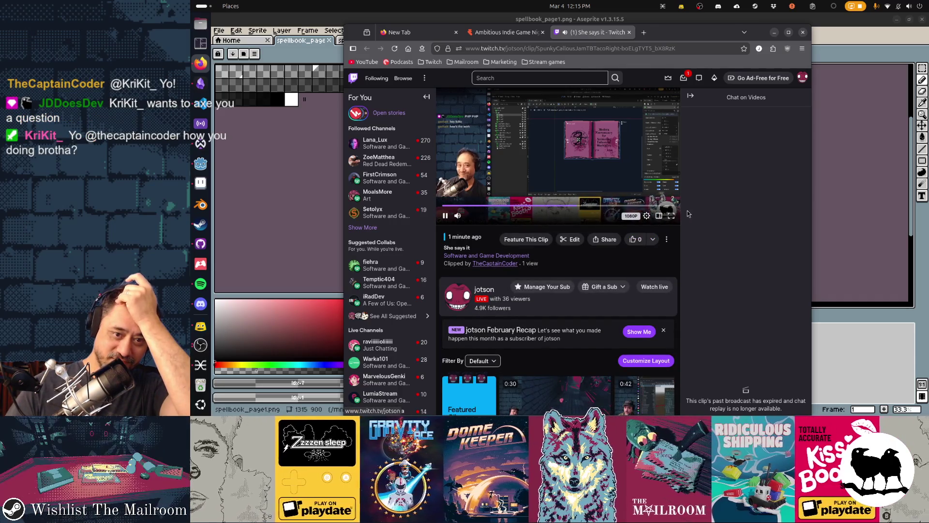
- Watch the Twitch clip full screen, close its tab, and minimize the browser
click(671, 215)
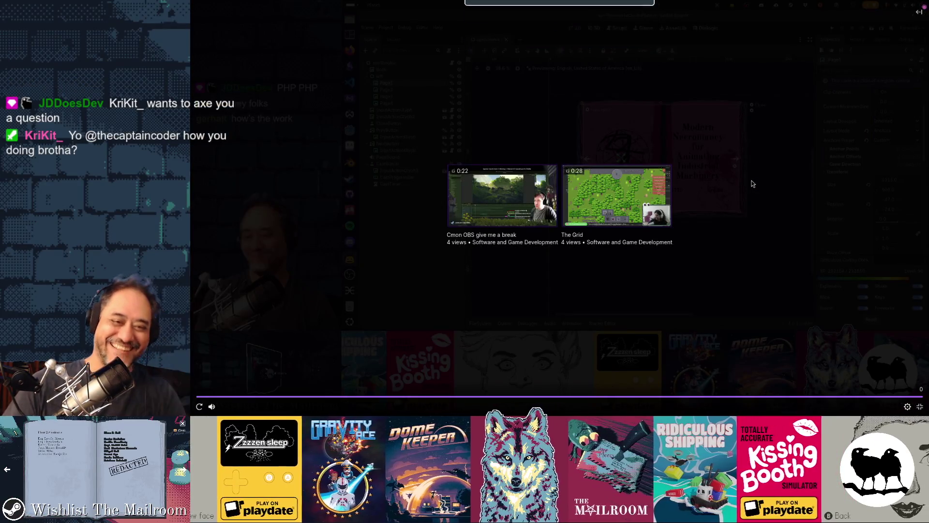
key(Escape)
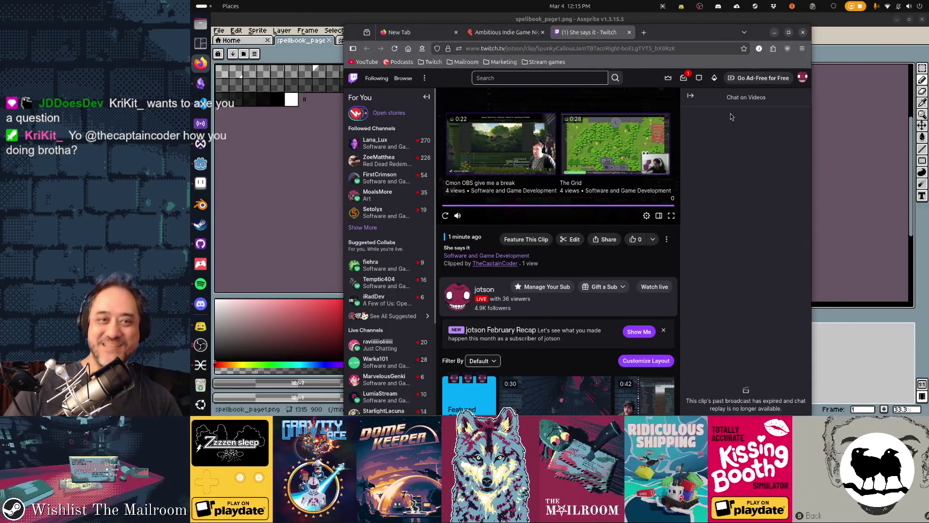
key(ctrl+w)
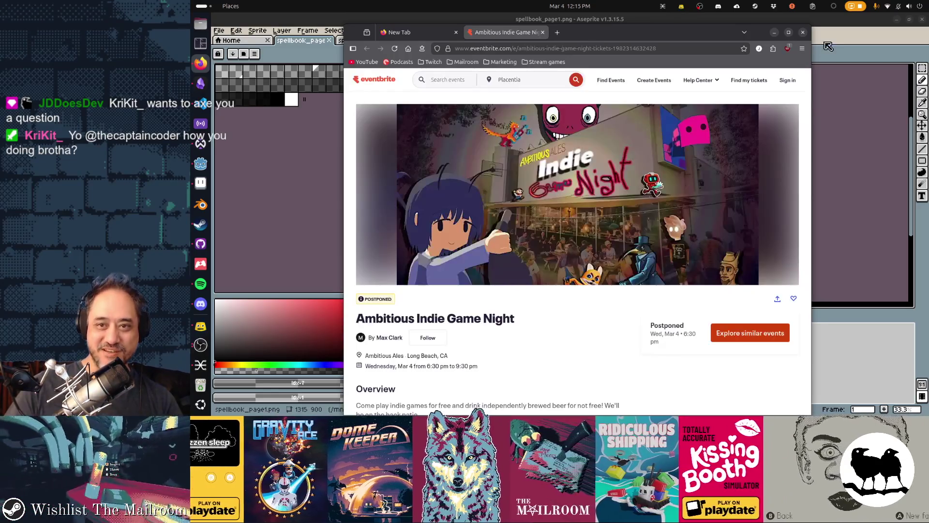
click(835, 44)
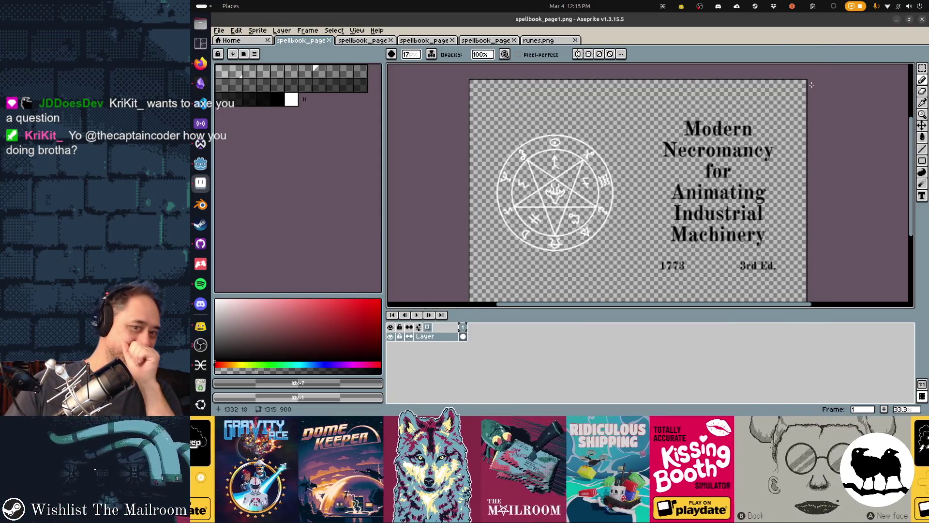
- Eyedrop black from the title lettering and restore the default palette
key(i)
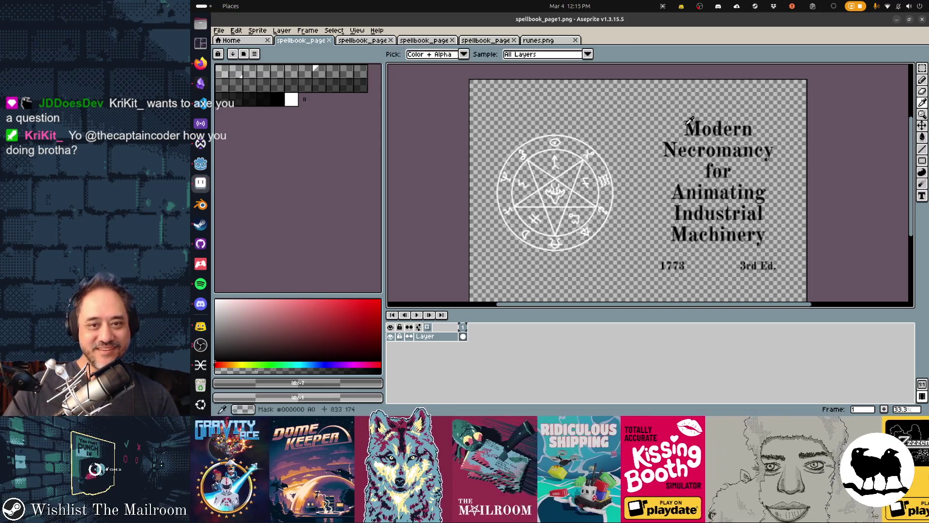
click(694, 128)
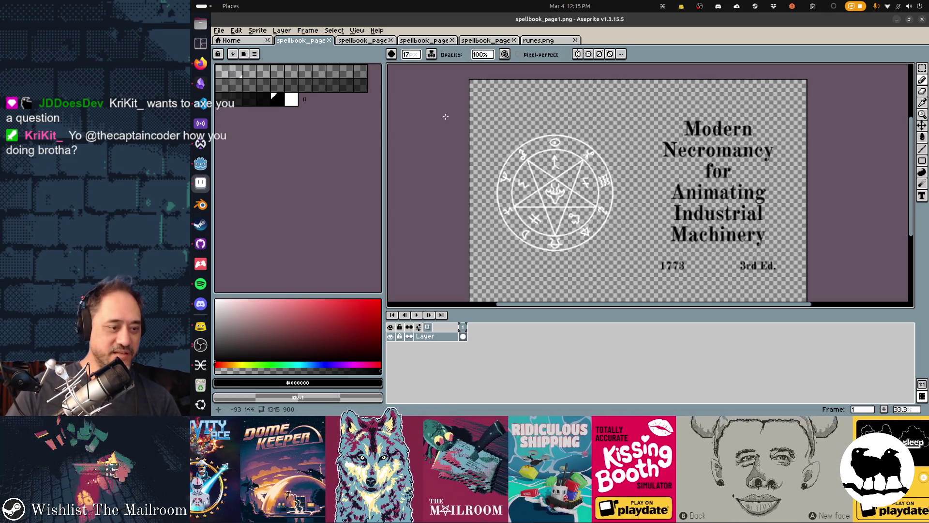
click(255, 55)
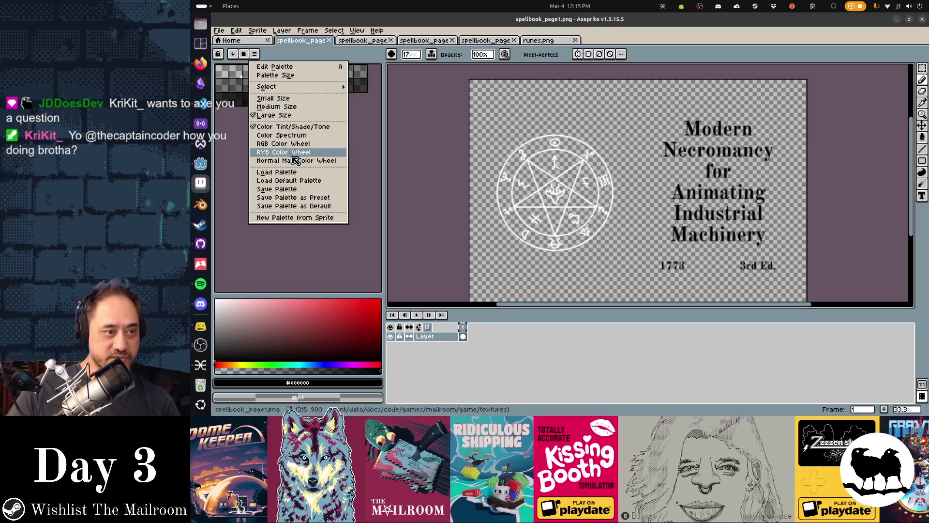
click(298, 181)
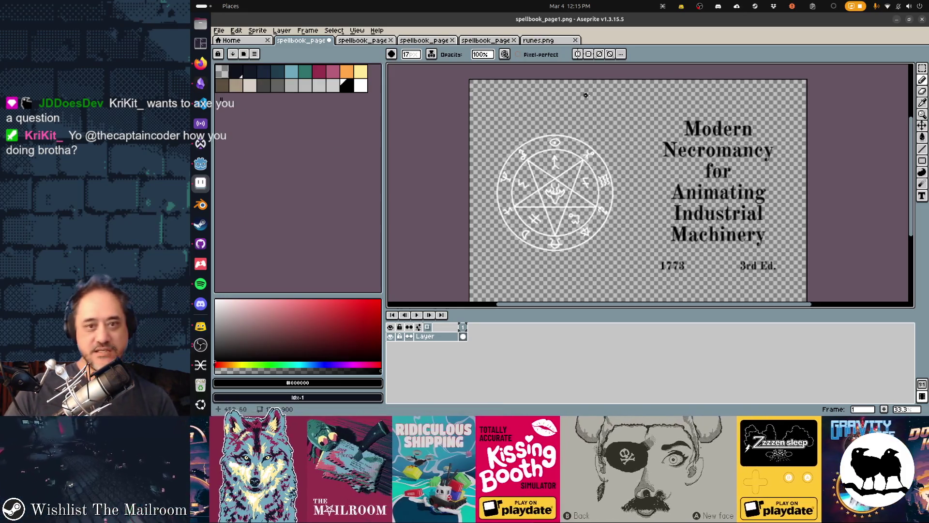
- Add a new layer with the Text tool and try a text box near the title, then discard it
key(t)
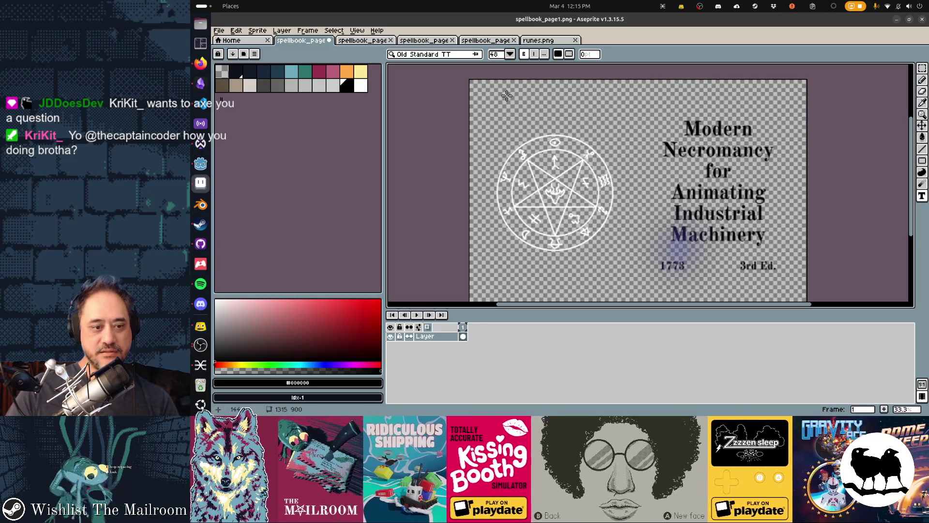
key(shift+n)
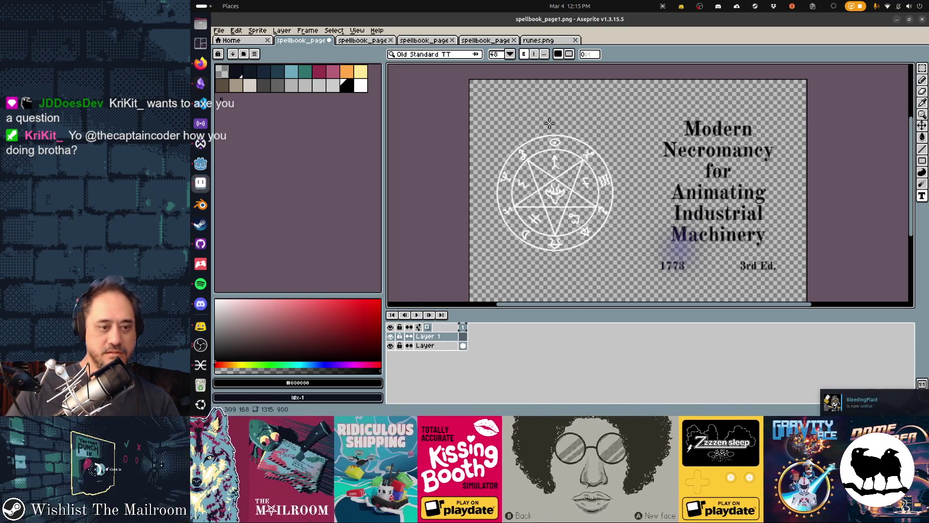
click(584, 114)
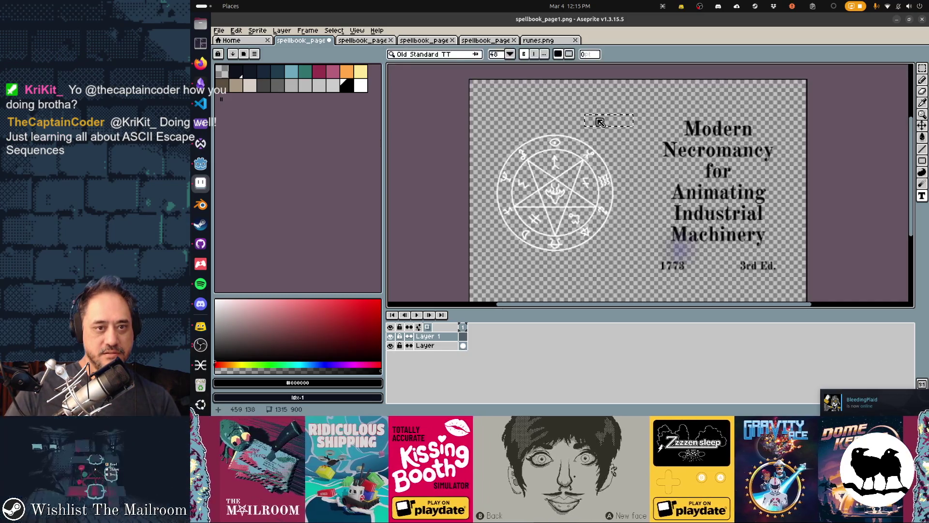
click(504, 57)
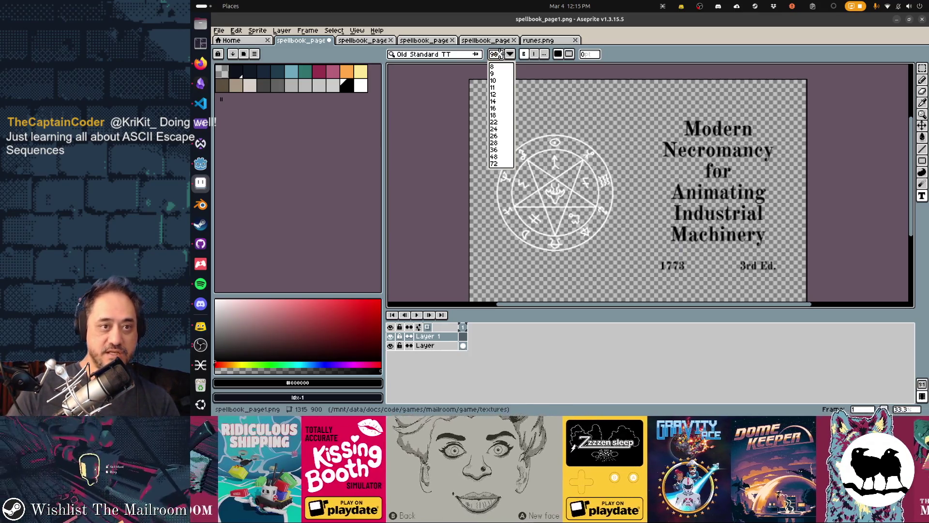
click(569, 112)
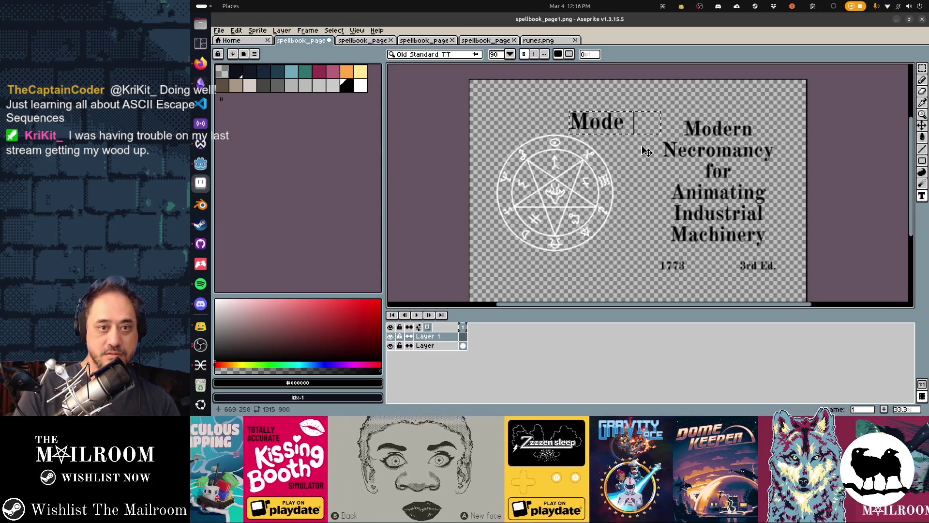
text(rn N)
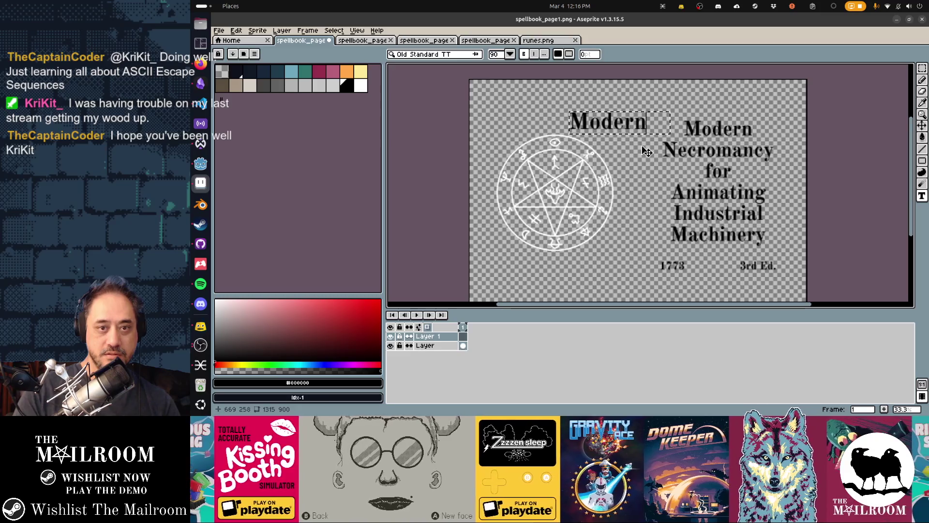
key(Escape)
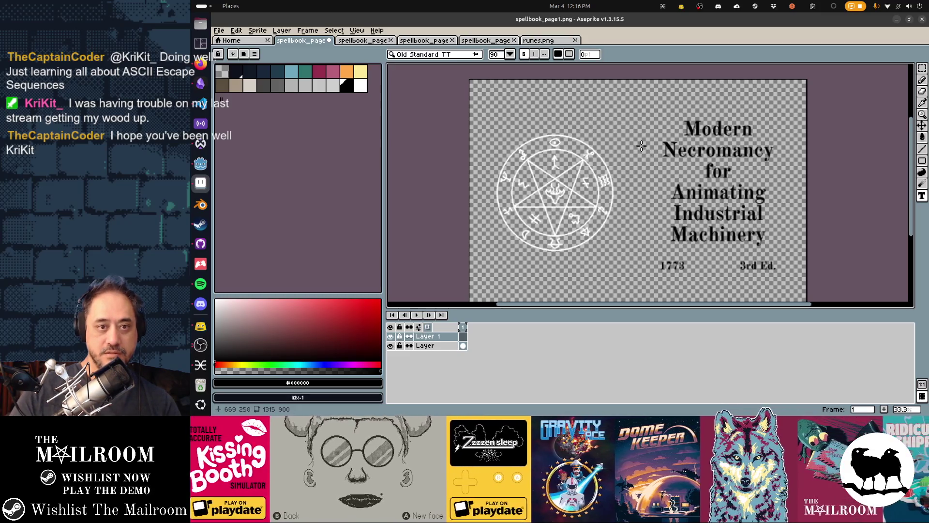
mouse_move(662, 172)
mouse_down()
mouse_move(624, 156)
mouse_move(630, 161)
mouse_up()
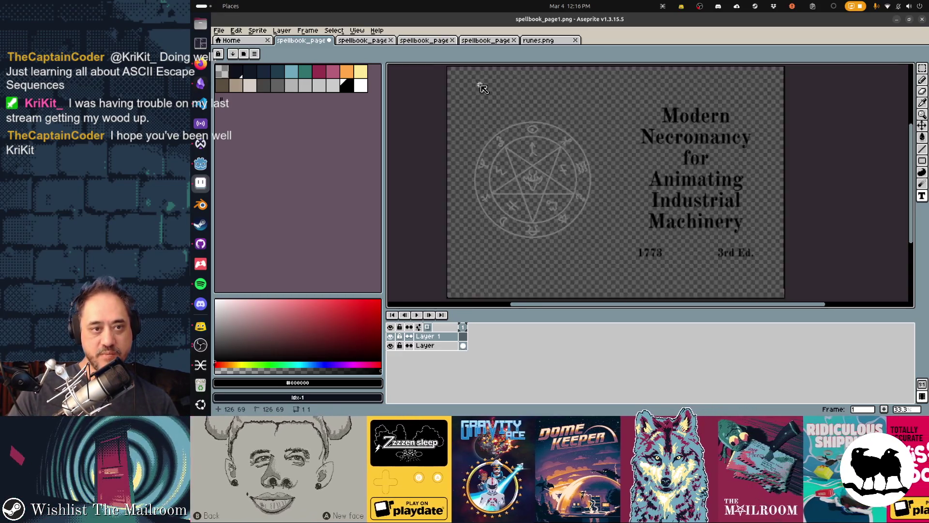
- Write 'Modern' at the page's top-left, undo it, and open a new Firefox tab
drag(479, 85, 571, 106)
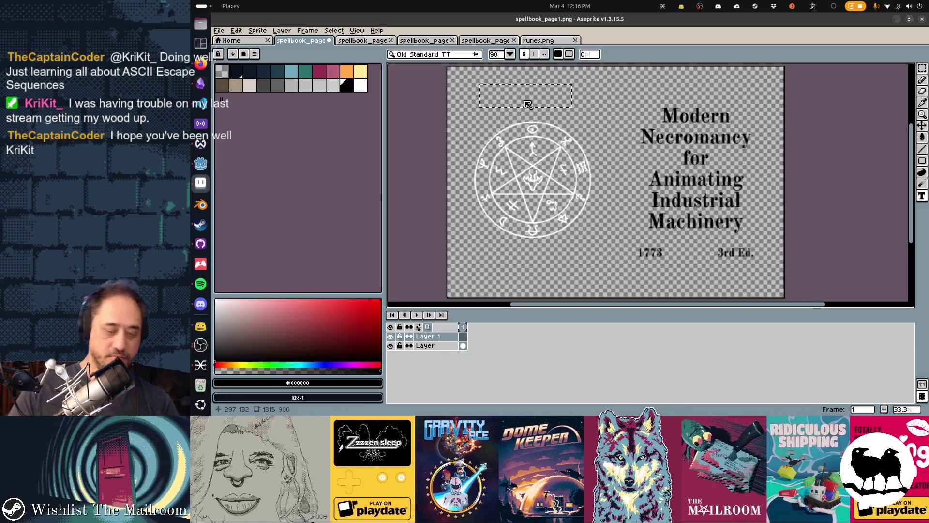
text(Modern)
key(Return)
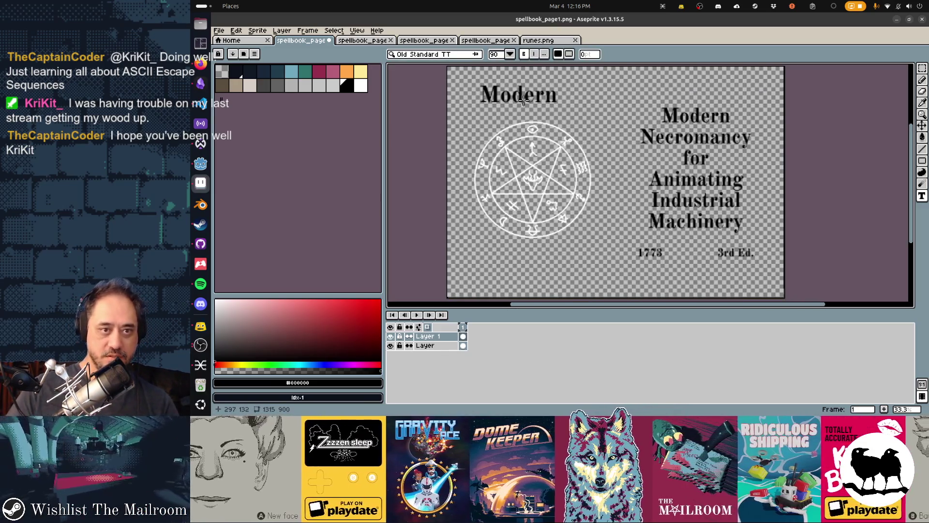
key(ctrl+z)
key(alt+Tab)
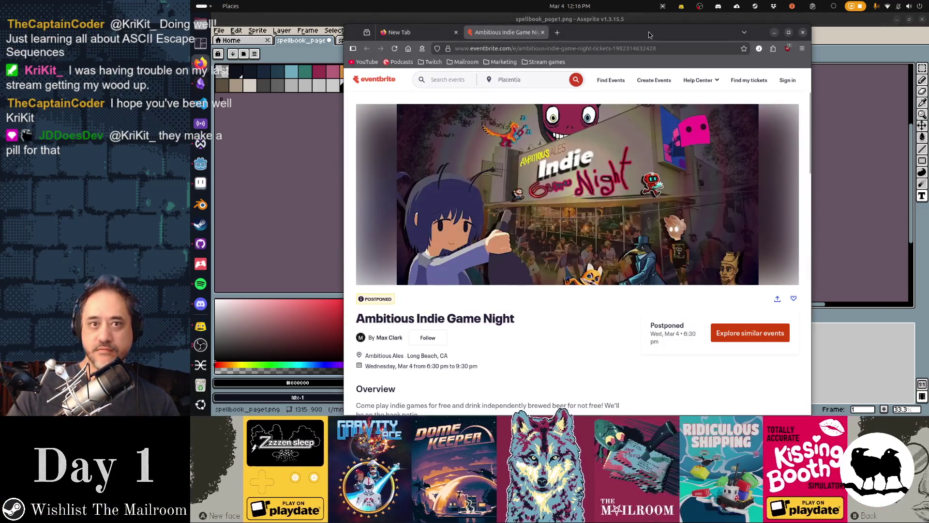
click(647, 33)
- Open the mailroom Figma file from the 'figma' address-bar suggestion and shift the window right
text(figma)
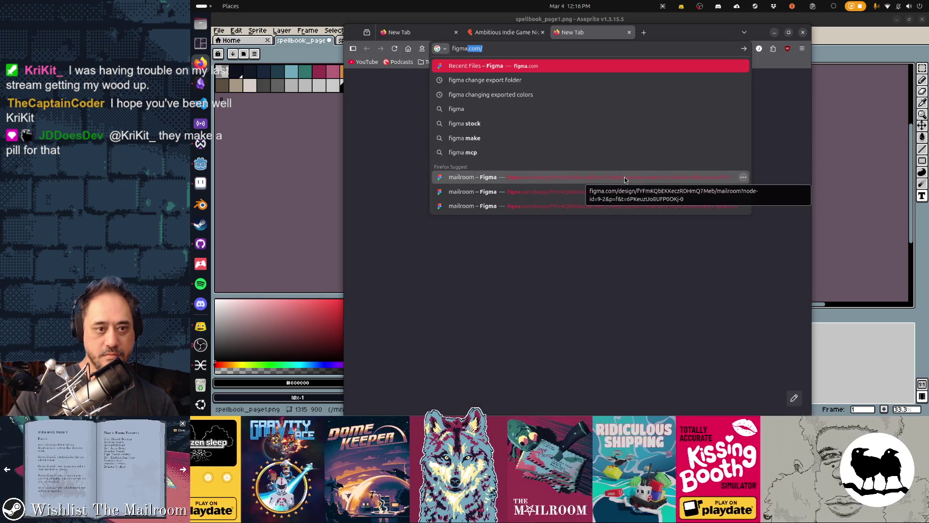
click(624, 177)
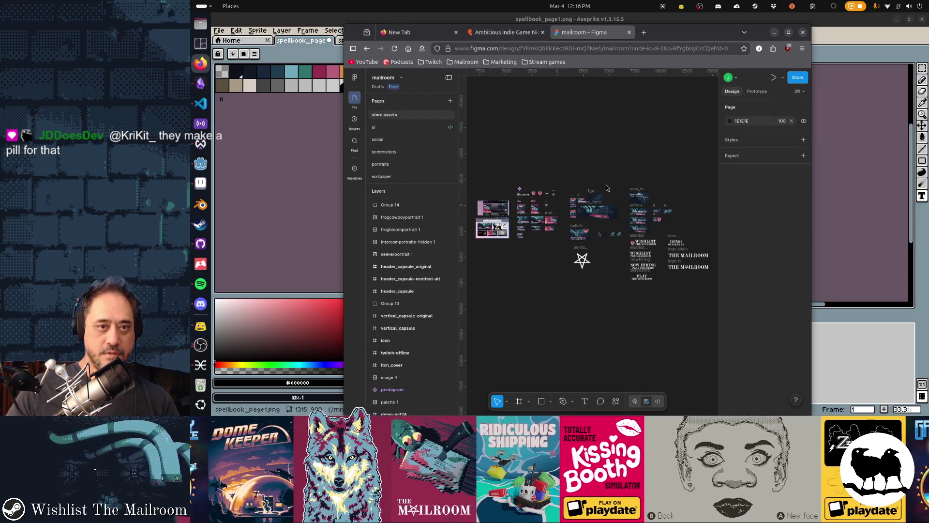
drag(679, 45, 759, 36)
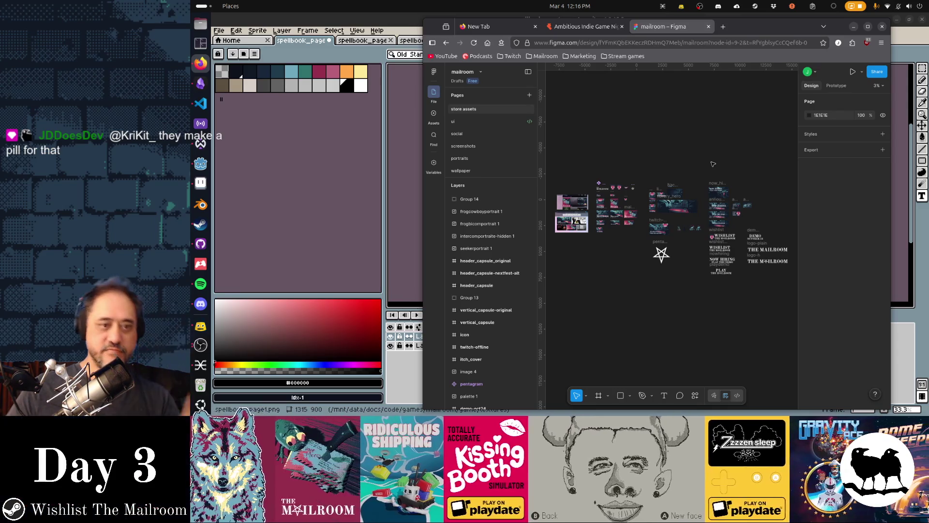
- Switch to the ui page and zoom in on the selected spellbook_page2 frame
click(469, 122)
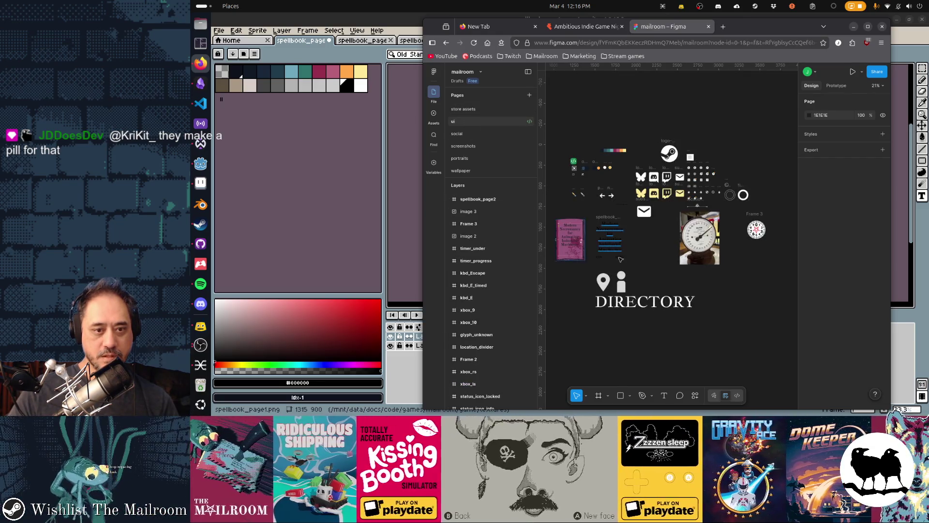
scroll(581, 247, up, 6)
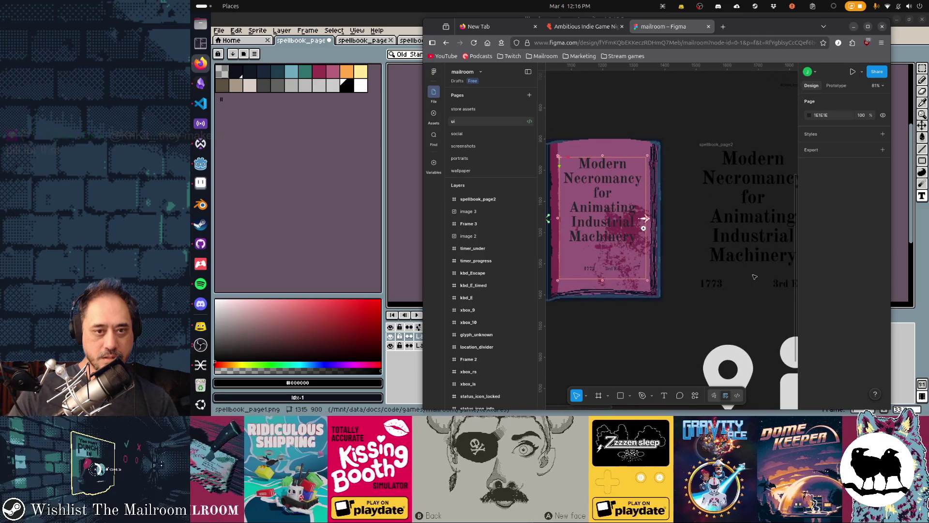
scroll(752, 275, right, 2)
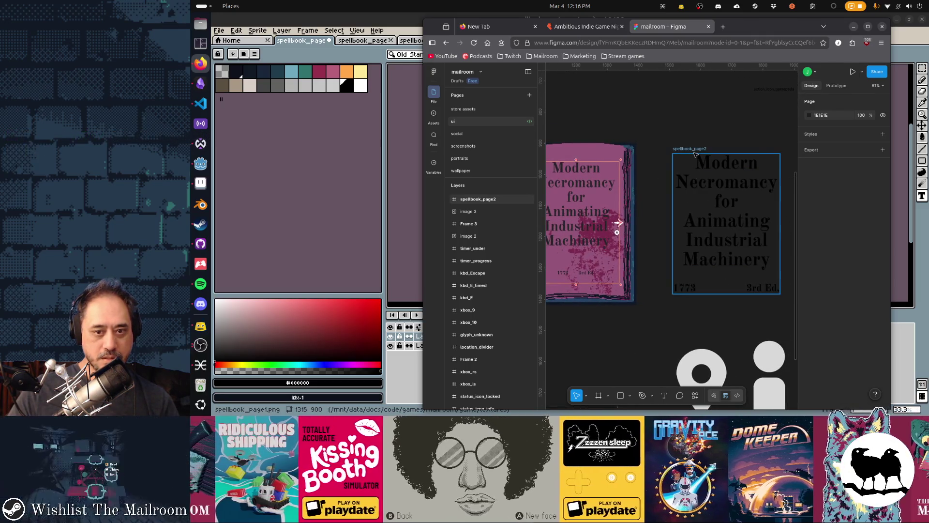
click(695, 154)
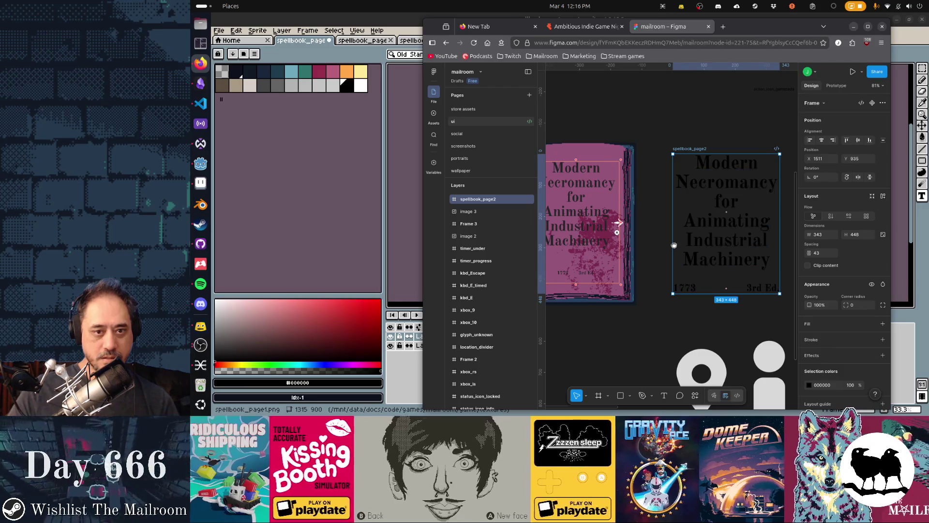
scroll(672, 245, down, 3)
- Draw a new Figma frame with no fill, sized 1315 × 900
key(f)
mouse_move(560, 207)
mouse_down()
mouse_move(684, 269)
mouse_move(685, 297)
mouse_up()
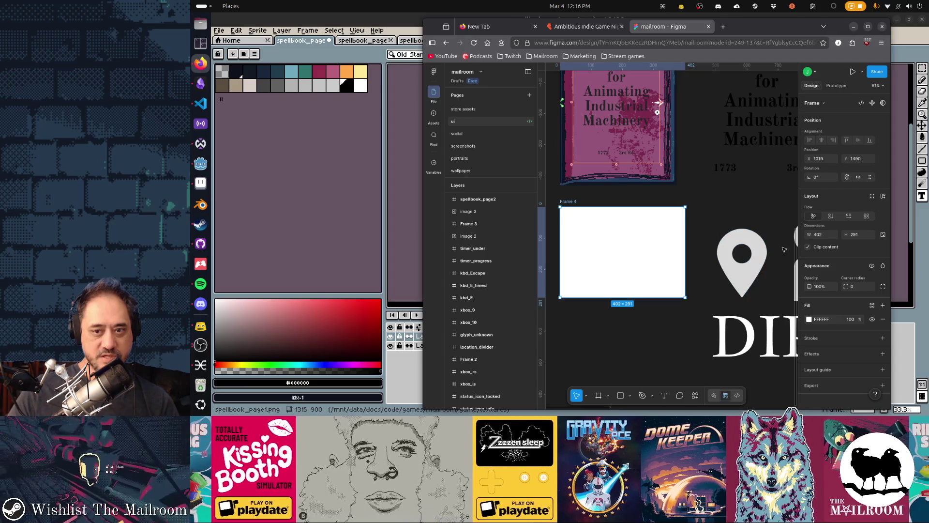
click(882, 320)
click(828, 237)
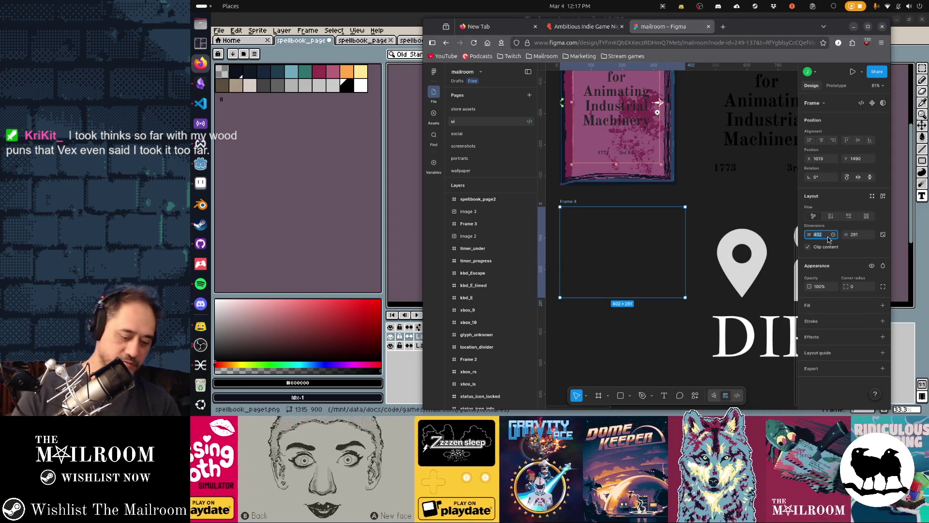
text(1315)
key(Tab)
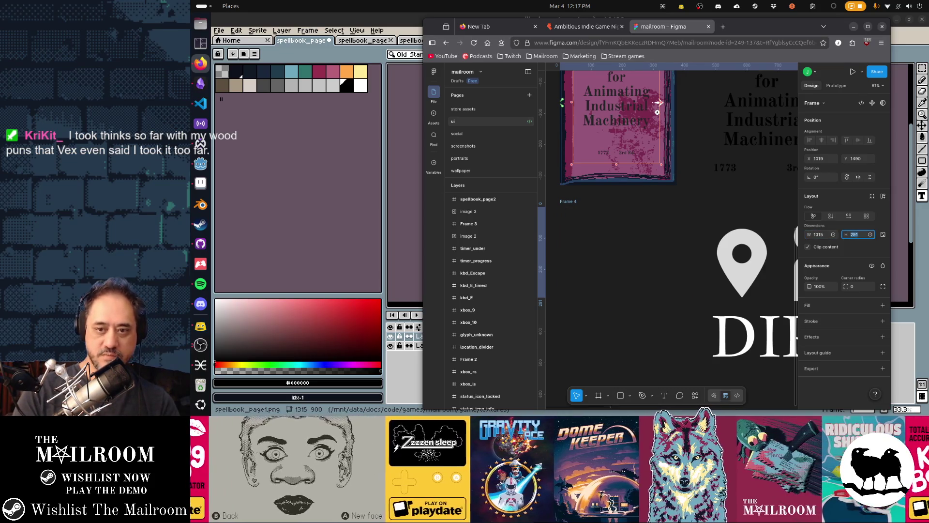
text(90)
key(Return)
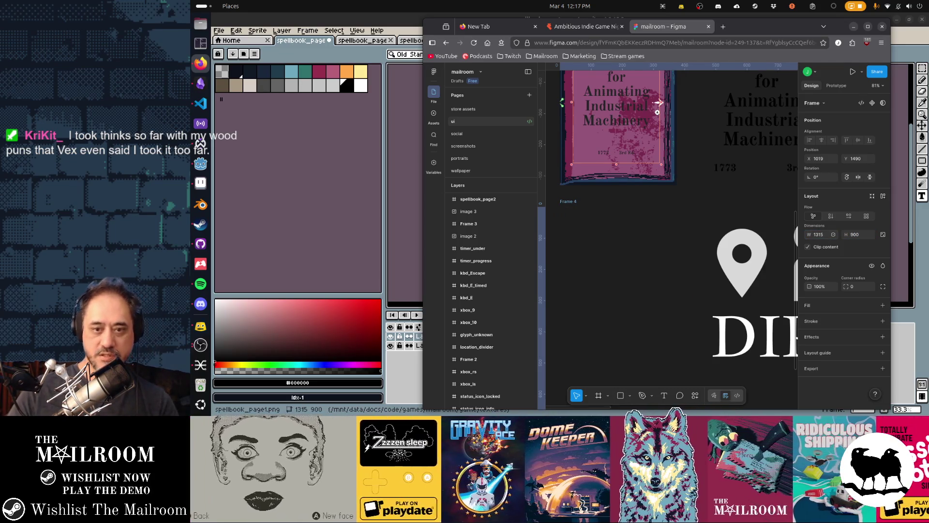
- Place spellbook_page2 inside Frame 4 and shift the frame further left
scroll(649, 289, down, 3)
scroll(648, 289, up, 1)
key(alt+Tab)
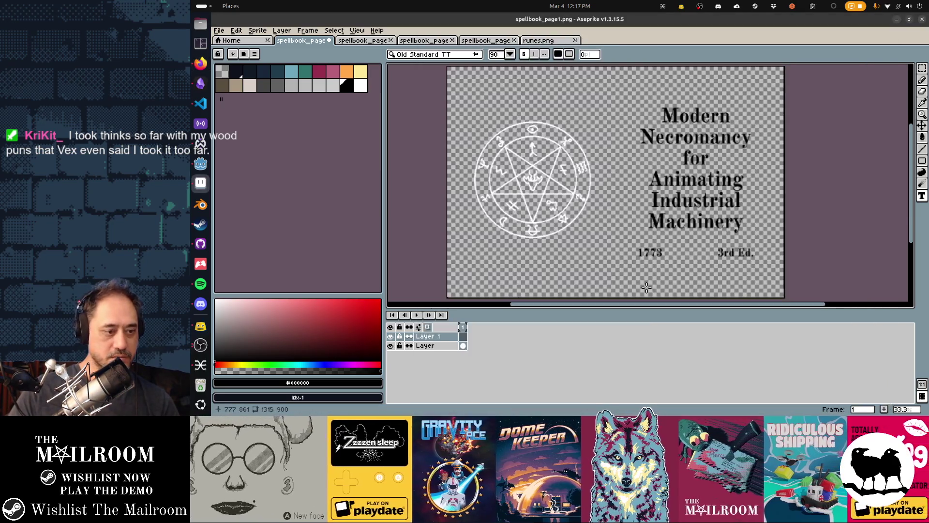
key(alt+Tab)
scroll(660, 310, down, 2)
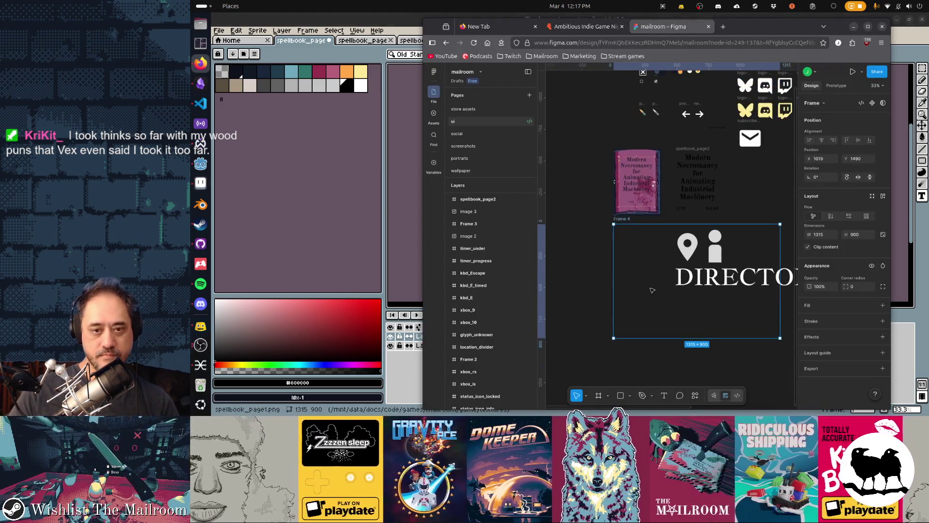
mouse_move(696, 169)
mouse_down()
mouse_move(710, 191)
mouse_move(697, 242)
mouse_move(641, 264)
mouse_up()
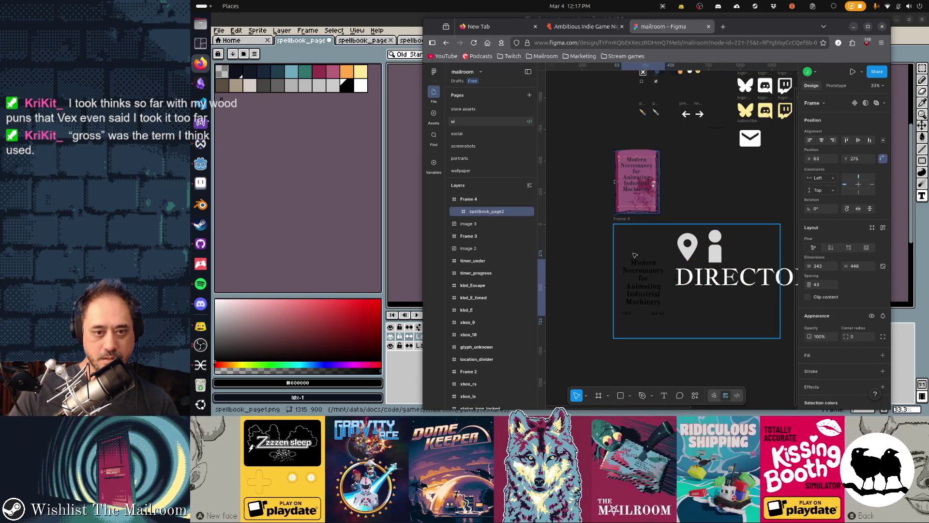
key(Escape)
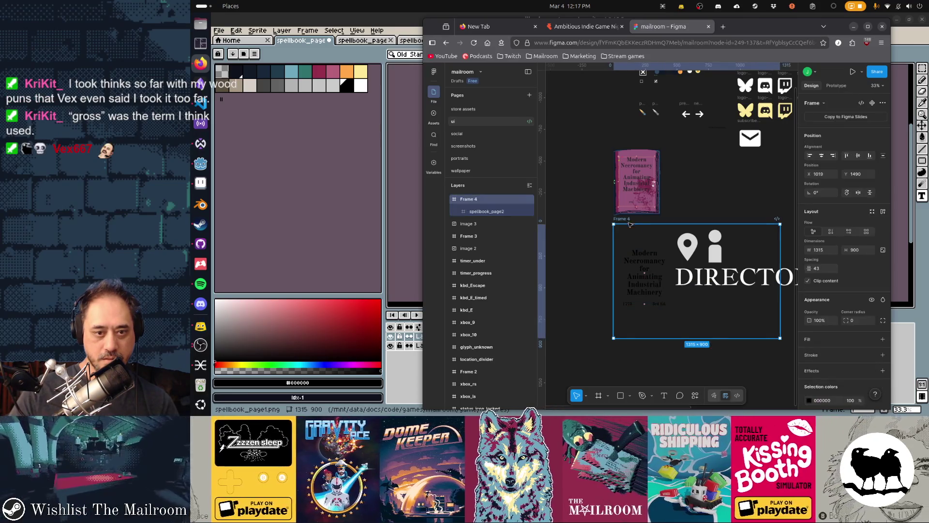
mouse_move(648, 276)
mouse_down()
mouse_move(520, 302)
mouse_move(556, 218)
mouse_move(679, 199)
mouse_move(686, 264)
mouse_up()
- Delete the pink book image from the canvas
click(763, 243)
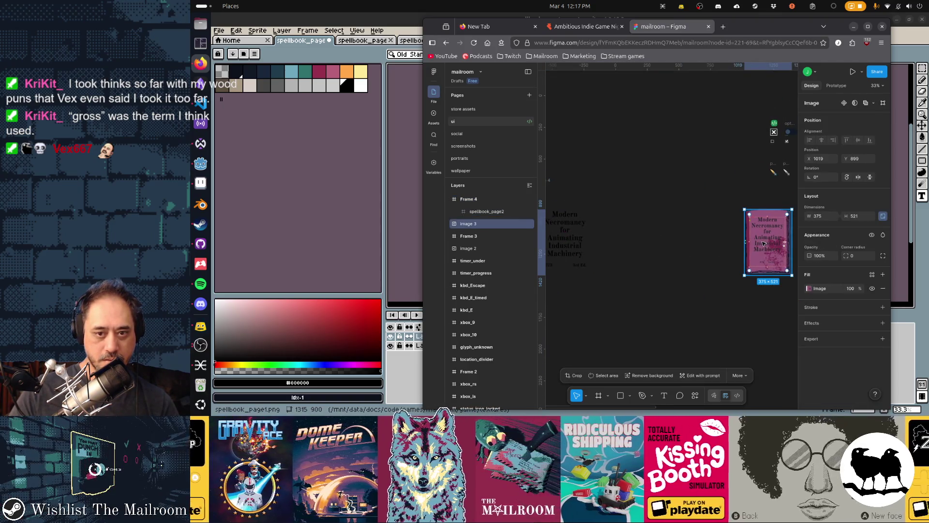
drag(763, 243, 605, 256)
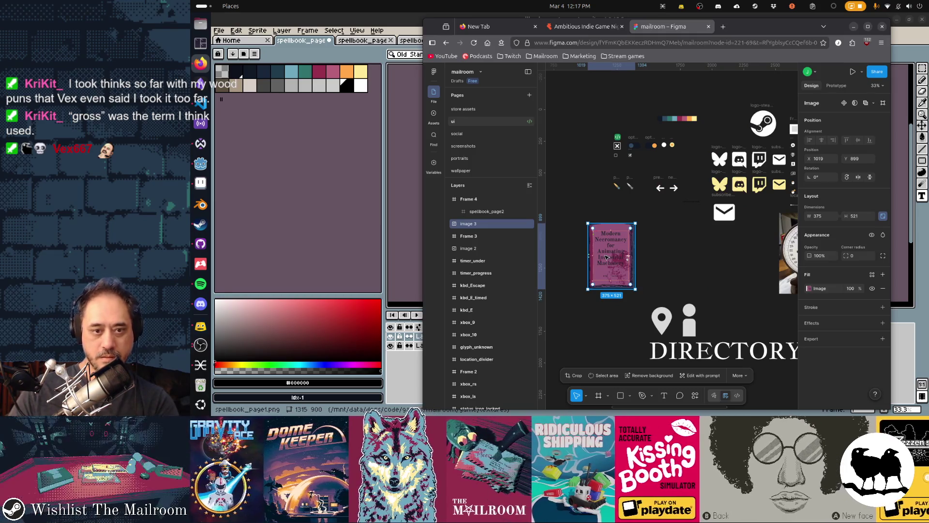
key(Delete)
mouse_move(666, 251)
mouse_down()
mouse_move(545, 294)
mouse_move(437, 223)
mouse_move(629, 153)
mouse_move(742, 184)
mouse_move(772, 111)
mouse_up()
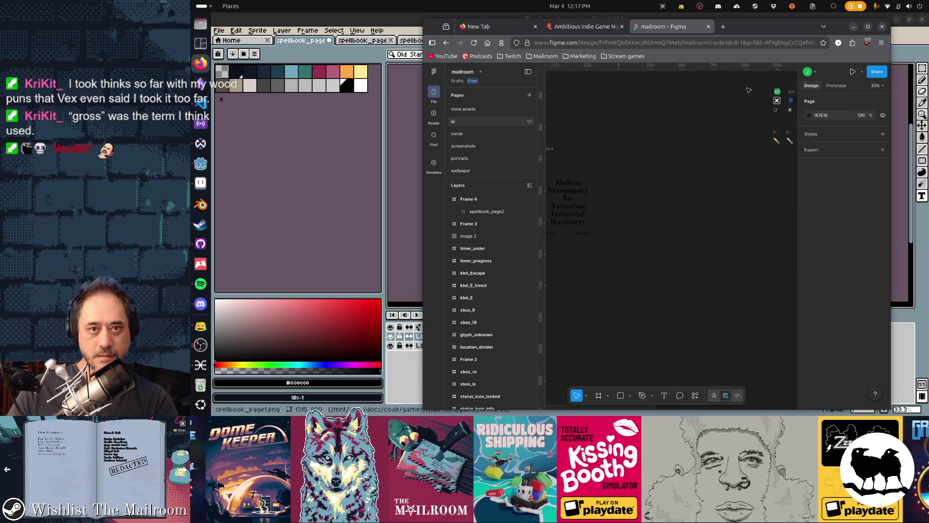
- Maximize the browser and view the store assets page, then return to the ui page
double_click(757, 36)
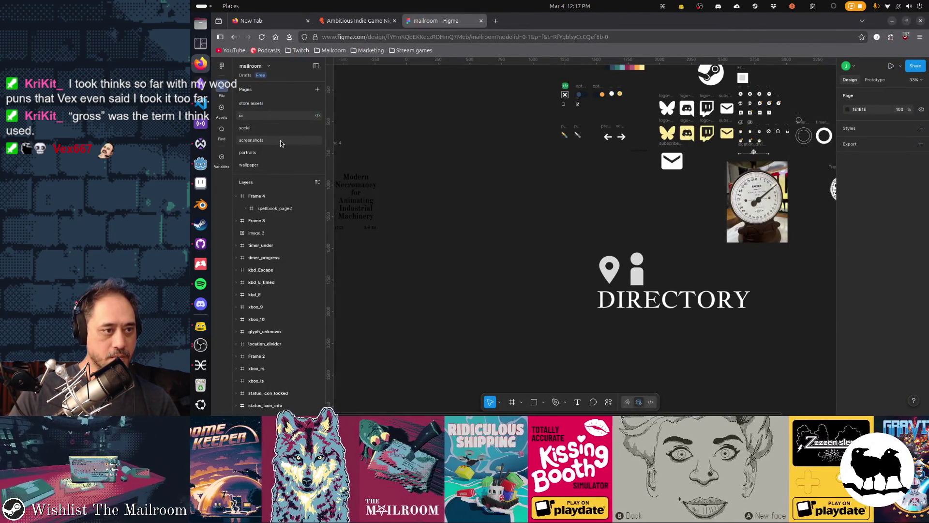
click(251, 103)
scroll(465, 179, left, 5)
scroll(465, 179, up, 1)
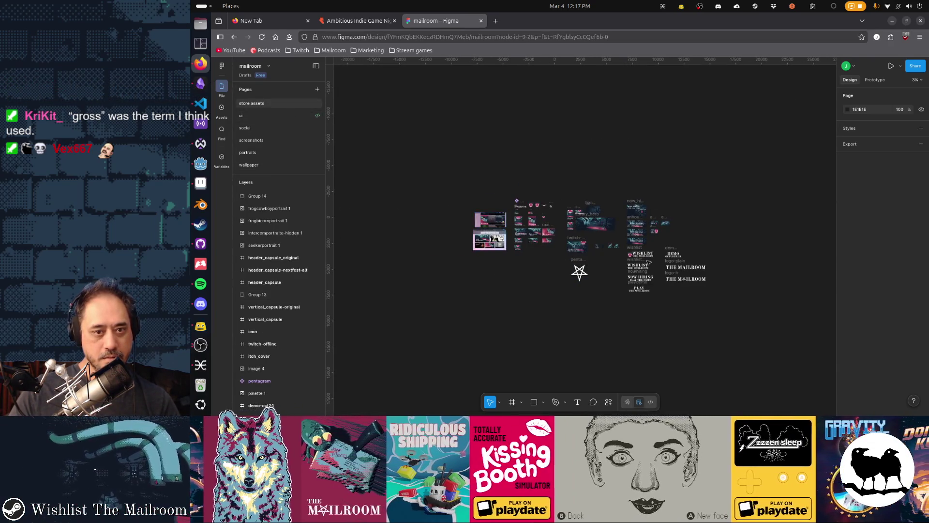
click(252, 116)
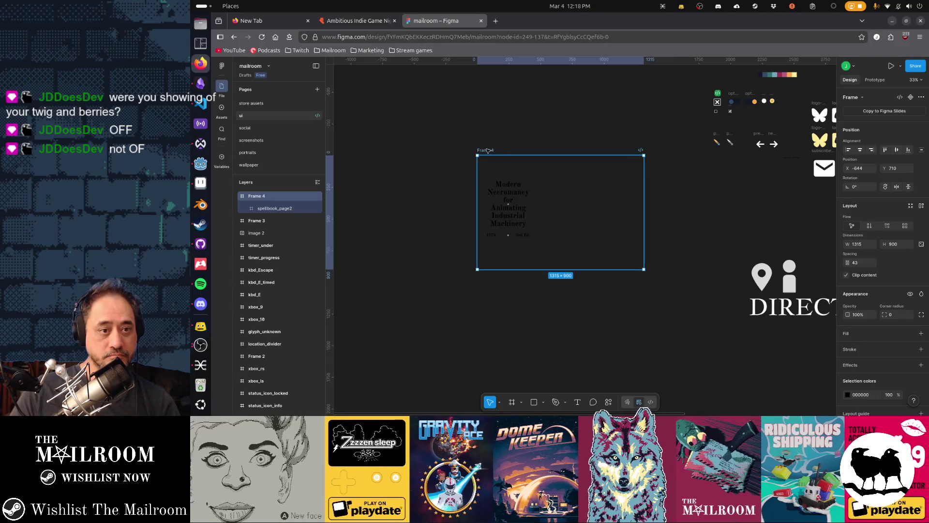
- Fill Frame 4 white and scale spellbook_page2 up to about 528×690 on its right side
click(921, 333)
click(521, 223)
mouse_move(521, 223)
mouse_down()
mouse_move(629, 213)
mouse_move(619, 213)
mouse_up()
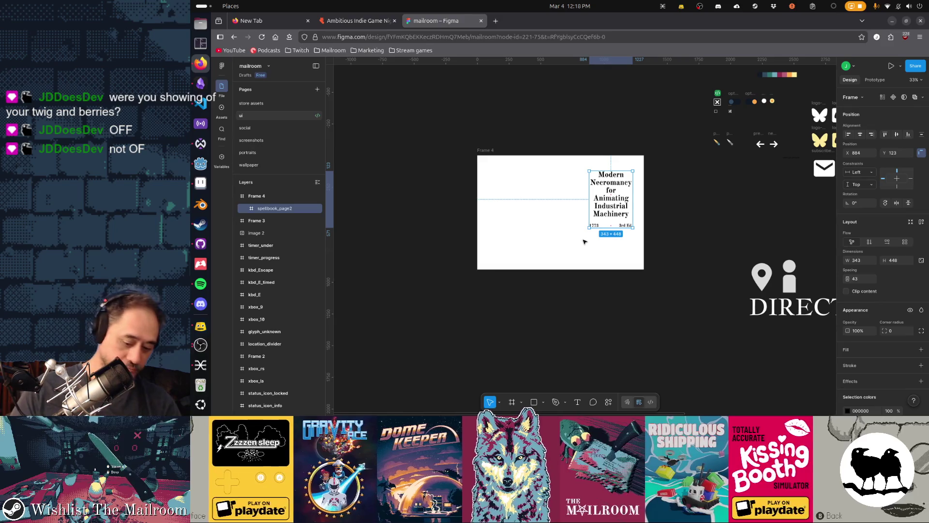
key(k)
mouse_move(589, 230)
mouse_down()
mouse_move(563, 261)
mouse_move(591, 231)
mouse_up()
key(v)
scroll(869, 375, down, 3)
scroll(868, 375, down, 1)
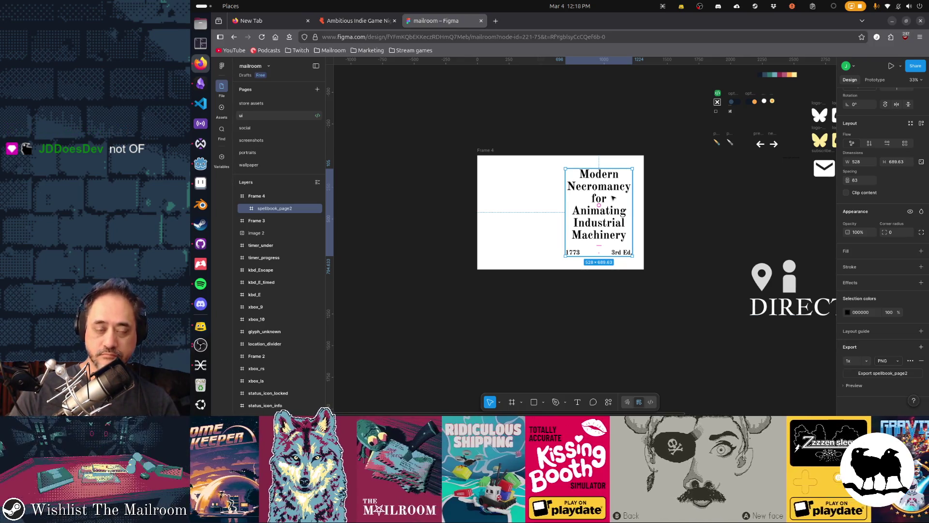
- Copy spellbook_page2 as a PNG and go back to Aseprite
key(ctrl+shift+c)
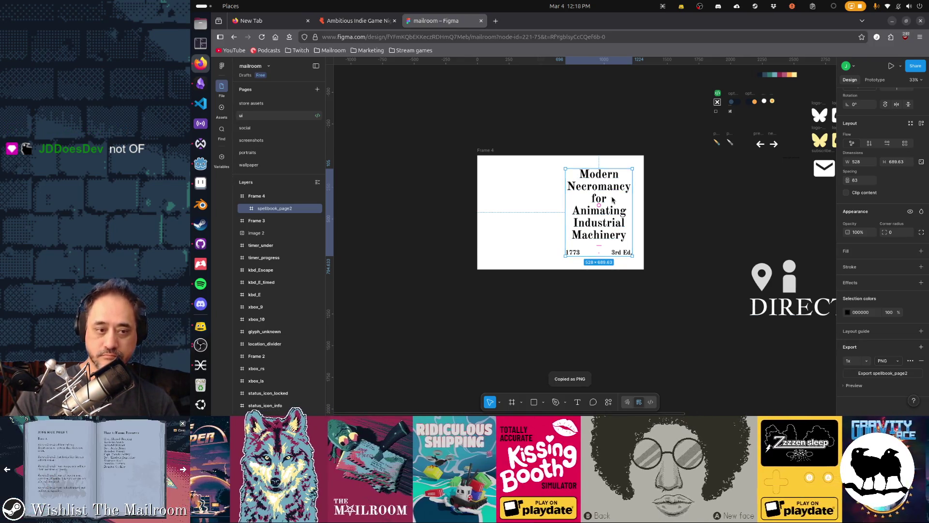
key(alt+Tab)
click(614, 200)
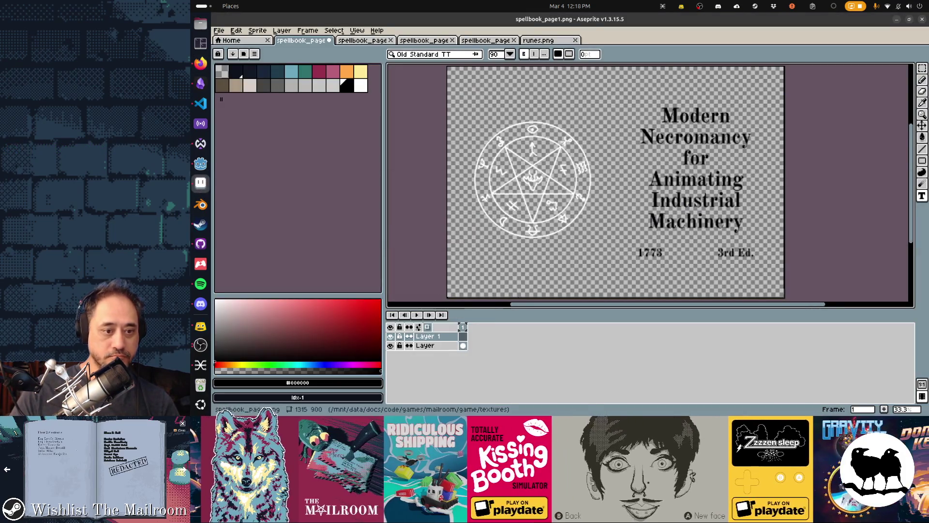
- Scale the Figma title frame with its text up to 604 × 788.9
key(ctrl+v)
key(Escape)
key(alt+Tab)
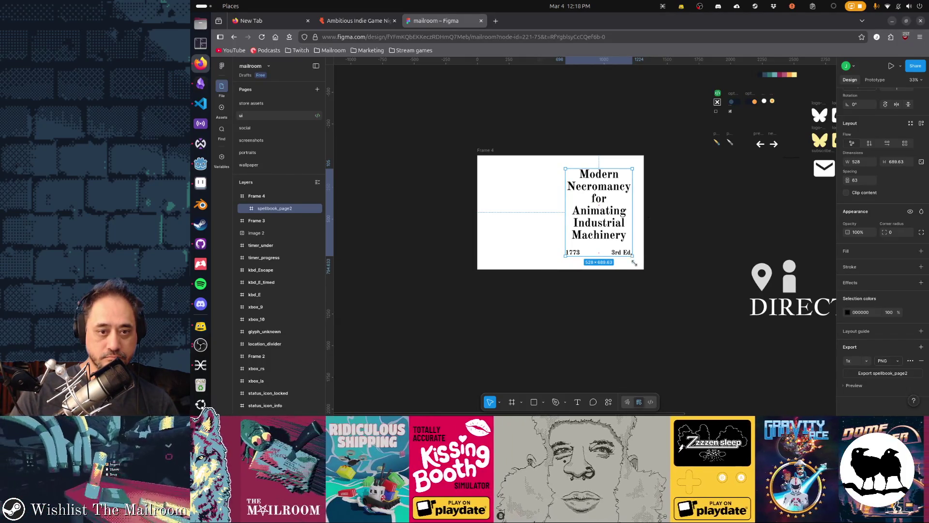
drag(640, 270, 632, 255)
key(k)
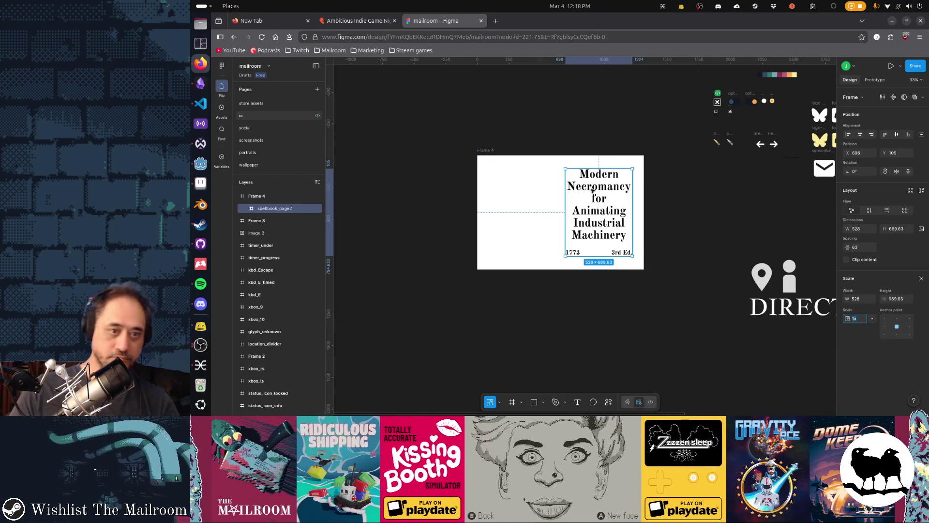
drag(567, 169, 555, 157)
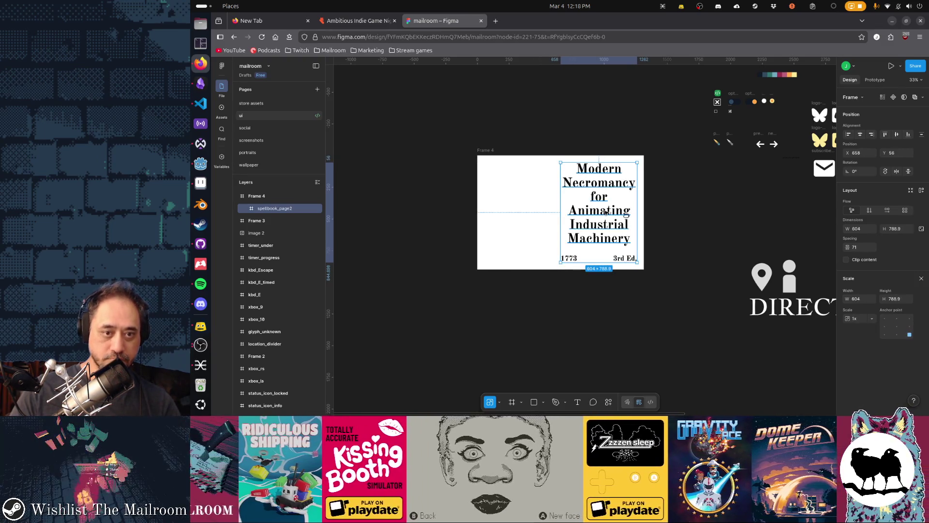
key(alt+Tab)
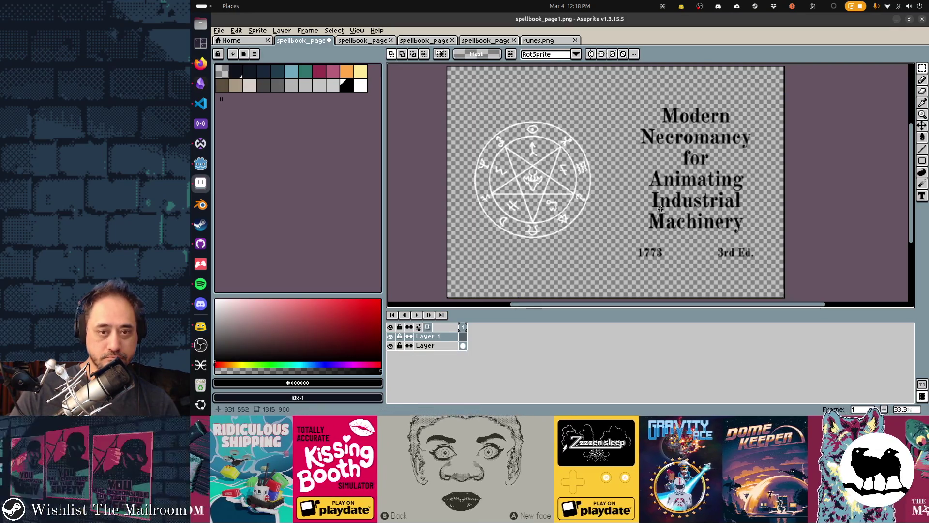
- In Aseprite, select and delete the old title block on the title layer
key(ctrl+v)
key(Escape)
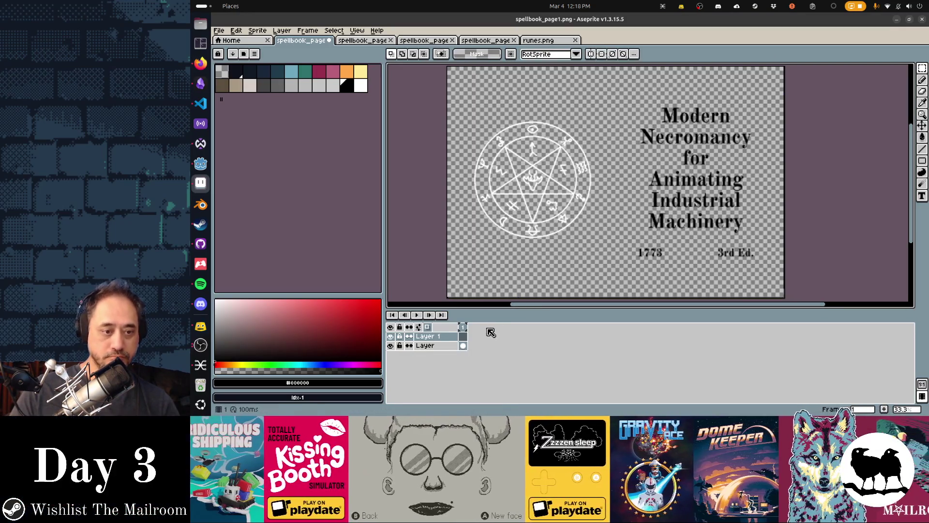
click(464, 346)
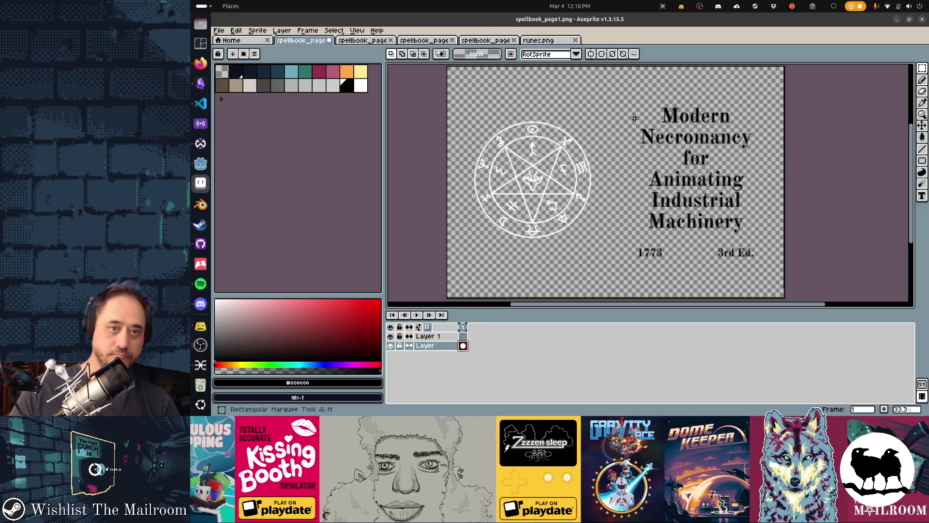
drag(684, 178, 763, 270)
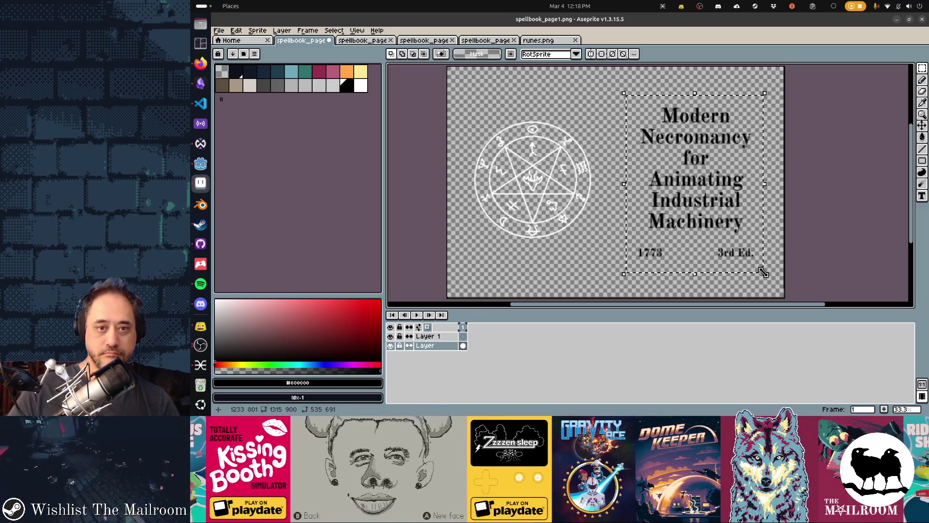
key(Delete)
- Paste the larger title beside the pentagram and save spellbook_page1.png
key(ctrl+v)
drag(625, 246, 706, 246)
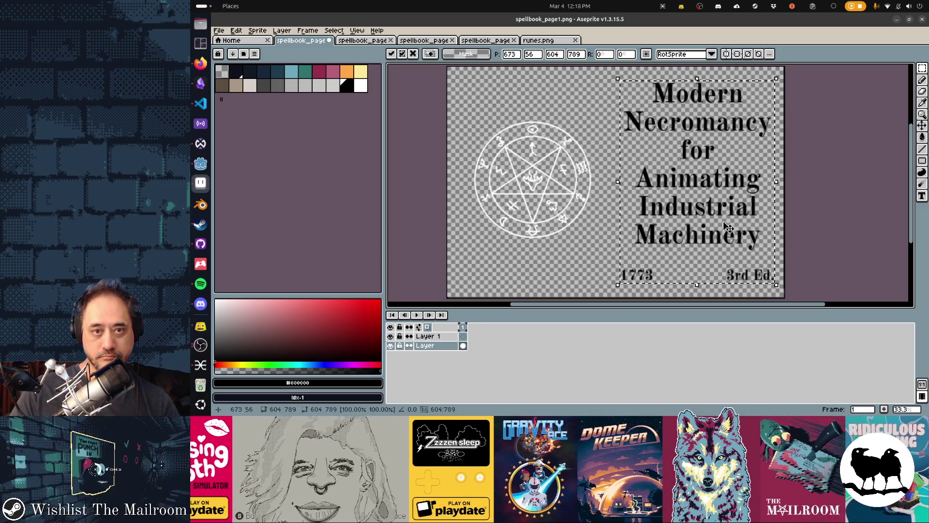
key(ctrl+s)
key(alt+Tab)
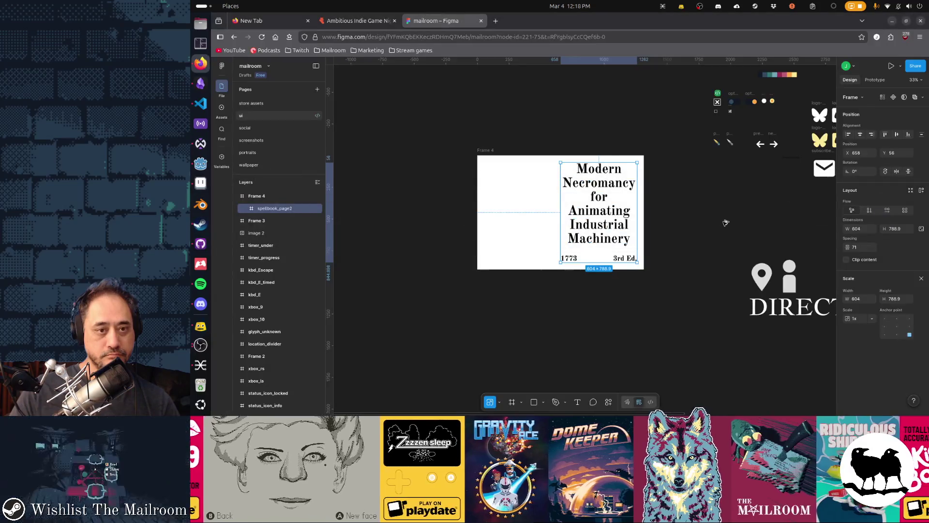
key(alt+Tab)
key(alt+Tab)
key(alt+Tab)
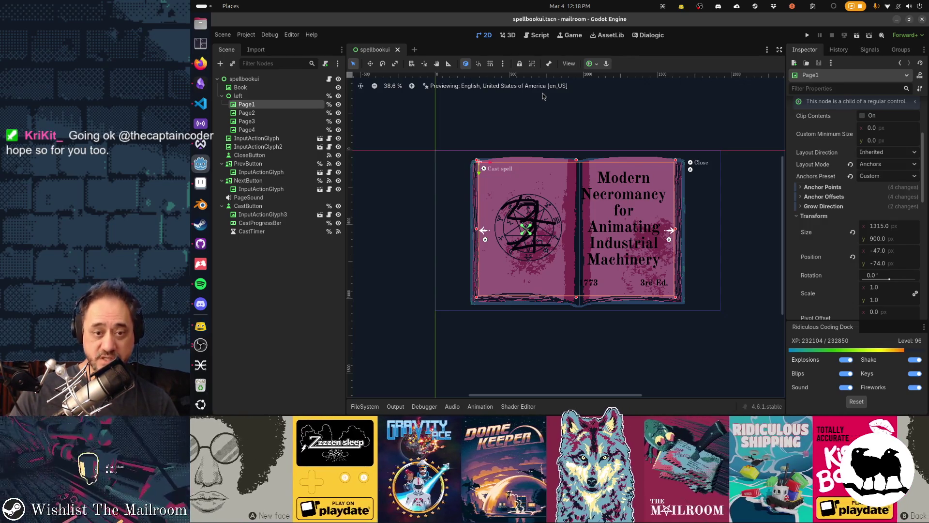
- Shrink the pasted title slightly and preview it in the Godot scene
key(alt+Tab)
key(alt+Tab)
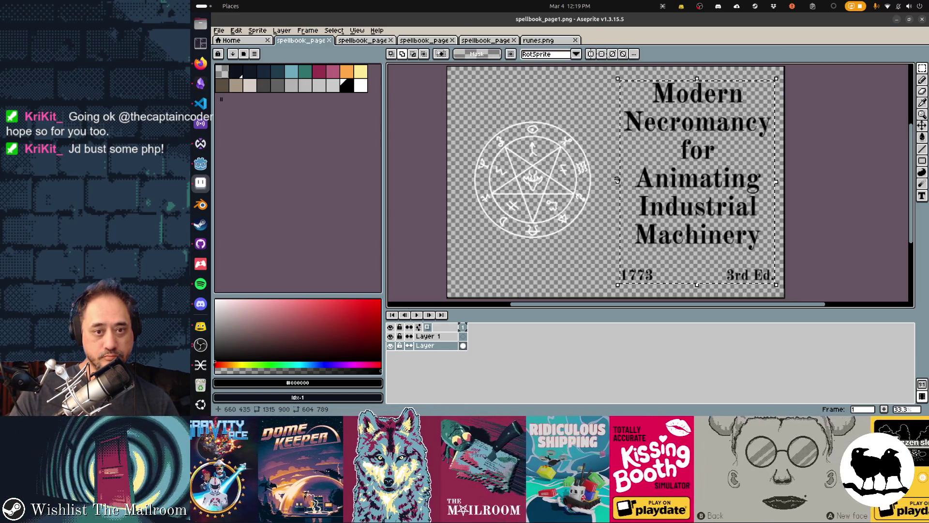
drag(622, 286, 638, 266)
key(alt+Tab)
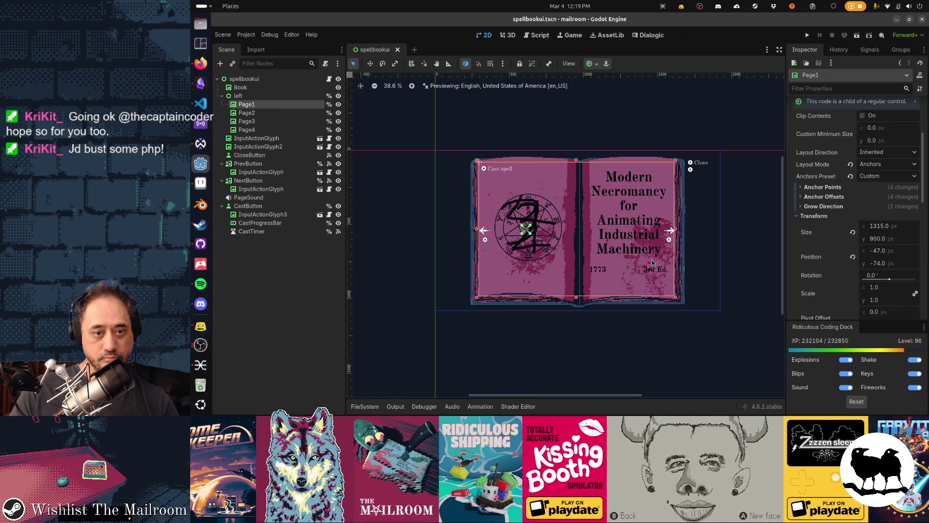
key(alt+Tab)
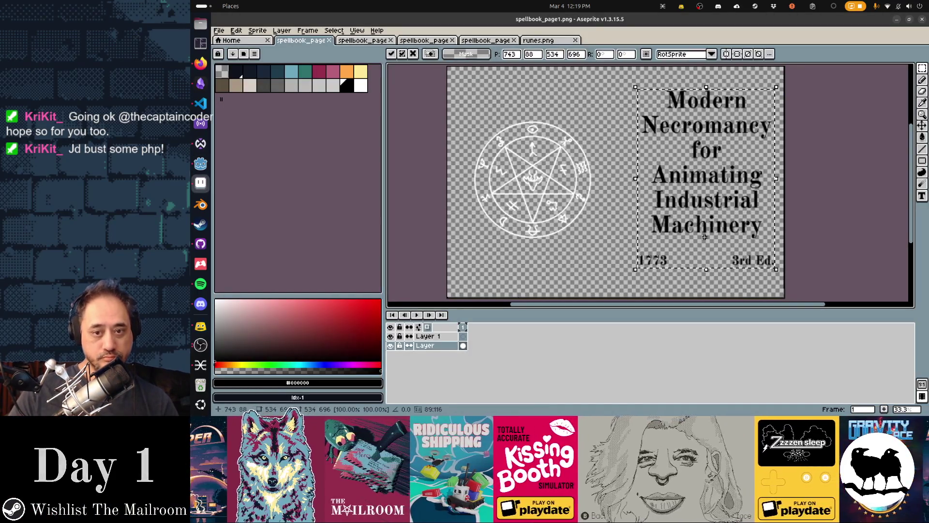
- Nudge the title down, then up and right, commit it, and save the page
key(shift+Down)
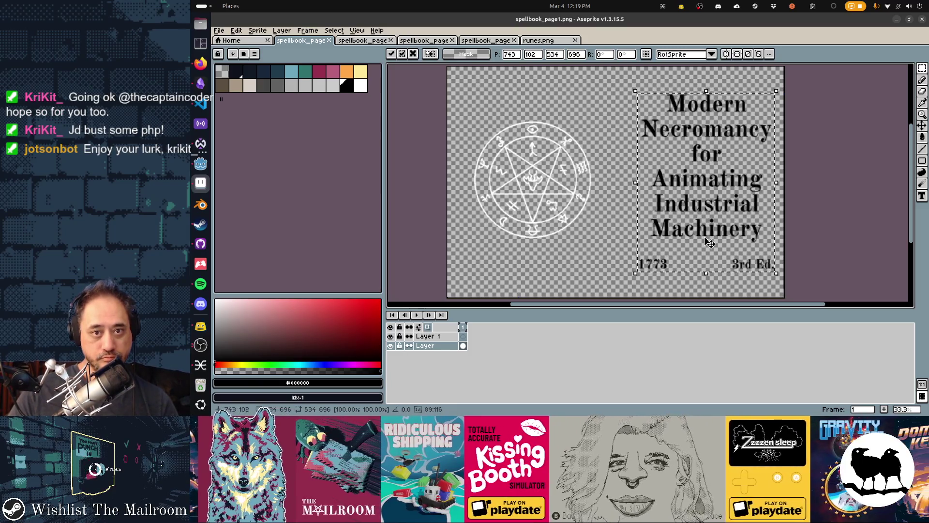
key(Up)
key(Up)
key(Up)
key(Right)
key(Right)
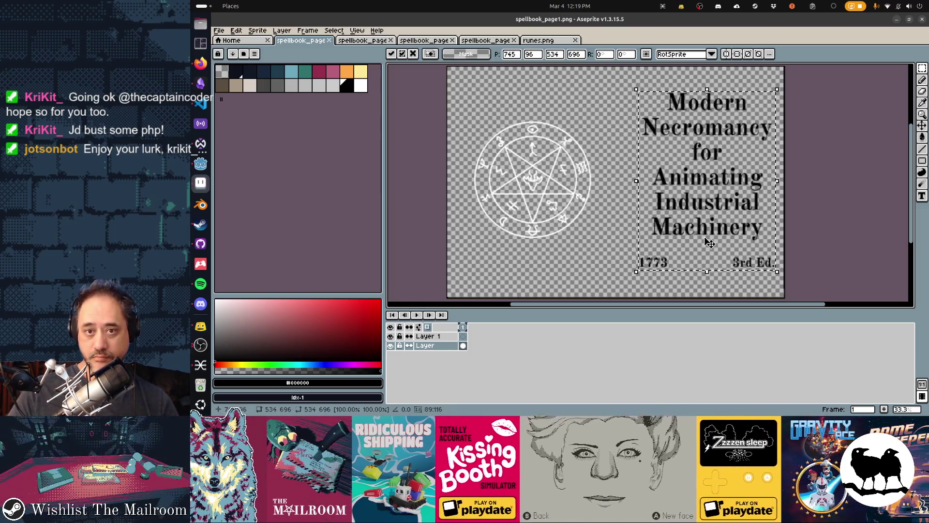
key(Return)
key(ctrl+s)
- Re-save the page texture repeatedly so Godot reimports it, checking the book each time
key(alt+Tab)
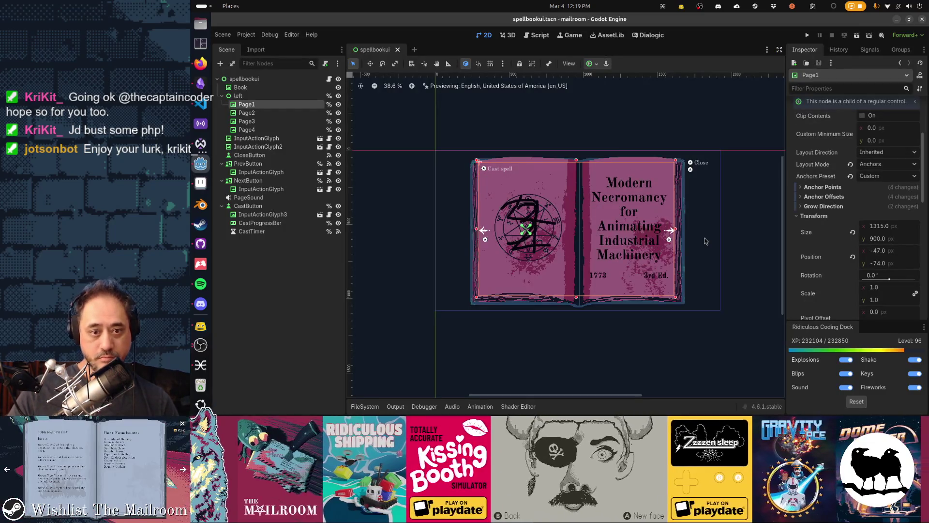
key(alt+Tab)
key(ctrl+s)
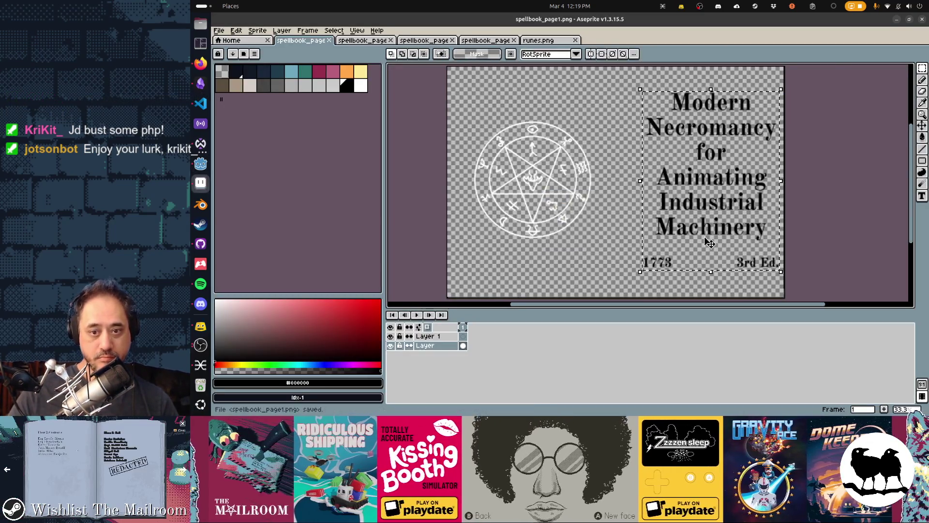
key(alt+Tab)
key(alt+Tab)
key(ctrl+s)
key(alt+Tab)
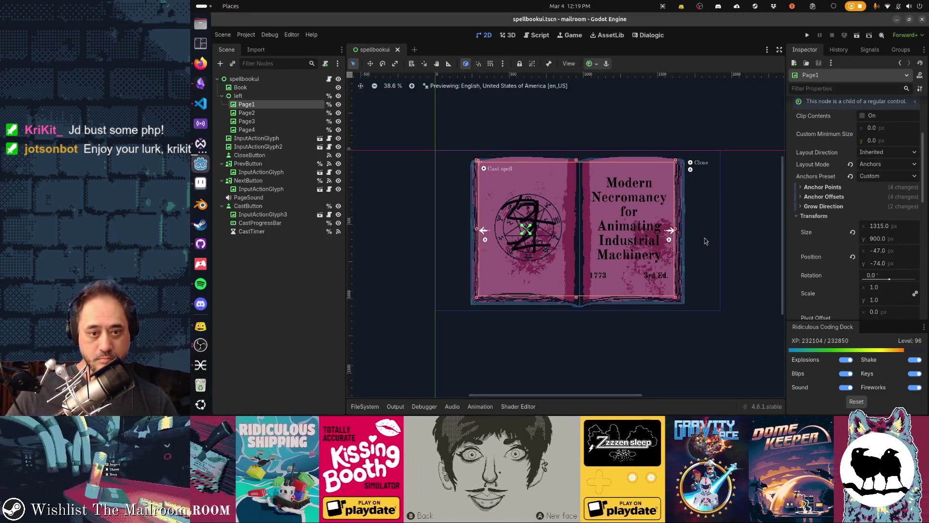
key(alt+Tab)
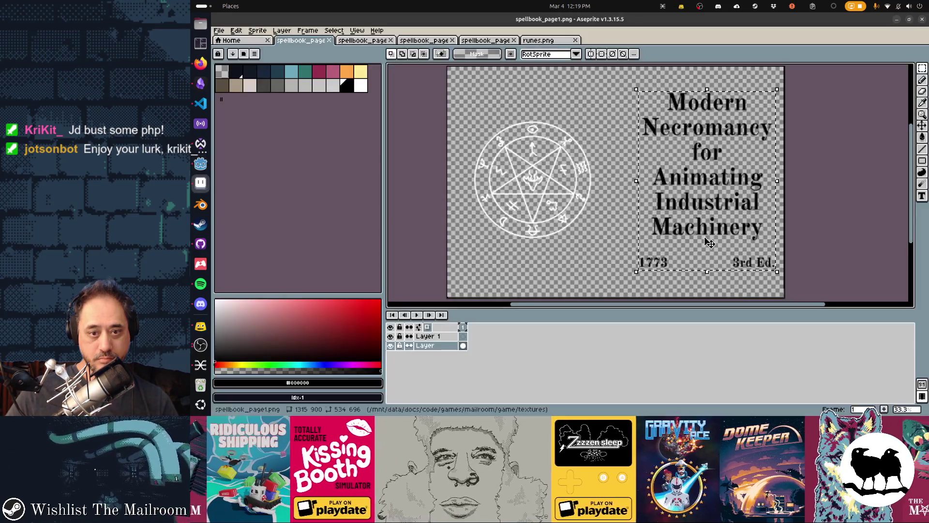
key(ctrl+s)
key(alt+Tab)
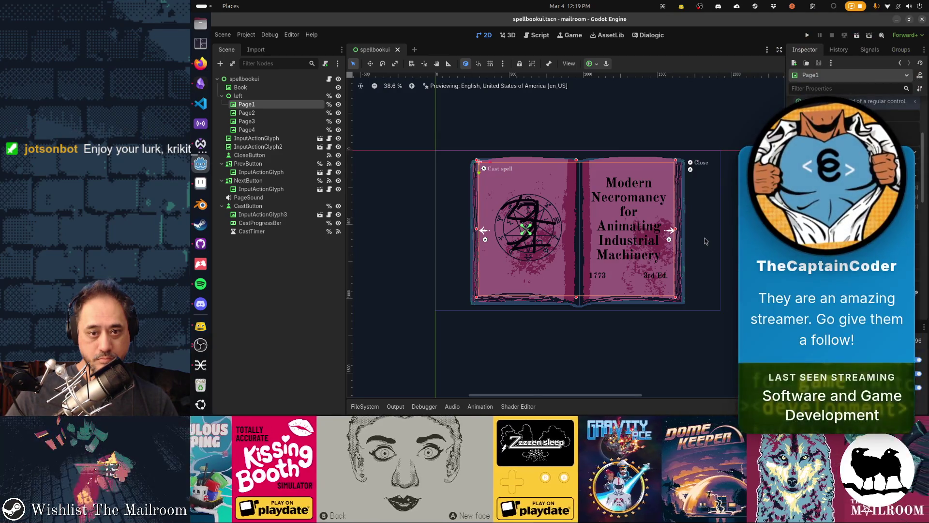
- Compare the Godot book page with Aseprite, then bring the Twitch clip forward in Firefox
key(alt+Tab)
key(alt+Tab)
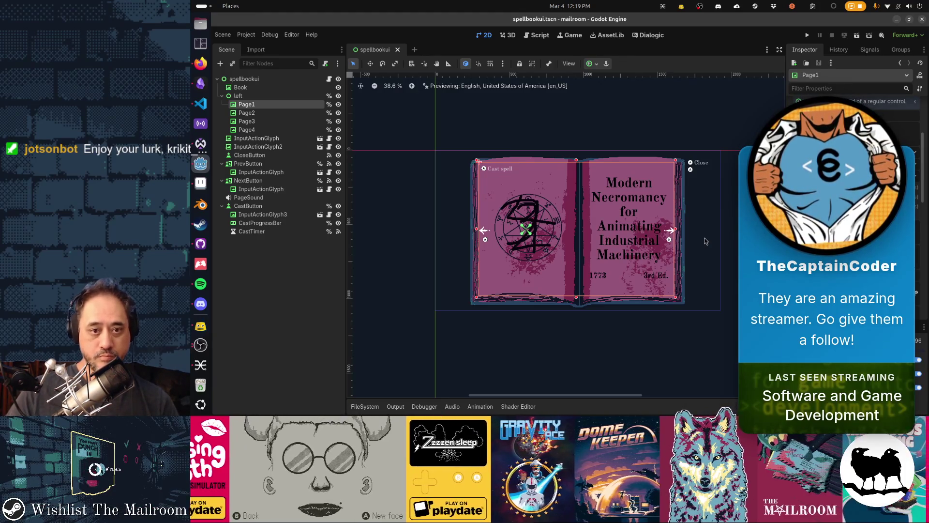
key(alt+Tab)
key(alt+Tab)
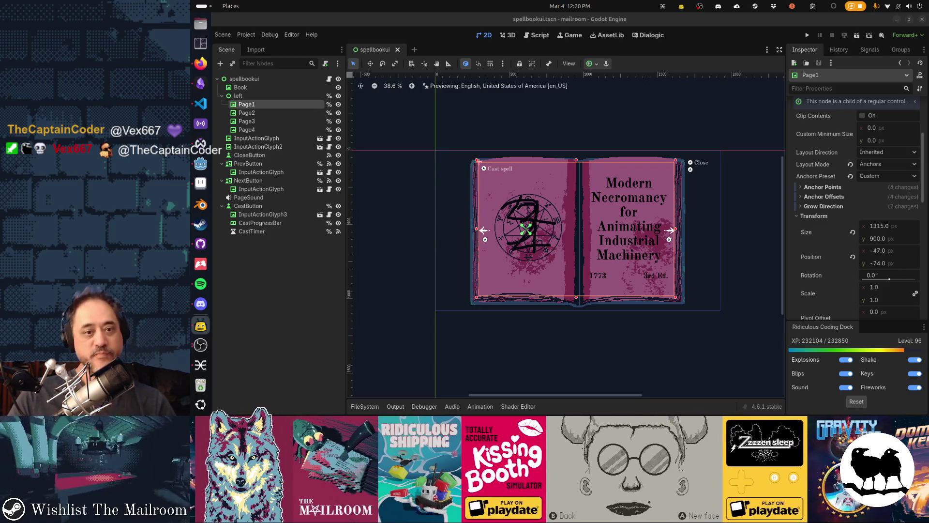
mouse_move(837, 288)
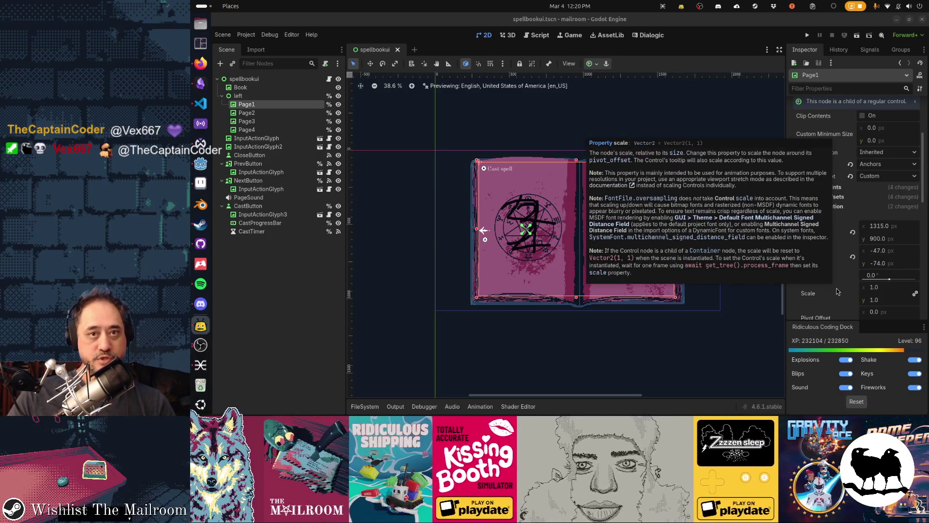
key(alt+Tab)
key(alt+Tab)
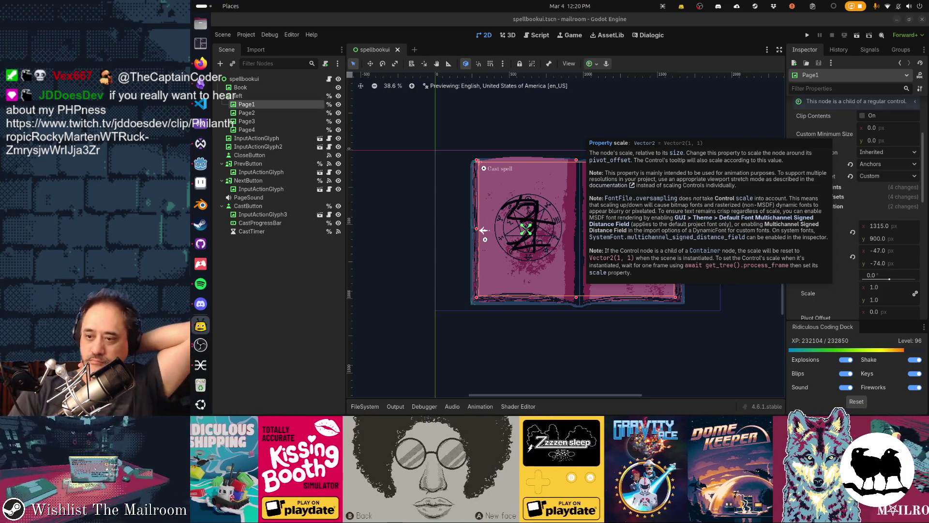
click(197, 68)
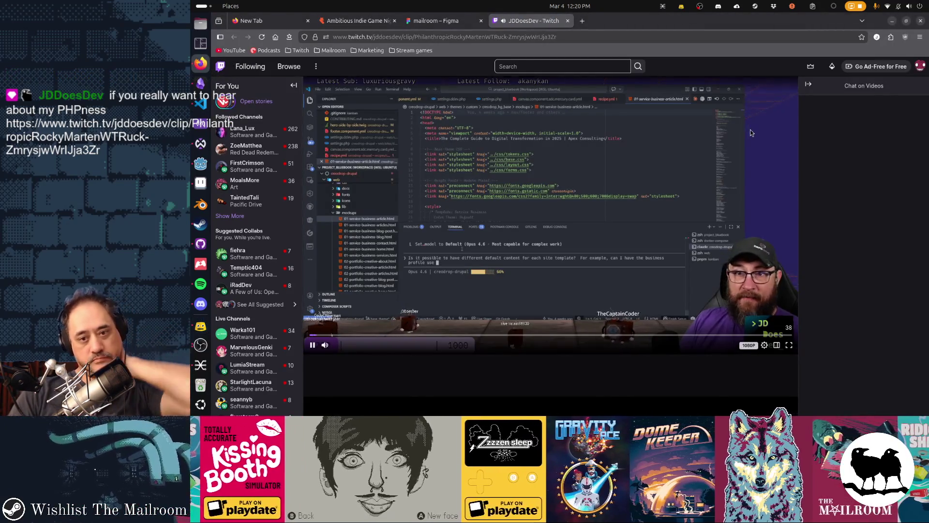
scroll(750, 129, down, 3)
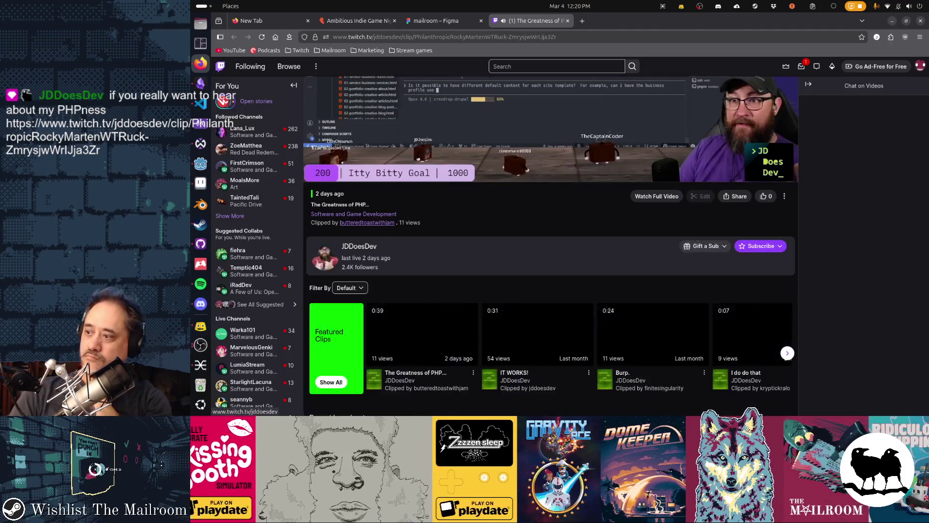
scroll(795, 309, up, 2)
scroll(795, 309, up, 1)
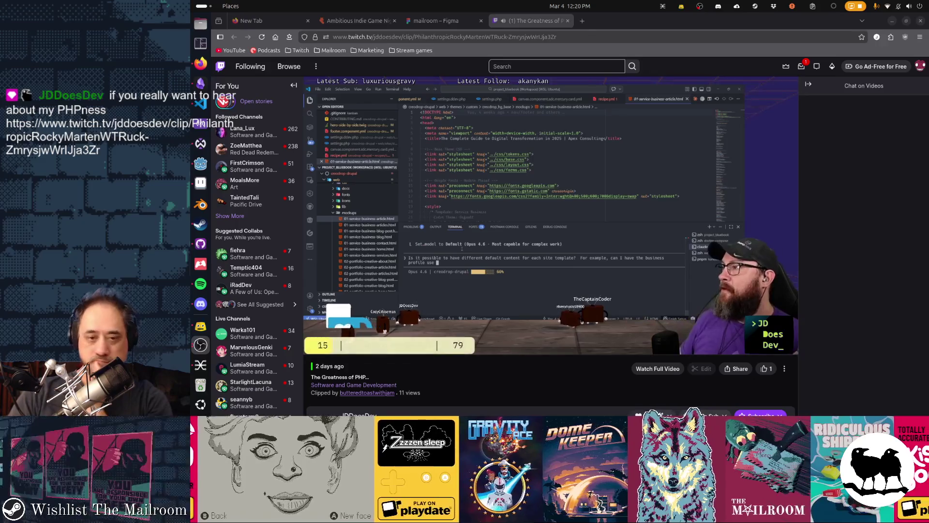
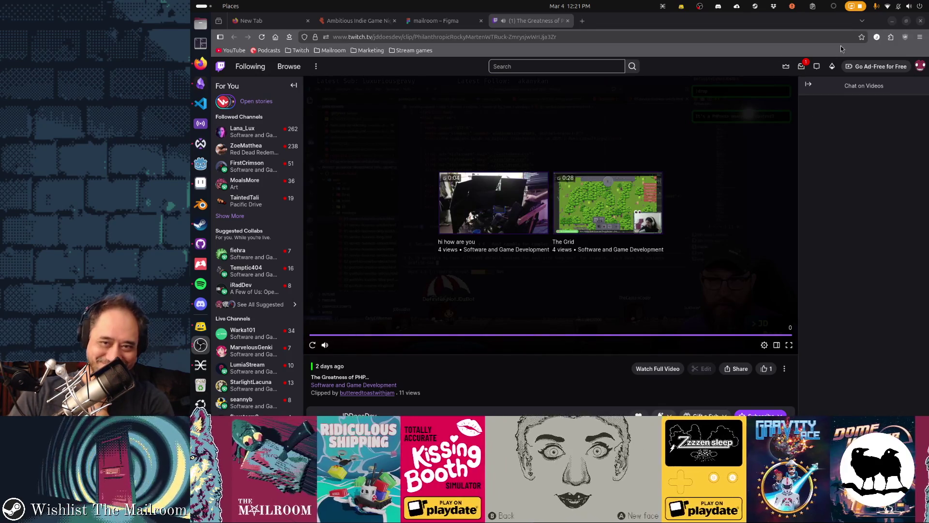
- Close the Twitch clip tab in Firefox and minimize the browser to reveal Godot
click(535, 23)
click(567, 21)
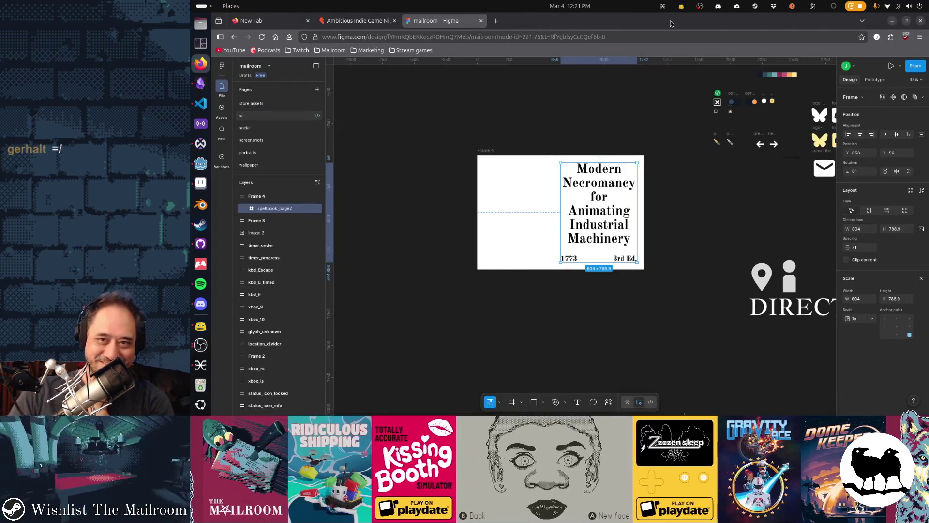
click(894, 23)
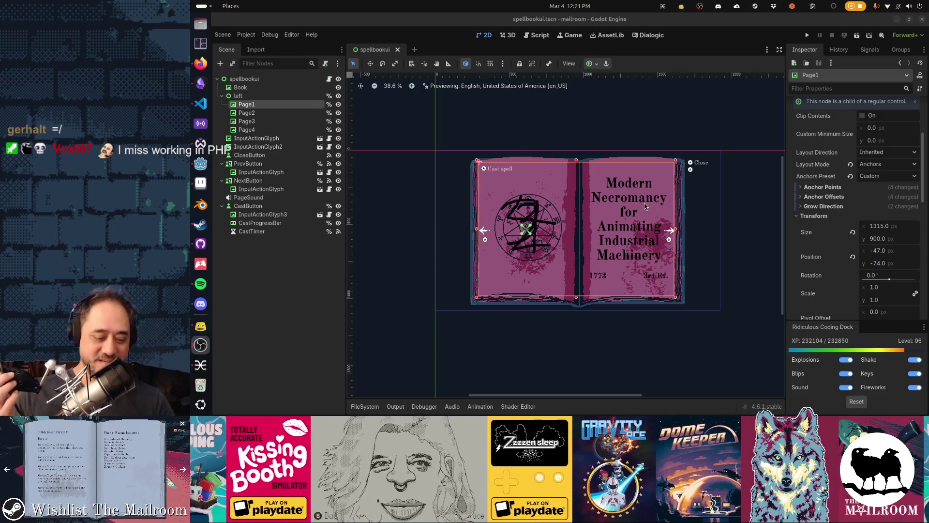
- Switch from Godot to Aseprite showing spellbook_page1.png using Alt+Tab
key(alt+Tab)
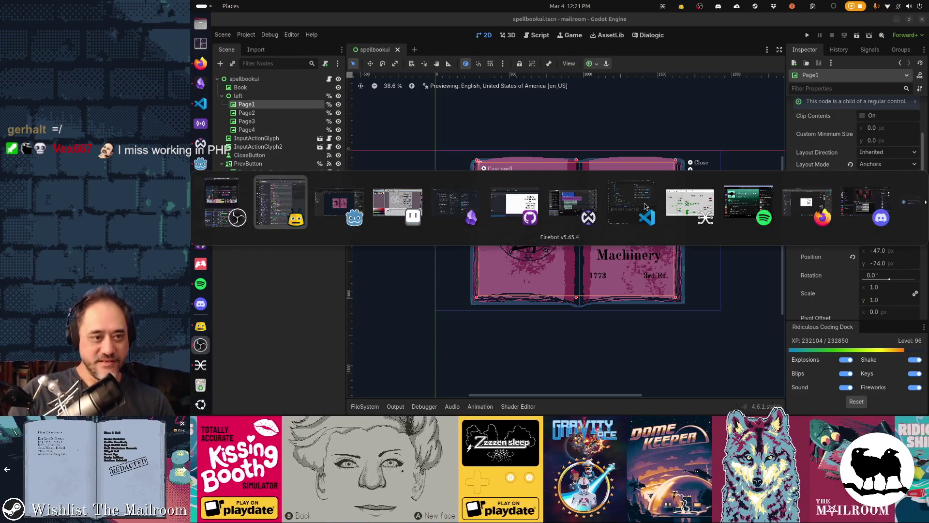
key(alt+Tab)
key(alt+Tab)
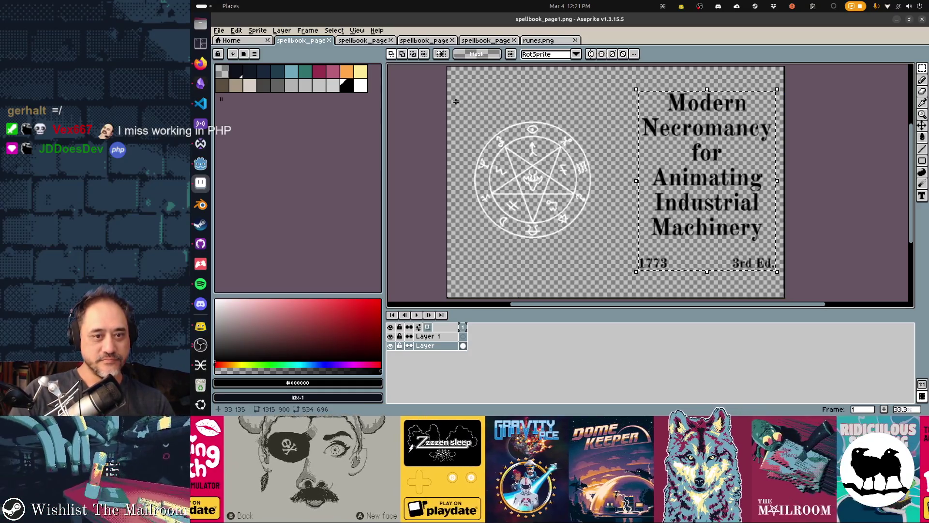
- Deselect, then set up the Pencil with dark navy colour and Lock Alpha ink
key(ctrl+d)
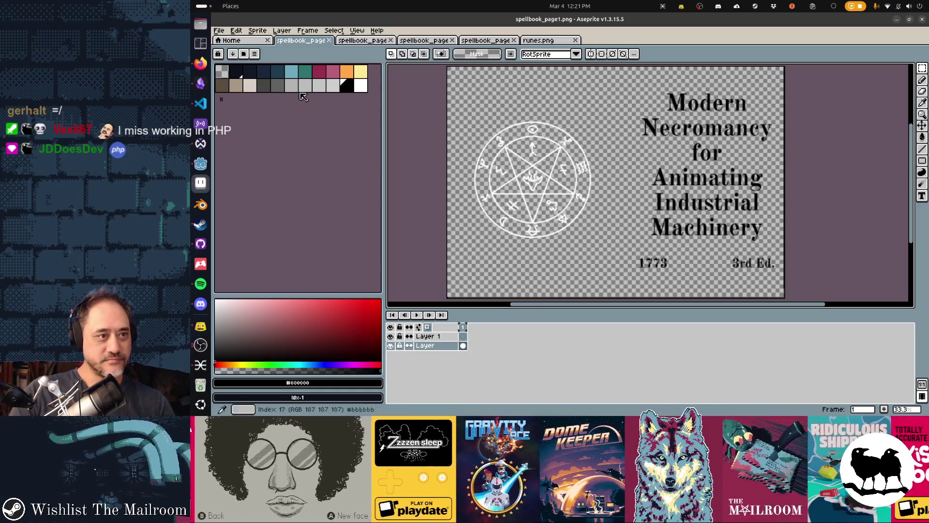
click(253, 74)
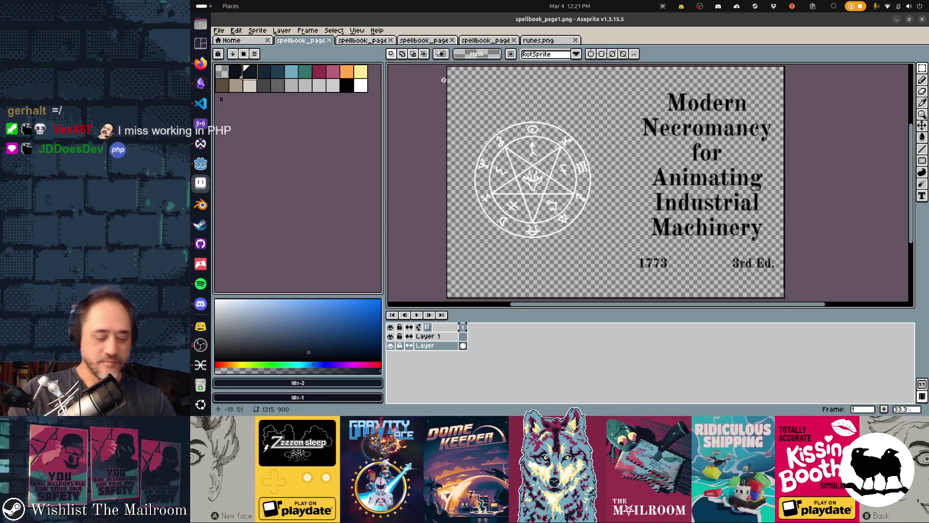
key(b)
click(431, 54)
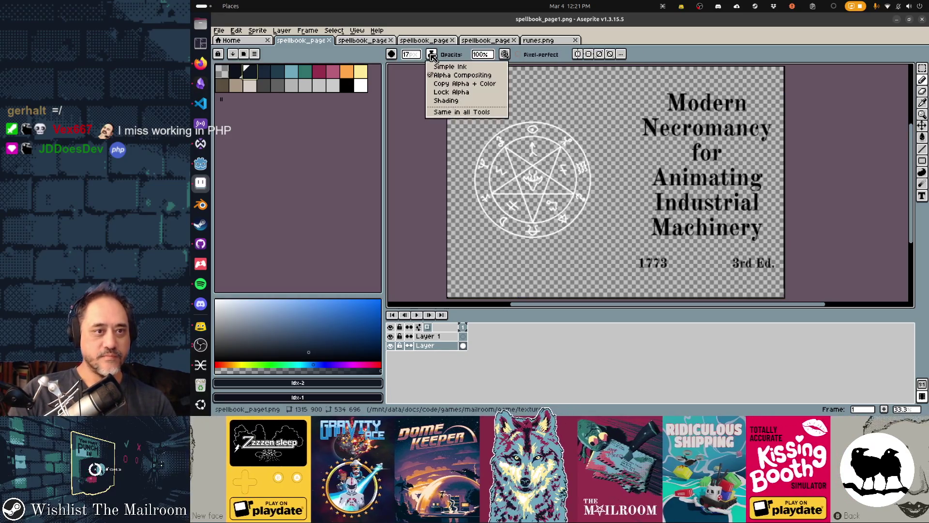
click(455, 91)
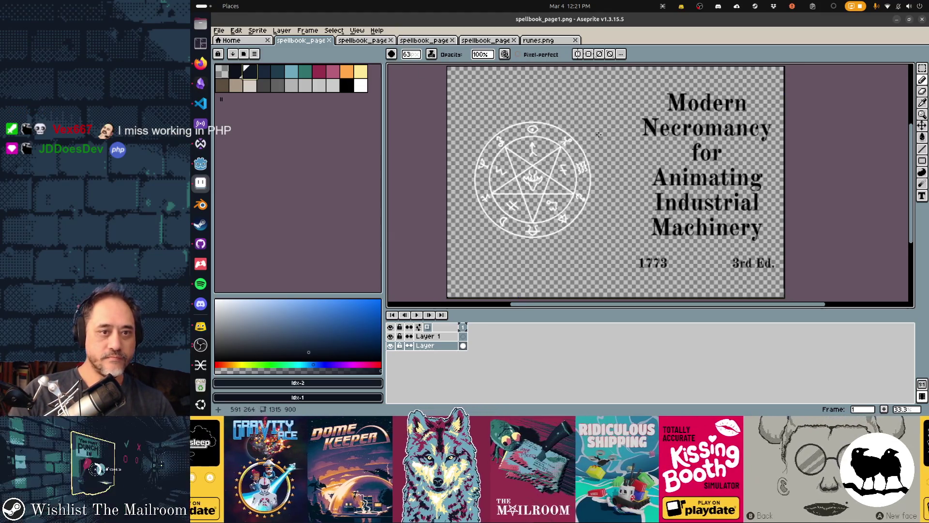
- Repaint the upper inner circle and a short outer-circle arc in dark navy
mouse_move(576, 180)
mouse_down()
mouse_move(535, 136)
mouse_move(490, 174)
mouse_up()
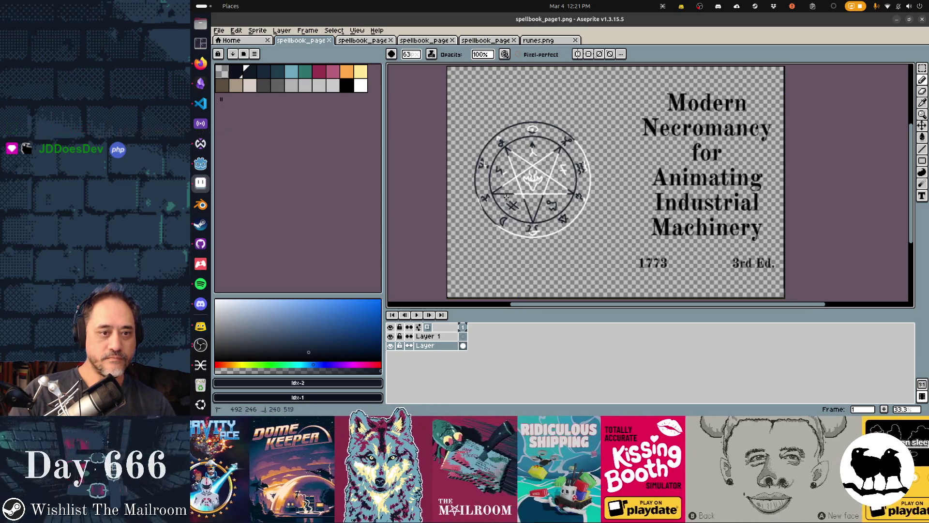
drag(581, 209, 560, 228)
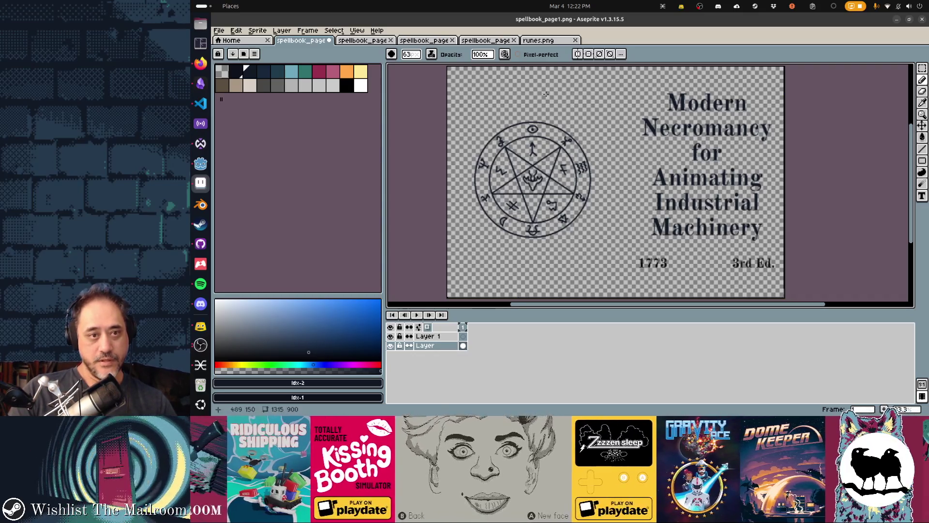
click(436, 56)
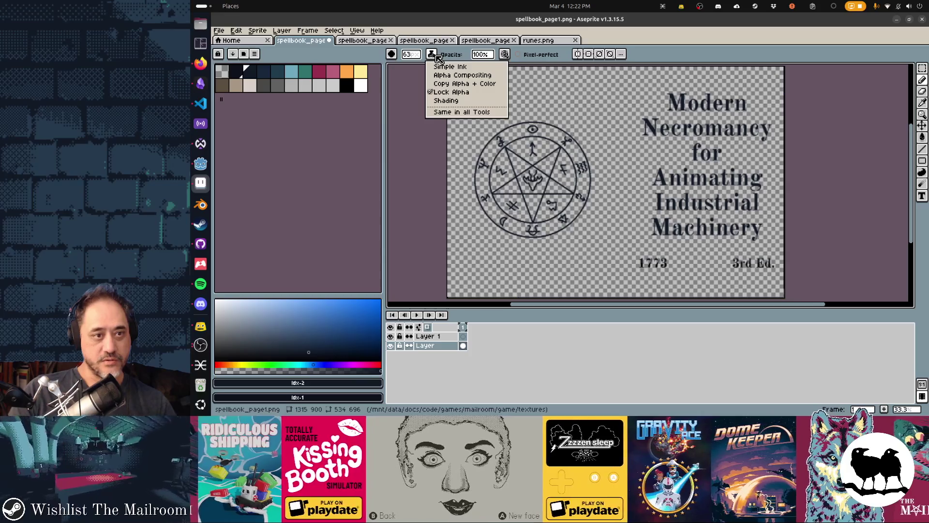
- Switch the ink to Shading and zoom in and out over the page
click(440, 102)
scroll(722, 153, up, 5)
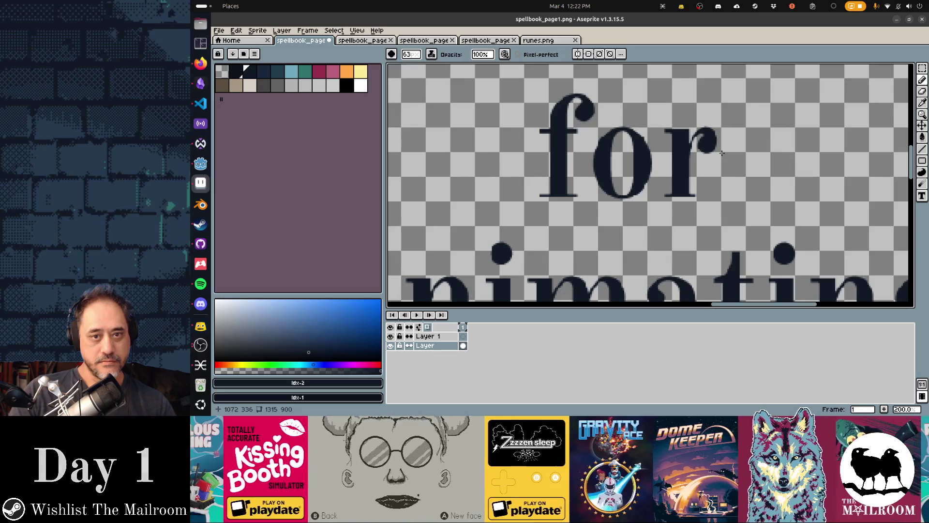
scroll(625, 125, down, 2)
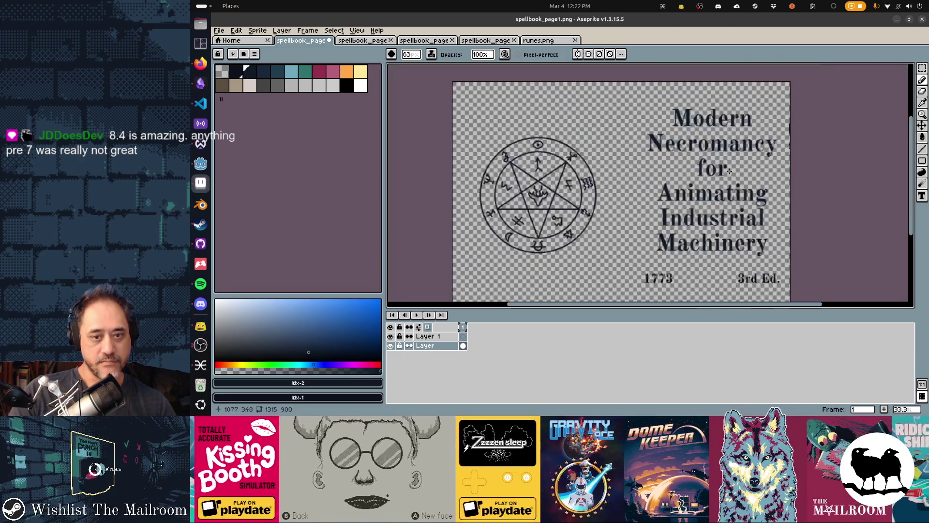
scroll(707, 168, up, 2)
scroll(706, 168, down, 1)
scroll(712, 146, down, 2)
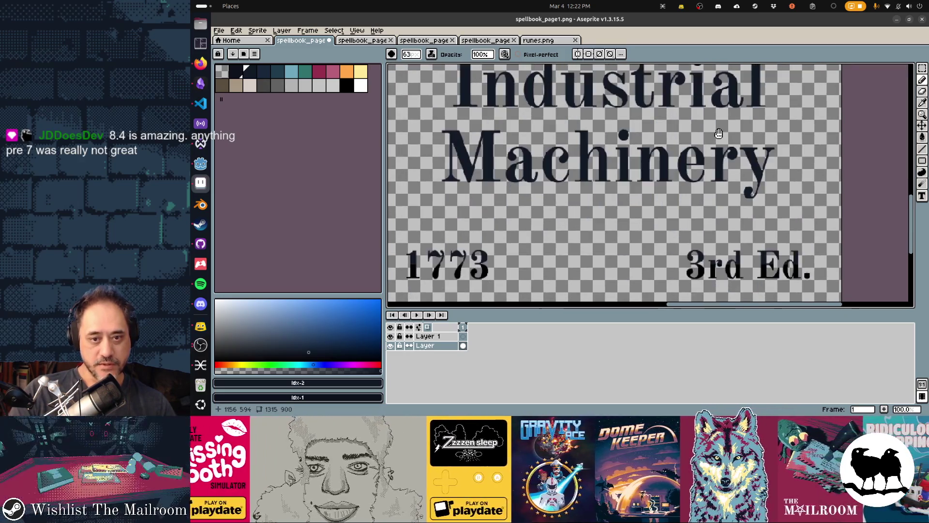
scroll(720, 112, down, 2)
scroll(720, 112, up, 2)
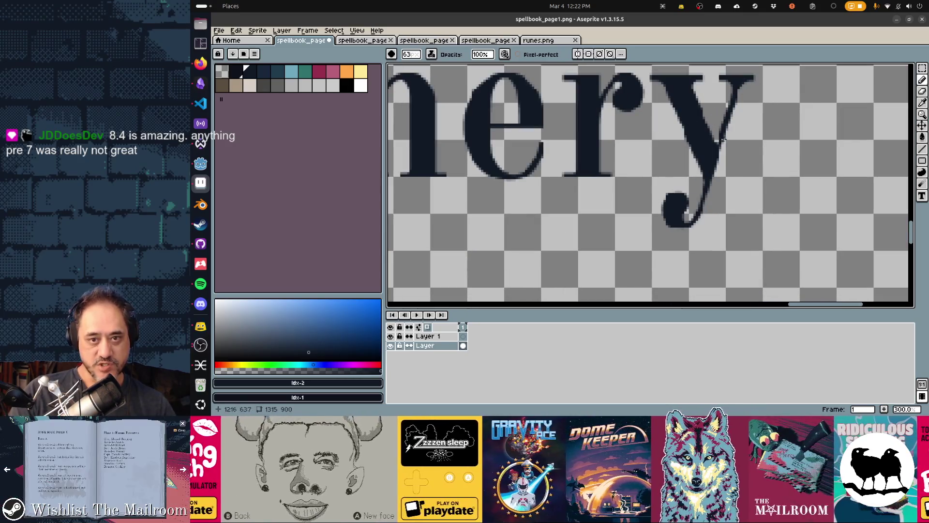
scroll(734, 222, down, 3)
scroll(749, 189, down, 4)
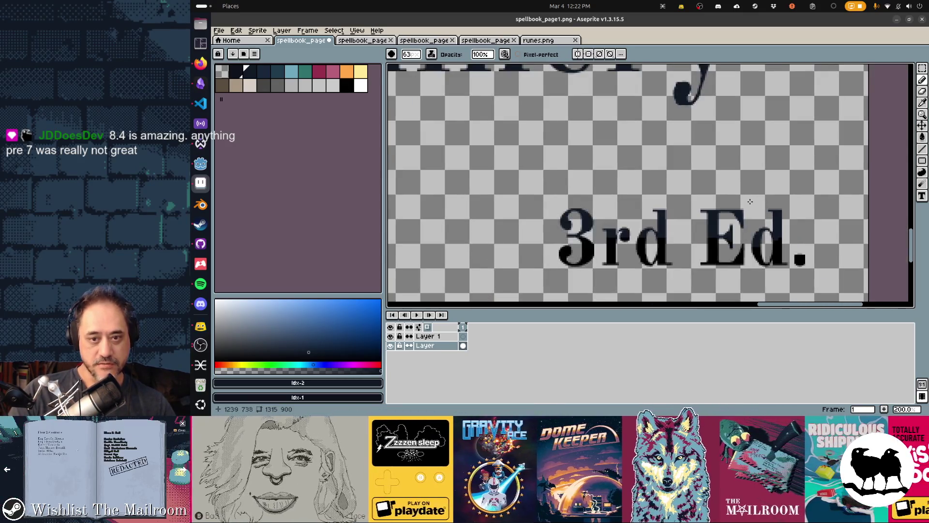
scroll(775, 209, up, 1)
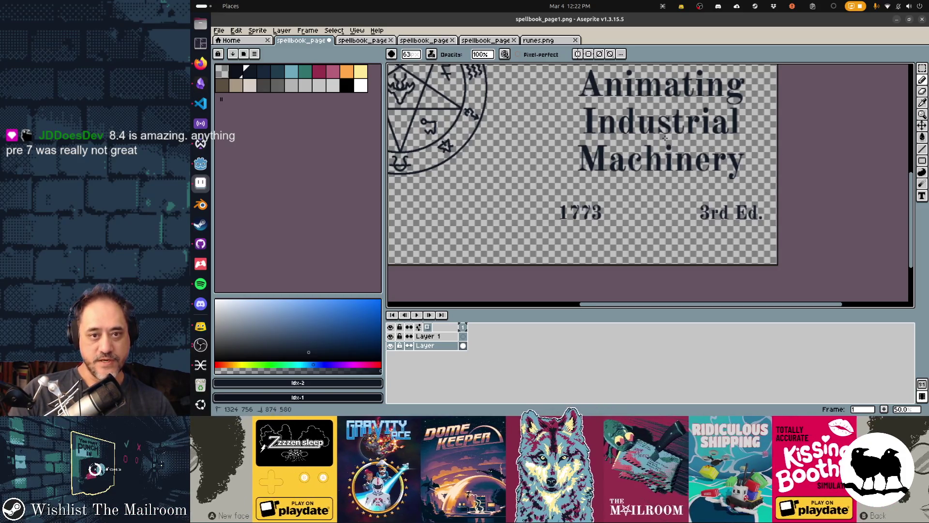
scroll(712, 171, up, 3)
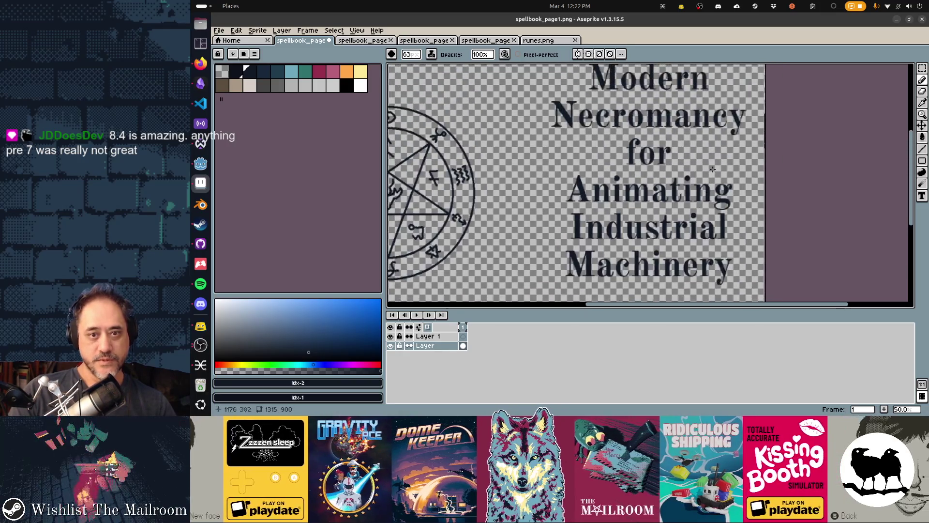
scroll(626, 91, up, 3)
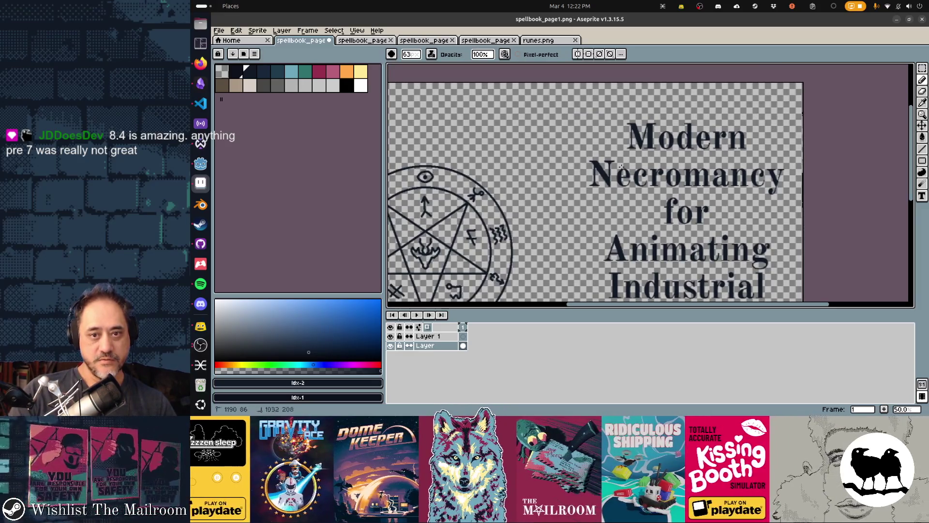
- Pan over the pentagram circle and title lettering, then return to Godot
drag(541, 202, 791, 90)
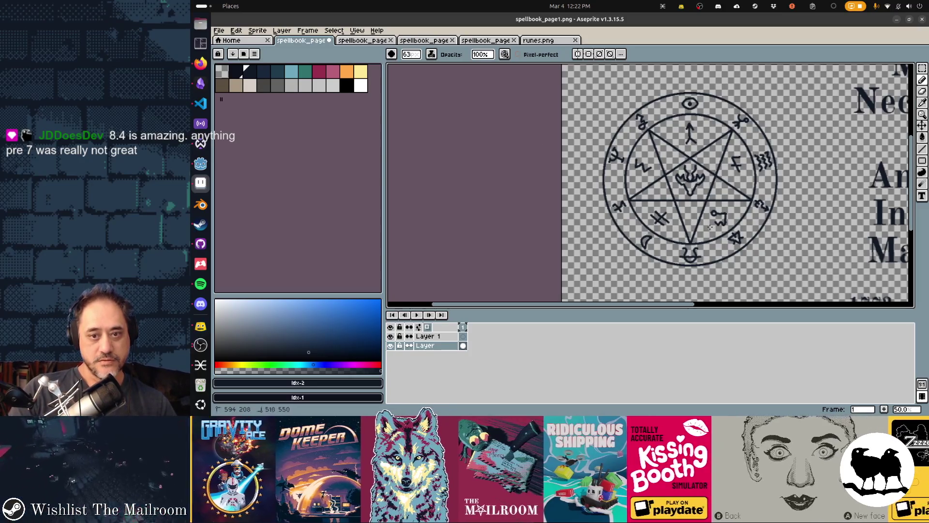
drag(789, 255, 475, 163)
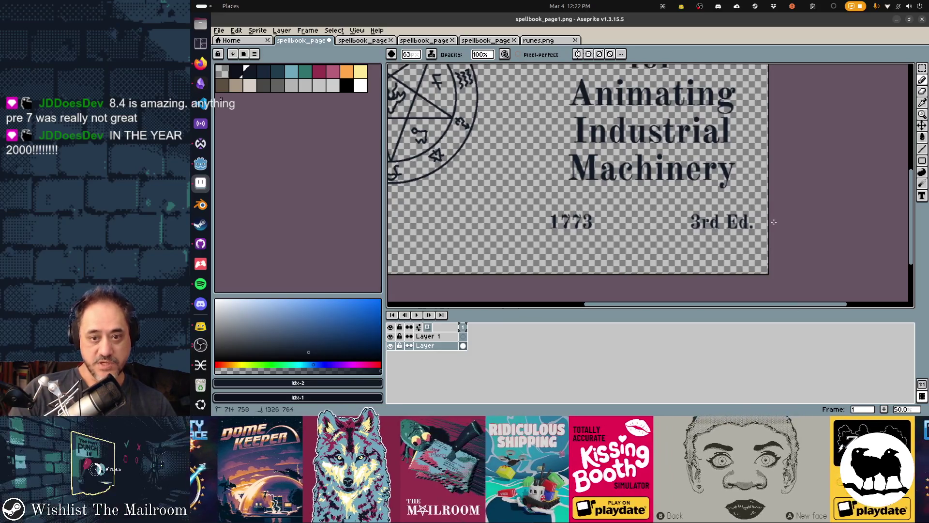
scroll(696, 207, down, 2)
drag(696, 206, 661, 193)
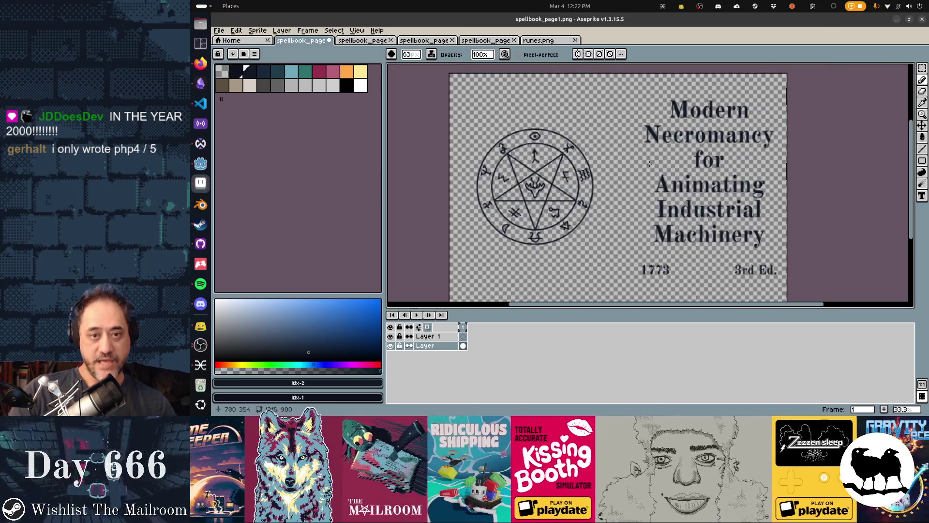
key(v)
key(alt+Tab)
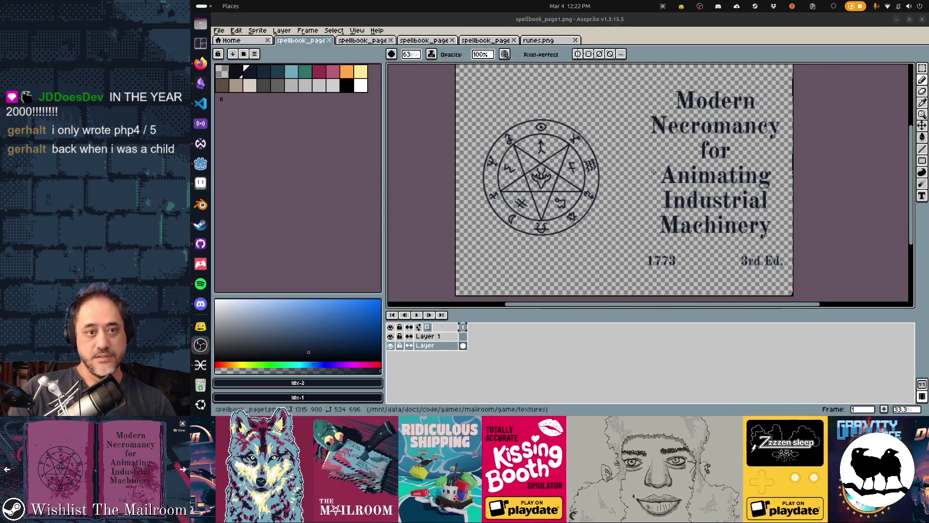
key(alt+Tab)
key(alt+Tab)
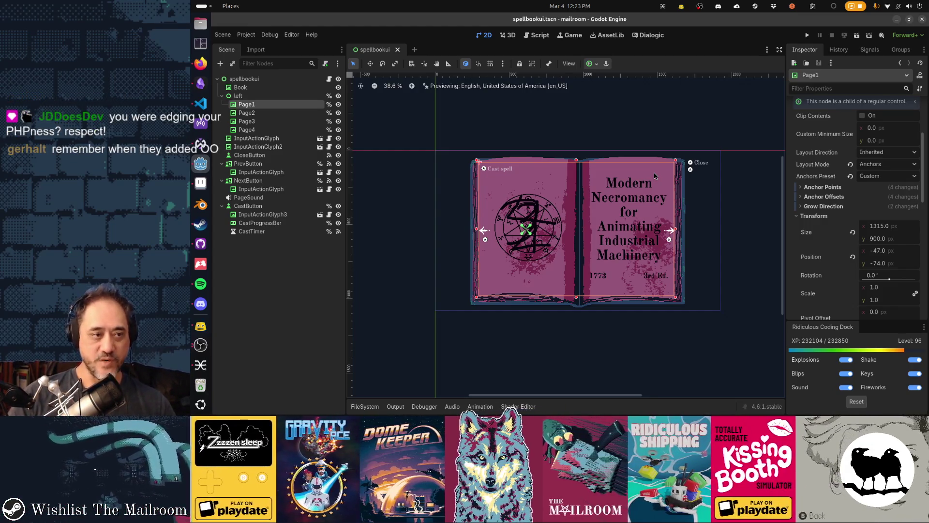
key(alt+Tab)
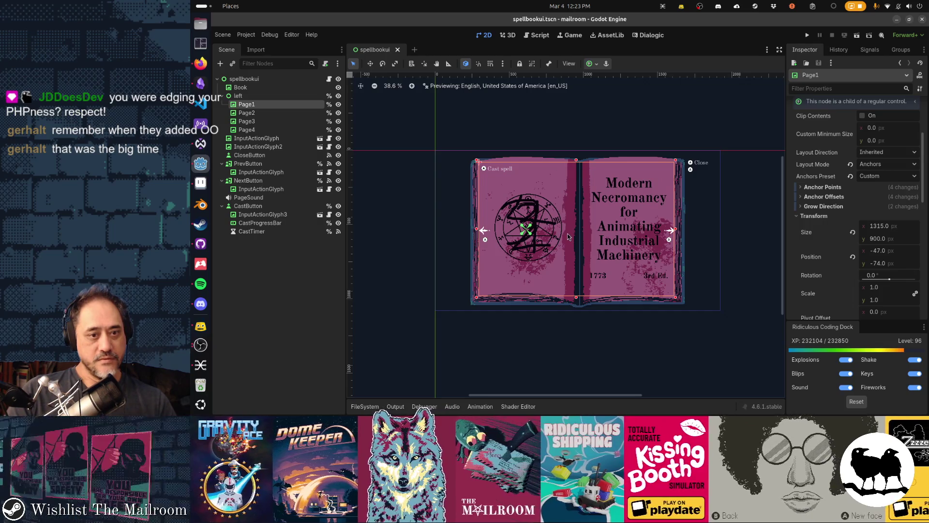
scroll(568, 236, up, 1)
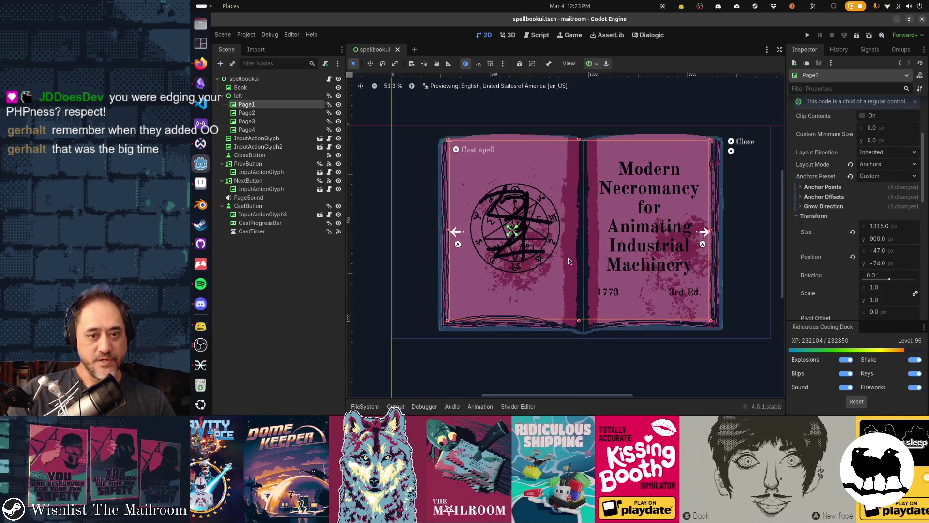
scroll(568, 257, up, 3)
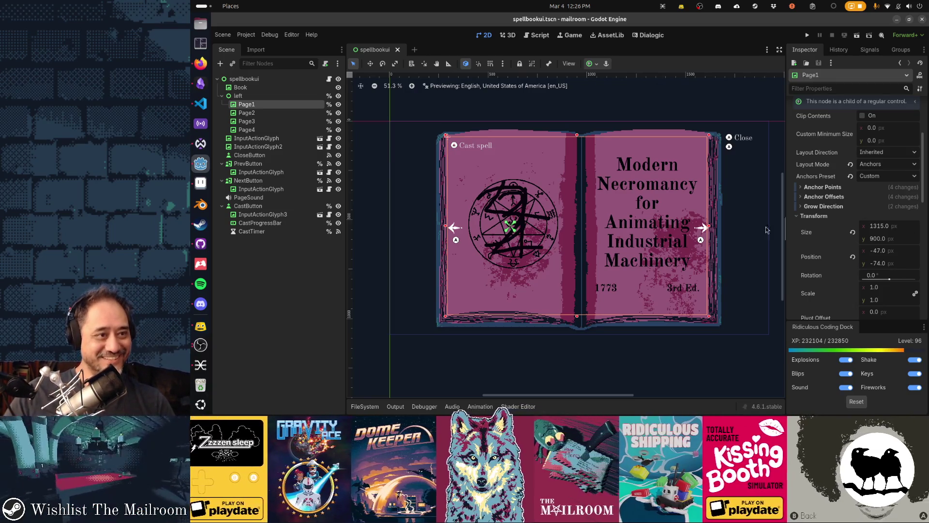
- Select the Page1 and Page2 nodes and toggle page visibility to view Page2 alone
click(266, 113)
click(269, 105)
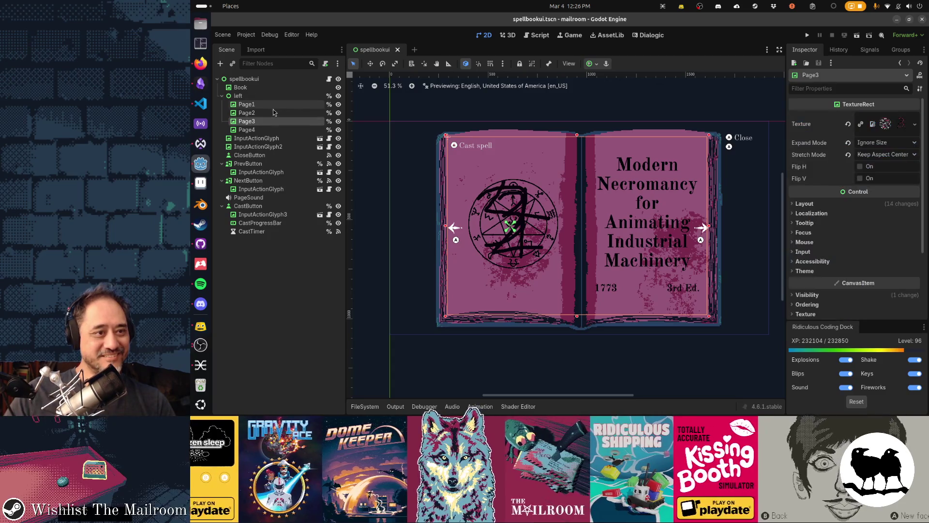
click(339, 104)
click(339, 105)
click(338, 104)
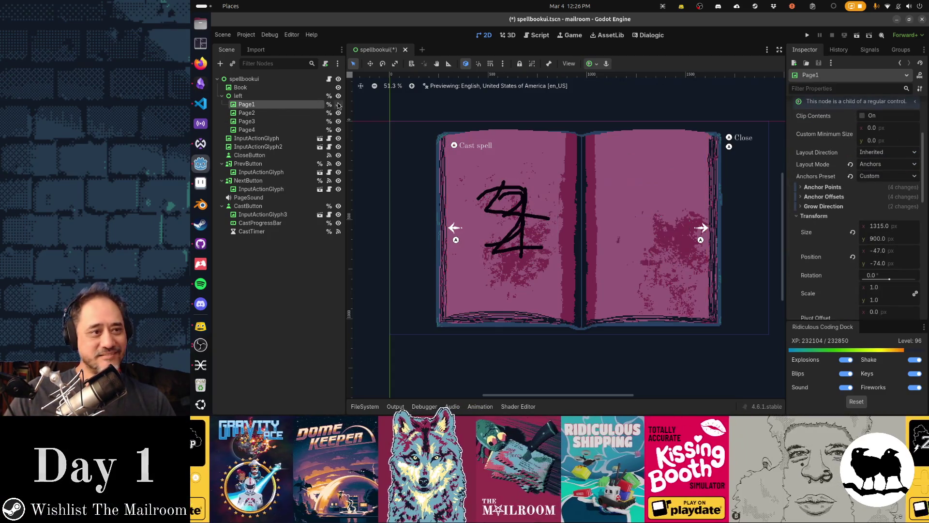
click(338, 105)
- Toggle Page2, Page3 and Page4 visibility to compare drawings, then restore all pages
click(338, 104)
click(338, 113)
click(338, 121)
click(339, 130)
click(338, 113)
click(338, 113)
click(338, 122)
click(339, 122)
click(338, 129)
click(339, 130)
click(338, 122)
click(339, 105)
click(338, 113)
click(339, 129)
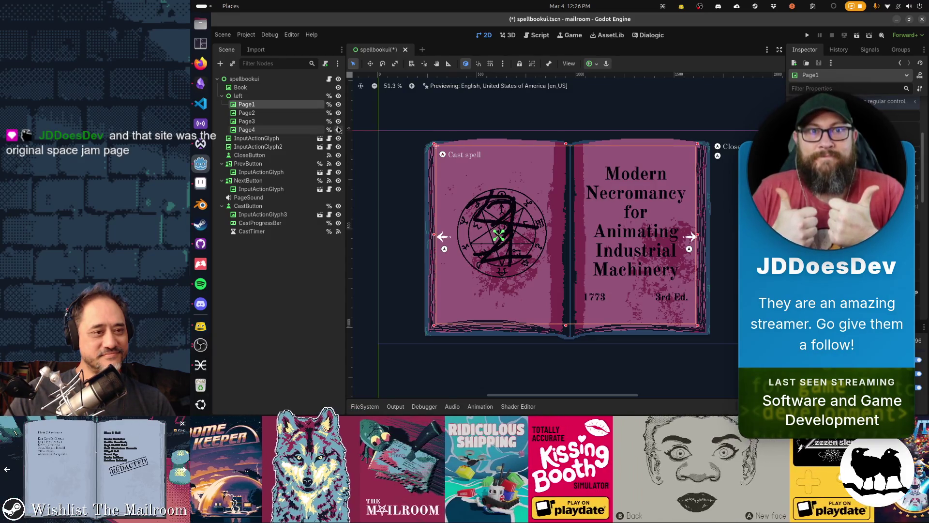
- Start renaming the Page1 node, keep the name Page1, and switch to Aseprite
double_click(285, 105)
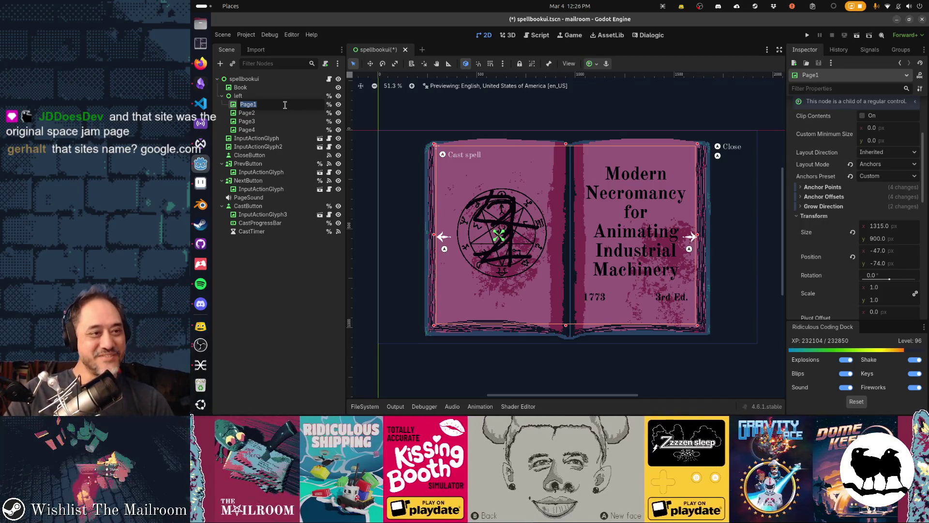
key(Return)
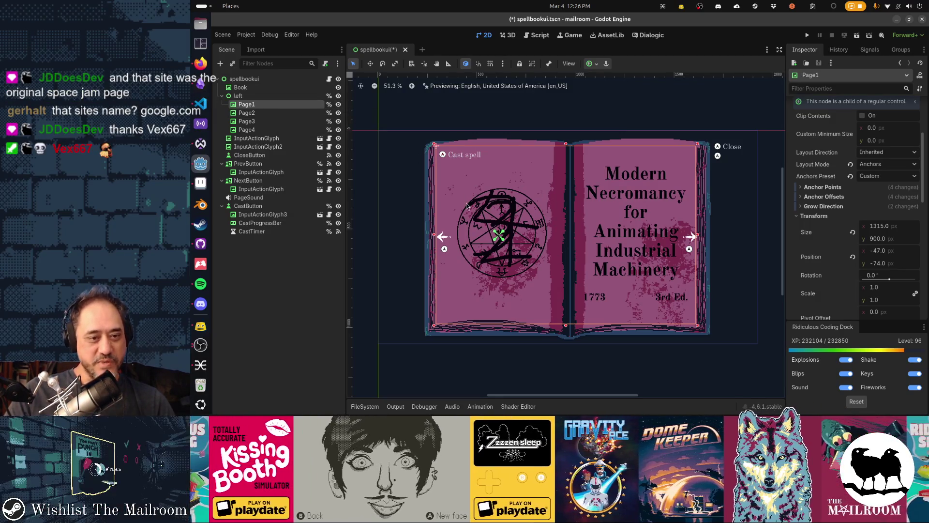
key(alt+Tab)
key(alt+Tab)
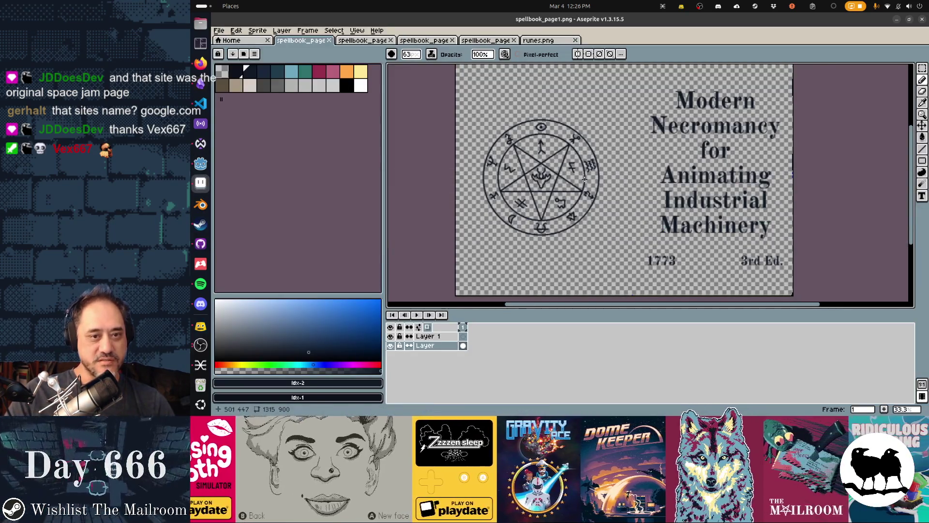
- Zoom to 300% and pan over the pentagram linework, then zoom back to 50% and open Activities
scroll(585, 179, up, 6)
mouse_move(585, 179)
mouse_down()
mouse_move(540, 124)
mouse_move(584, 126)
mouse_move(614, 197)
mouse_move(605, 145)
mouse_move(668, 120)
mouse_move(612, 135)
mouse_move(602, 118)
mouse_move(523, 139)
mouse_move(670, 120)
mouse_move(693, 185)
mouse_up()
key(v)
key(b)
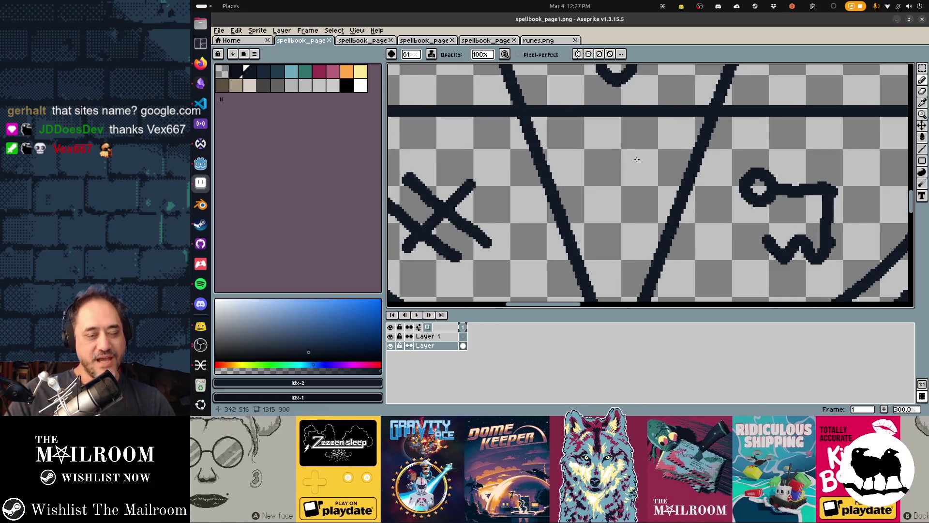
scroll(637, 159, down, 3)
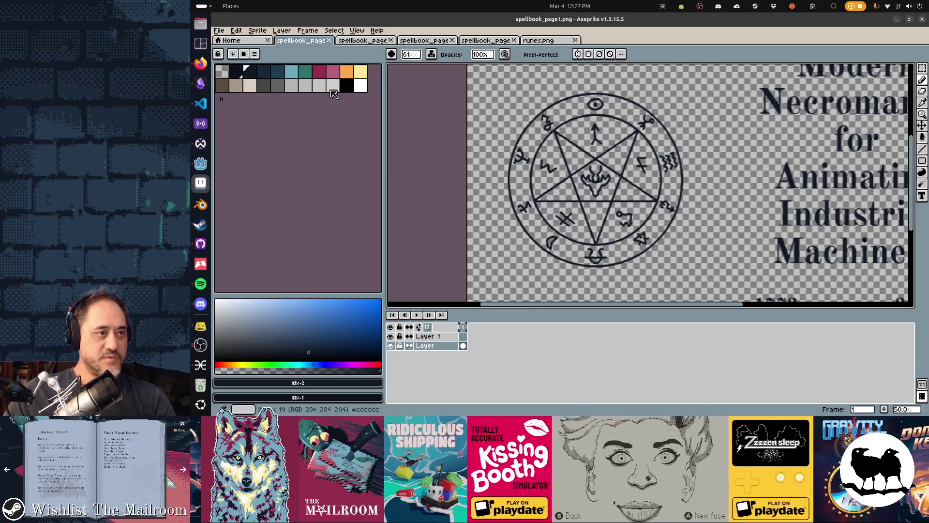
key(ctrl+o)
key(super)
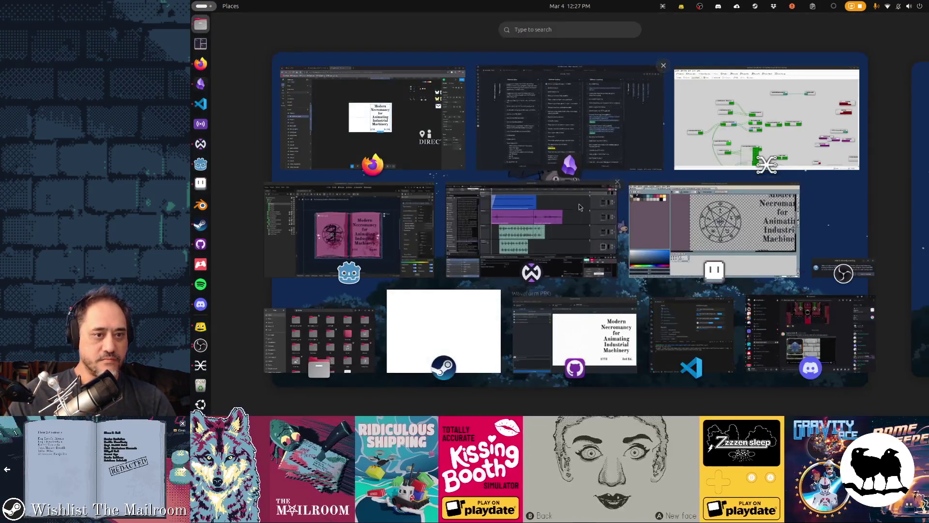
- Open Files, search the mailroom project for 'runes' and select runes.png, then bring Figma forward
click(715, 276)
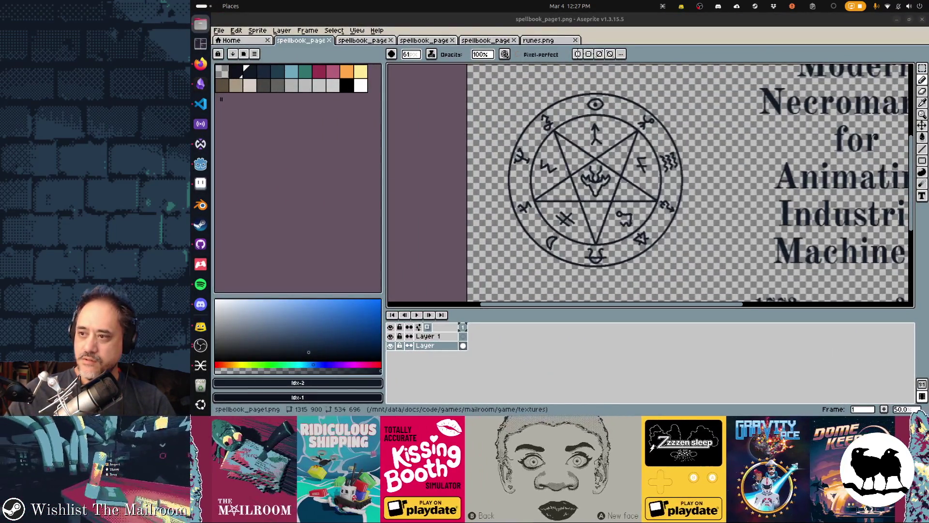
key(super+e)
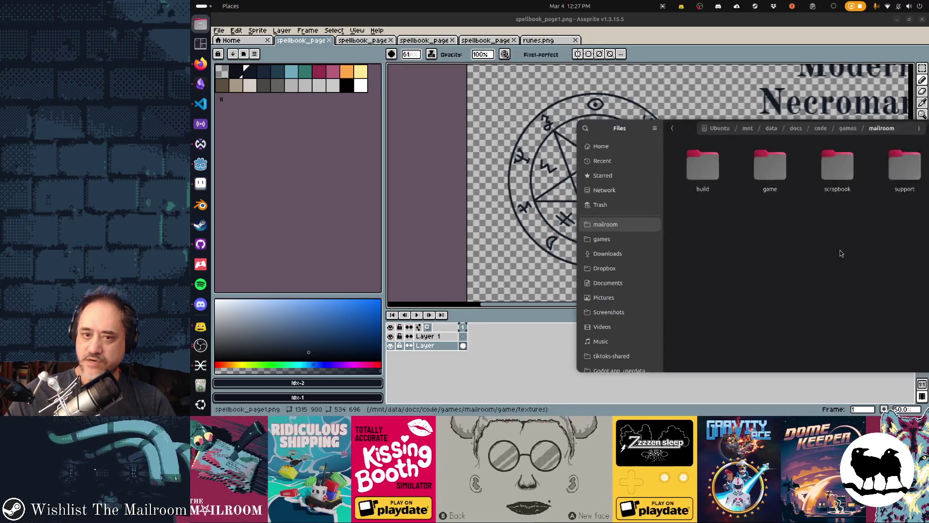
text(rune)
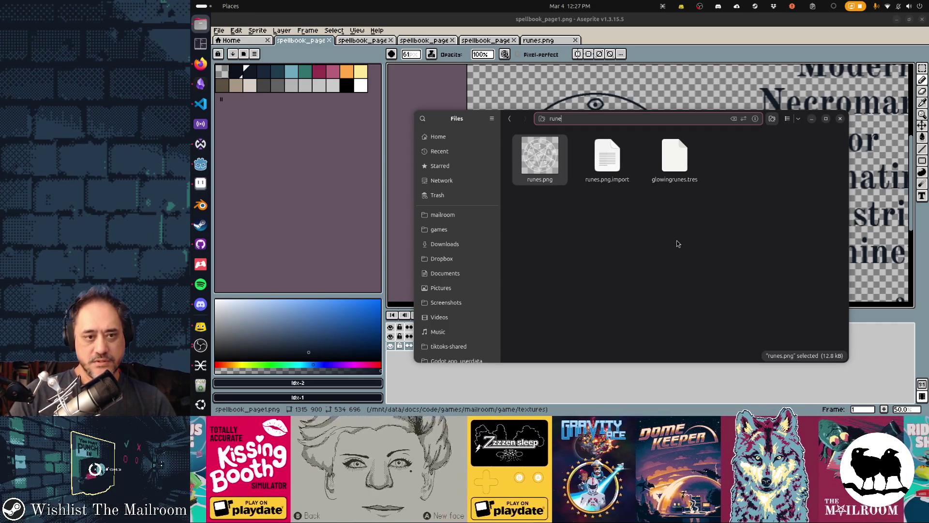
key(Escape)
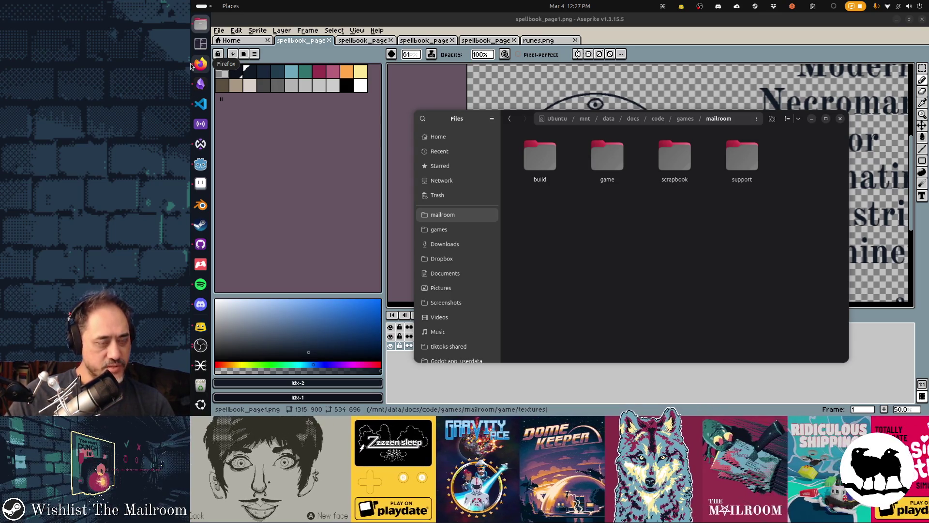
mouse_move(556, 201)
mouse_down()
mouse_move(785, 412)
mouse_move(782, 379)
mouse_move(756, 353)
mouse_move(565, 214)
mouse_up()
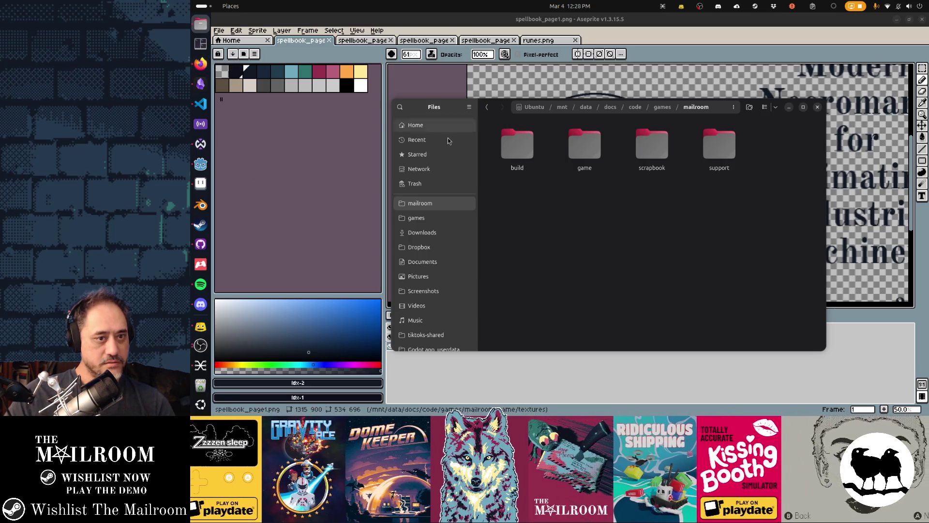
text(runes)
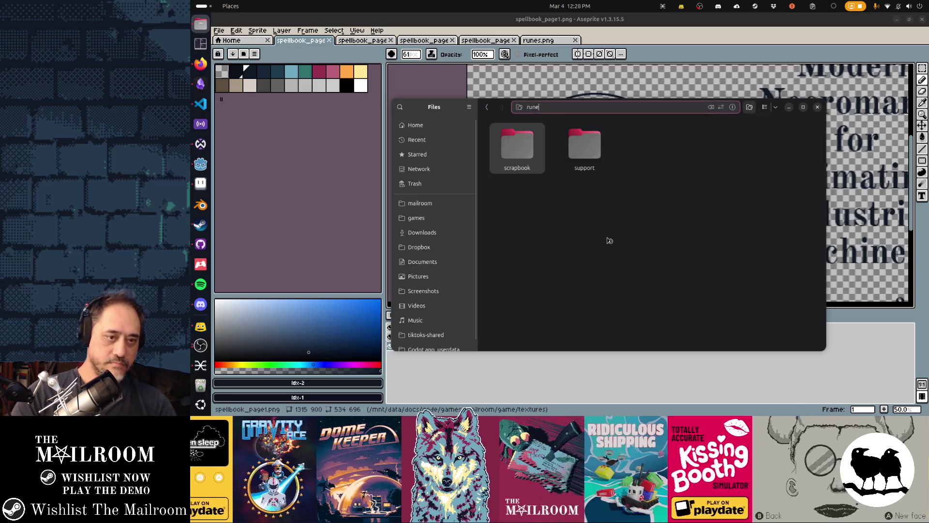
click(517, 145)
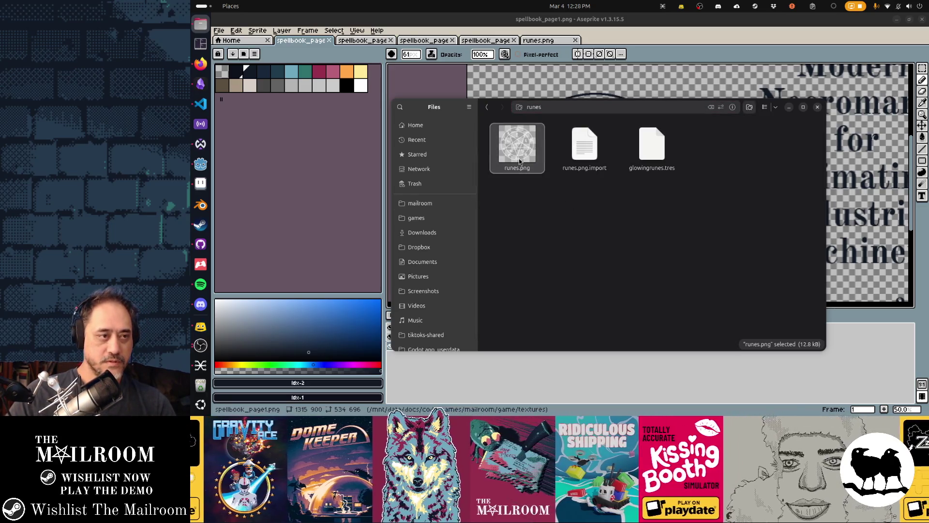
click(196, 65)
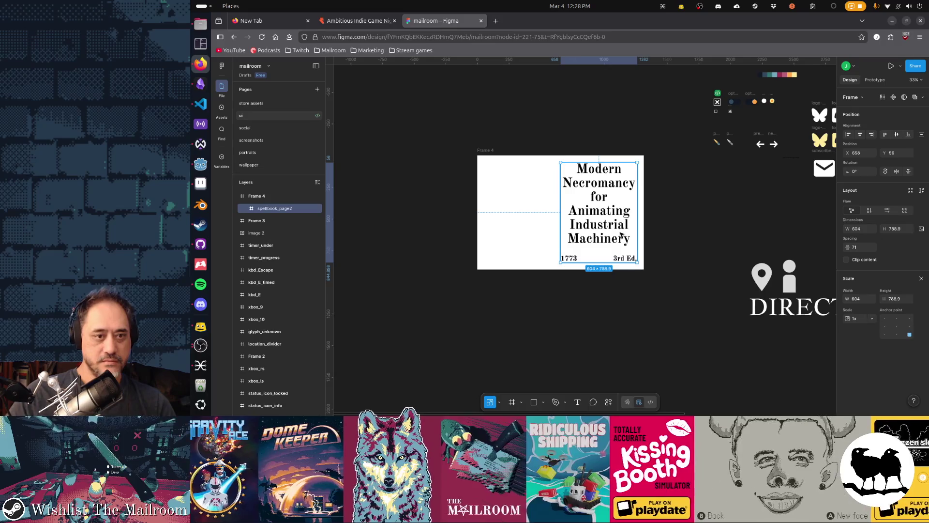
- Drop runes.png onto the Figma canvas as a 512×512 image beside Frame 4, then open GitHub Desktop
drag(607, 258, 842, 278)
mouse_move(753, 164)
mouse_down()
mouse_move(726, 208)
mouse_move(488, 222)
mouse_move(520, 226)
mouse_move(403, 290)
mouse_up()
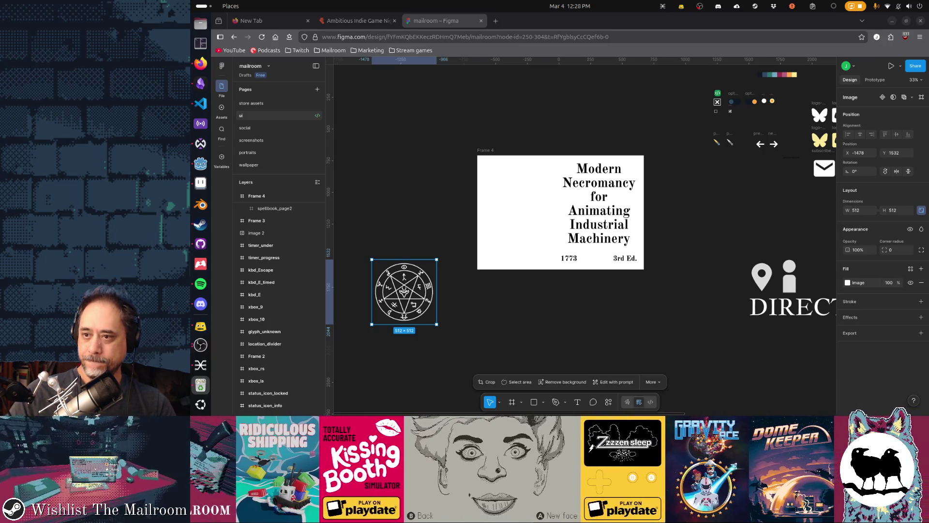
click(200, 244)
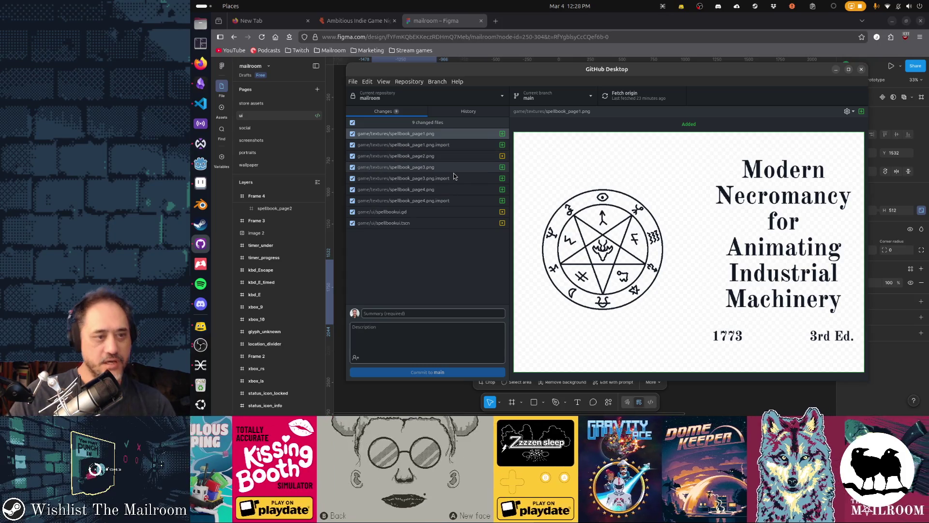
click(449, 255)
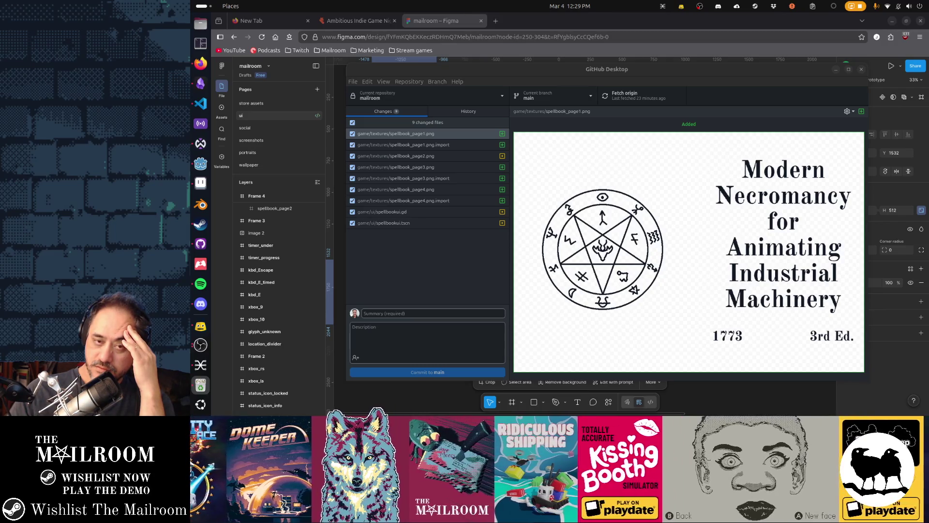
- Filter Godot's FileSystem dock for 'runes', select runes.png, then collapse the dock and switch to Aseprite
click(200, 163)
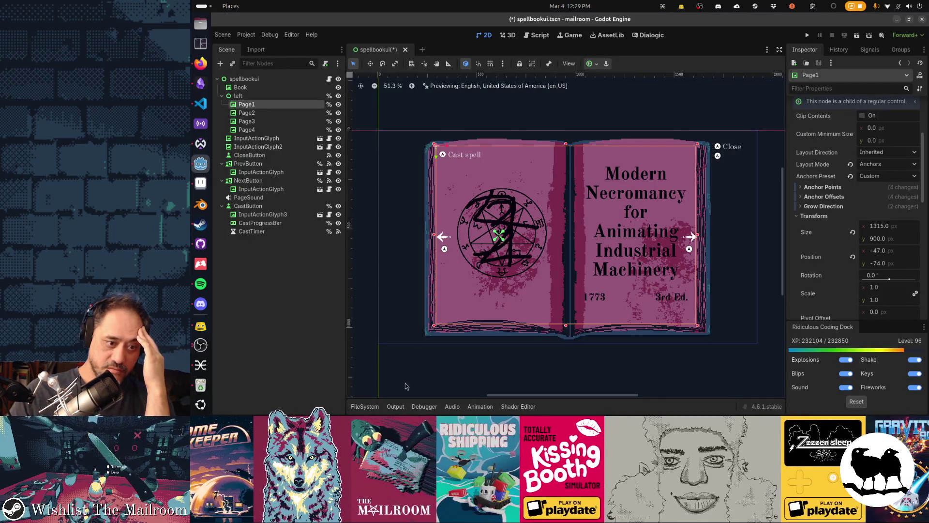
click(364, 406)
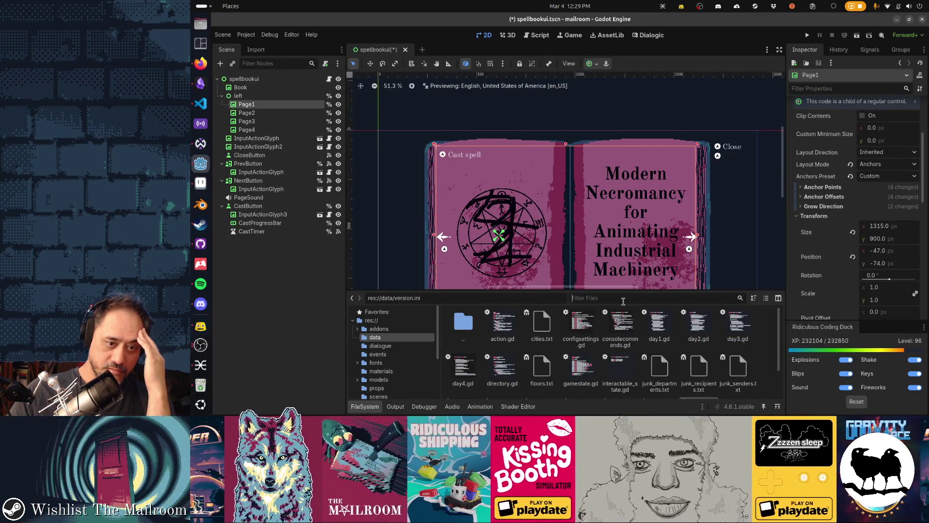
click(623, 298)
text(runes)
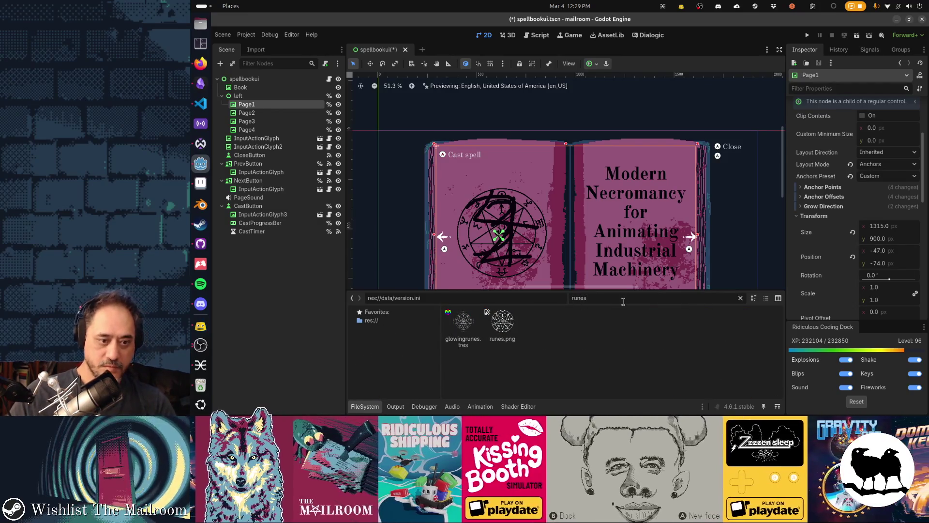
click(504, 322)
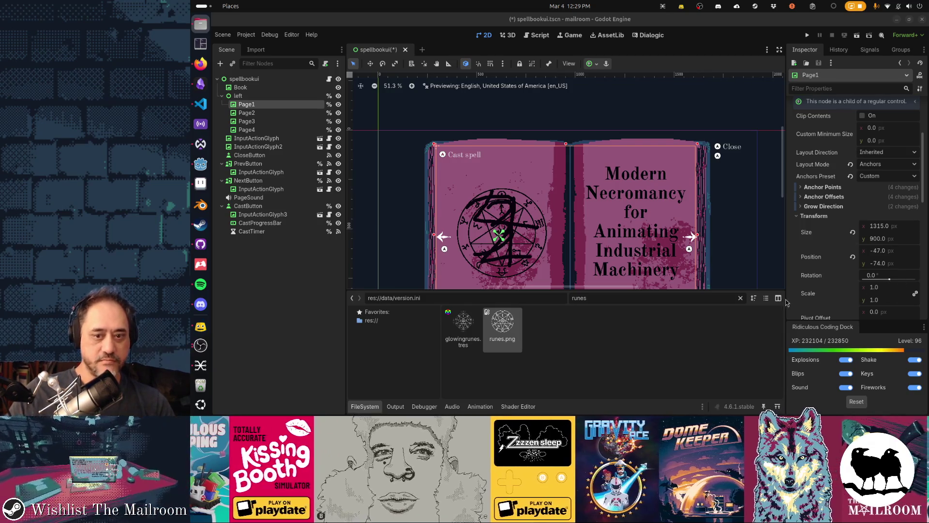
click(374, 406)
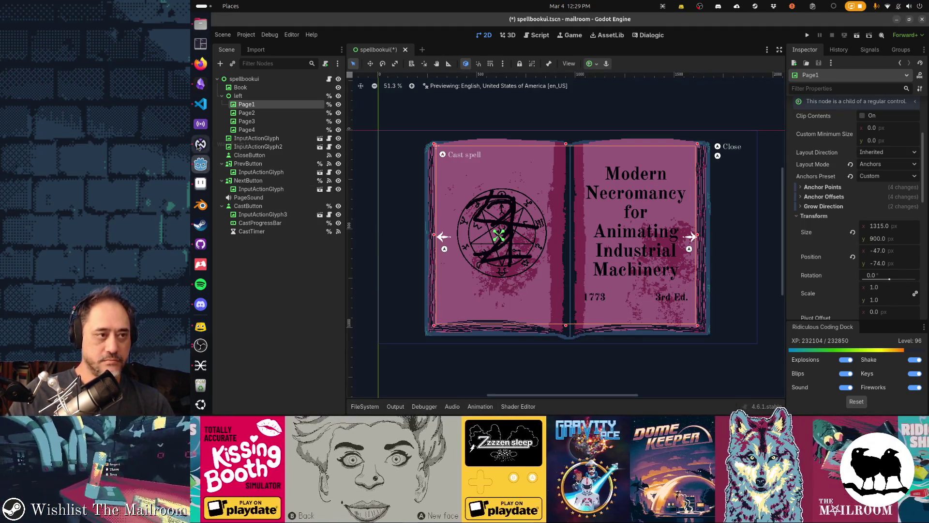
click(202, 184)
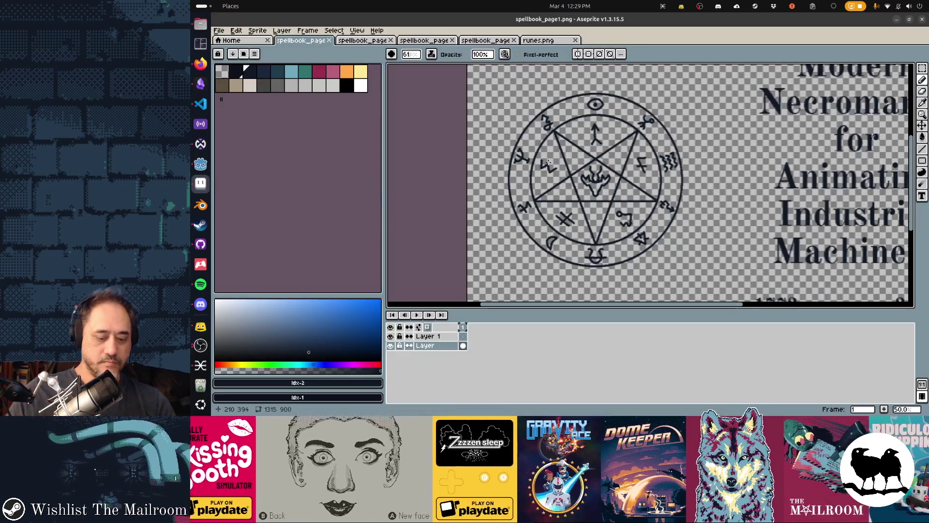
- Marquee the pentagram circle in Aseprite and paste it into Figma, replacing the old image
key(m)
drag(499, 80, 706, 279)
click(200, 64)
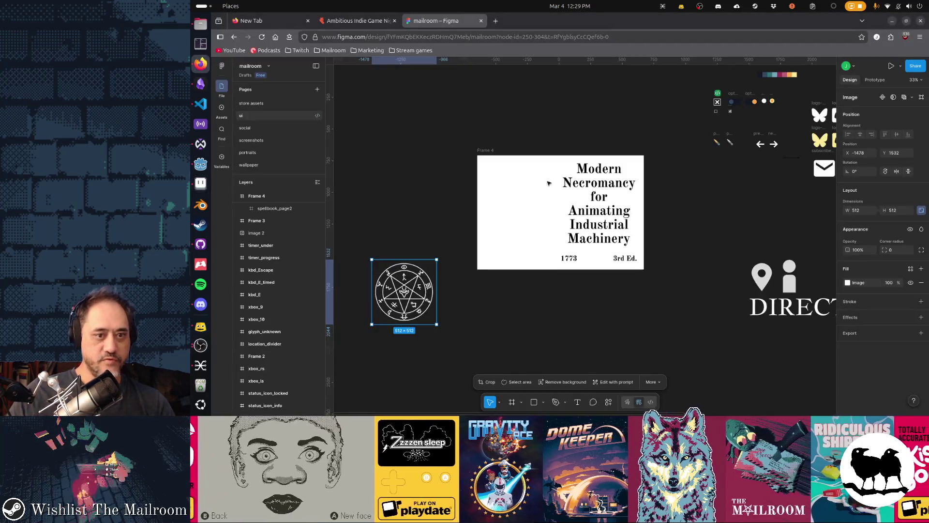
key(Delete)
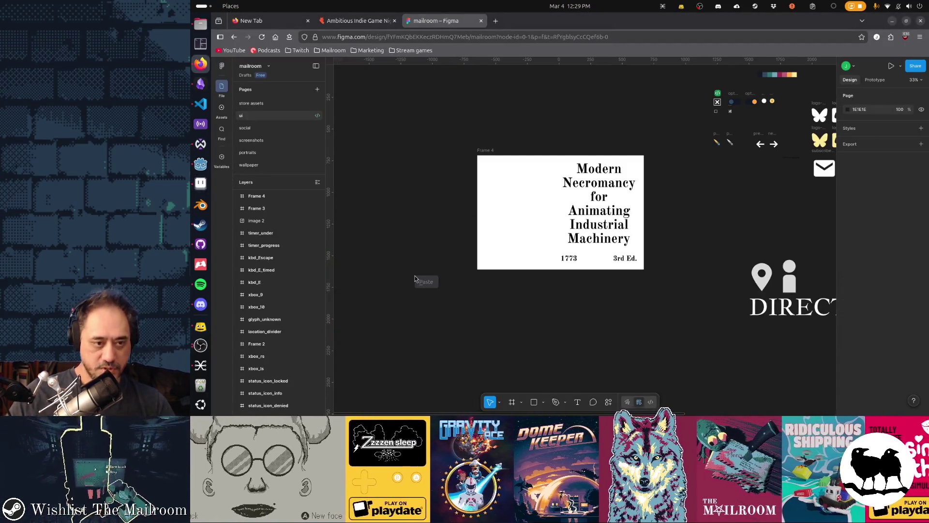
key(ctrl+v)
- Move the pentagram to Frame 4's left and scale it to about 666×627, then return to Aseprite
mouse_move(574, 234)
mouse_down()
mouse_move(514, 210)
mouse_move(513, 236)
mouse_up()
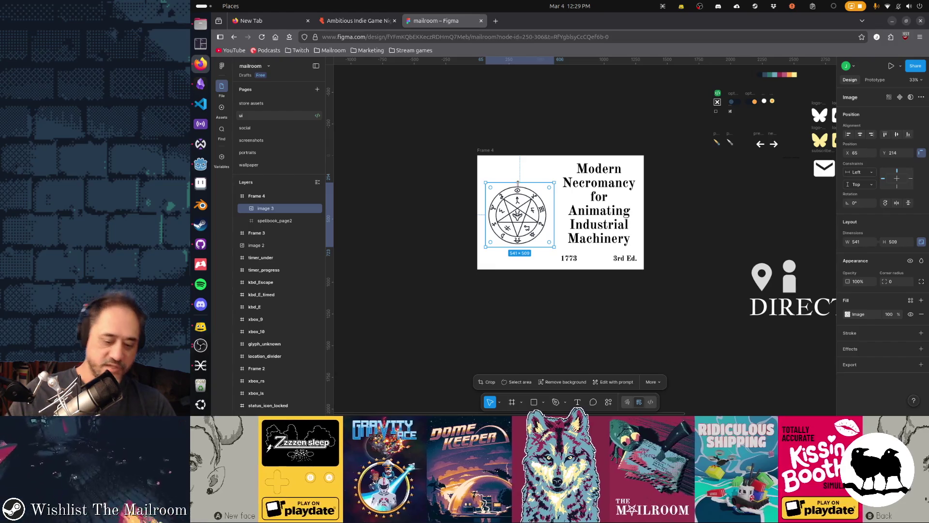
key(k)
drag(517, 183, 535, 166)
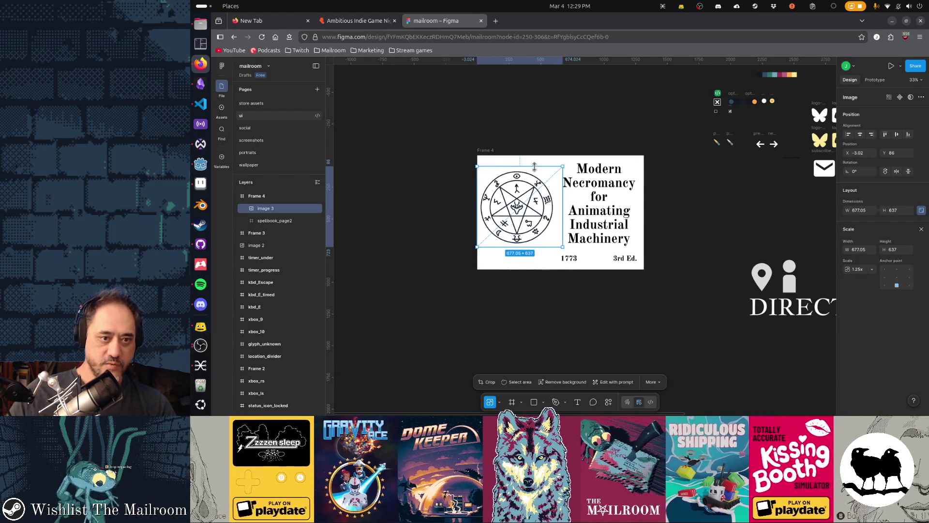
drag(525, 203, 528, 206)
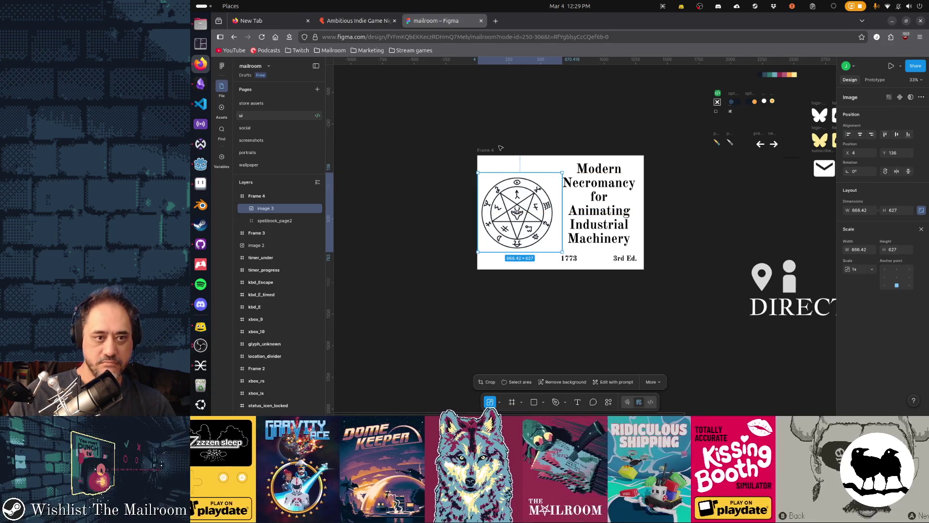
shift+click(586, 184)
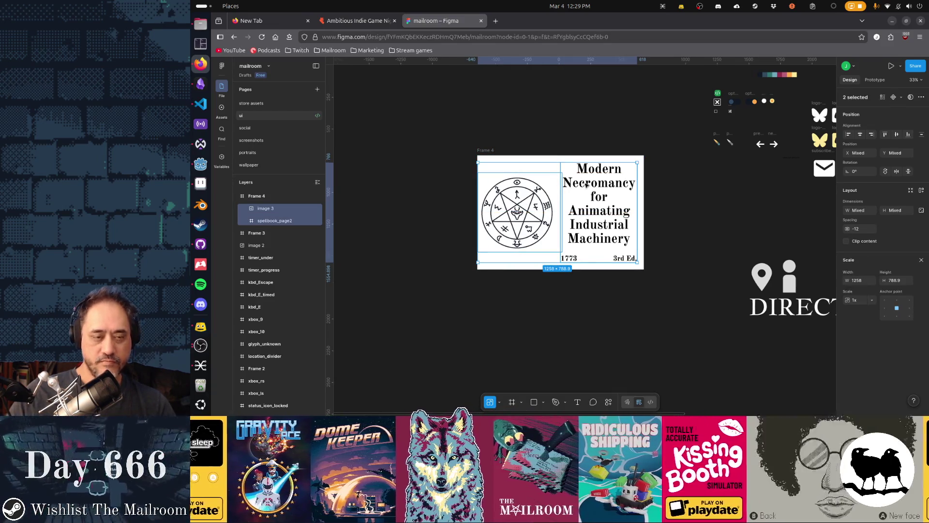
key(alt+Tab)
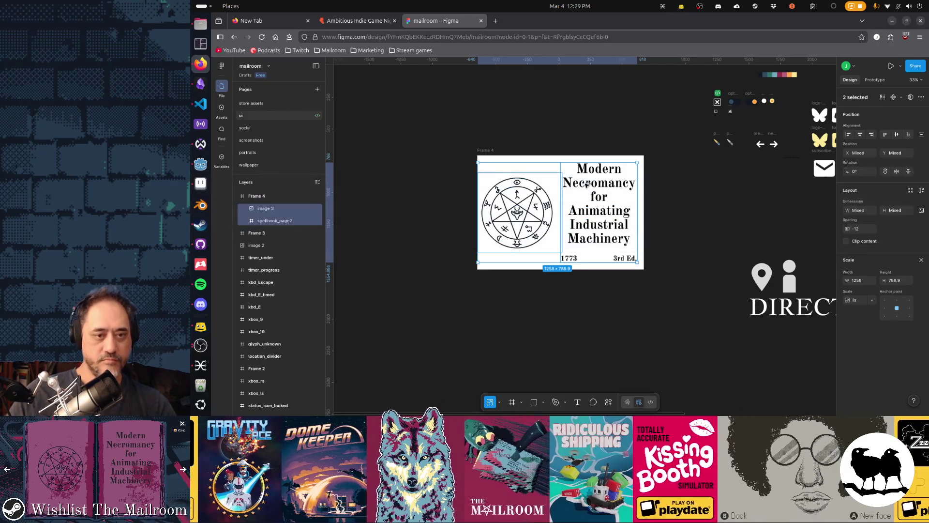
key(alt+Tab)
click(585, 187)
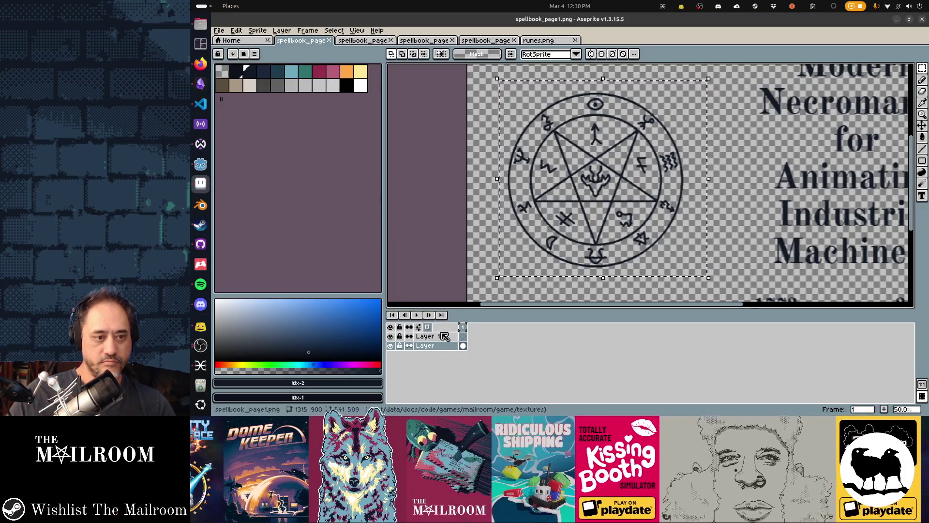
- Hide the pentagram layer and copy the new rune circle image from Figma as a PNG
click(390, 345)
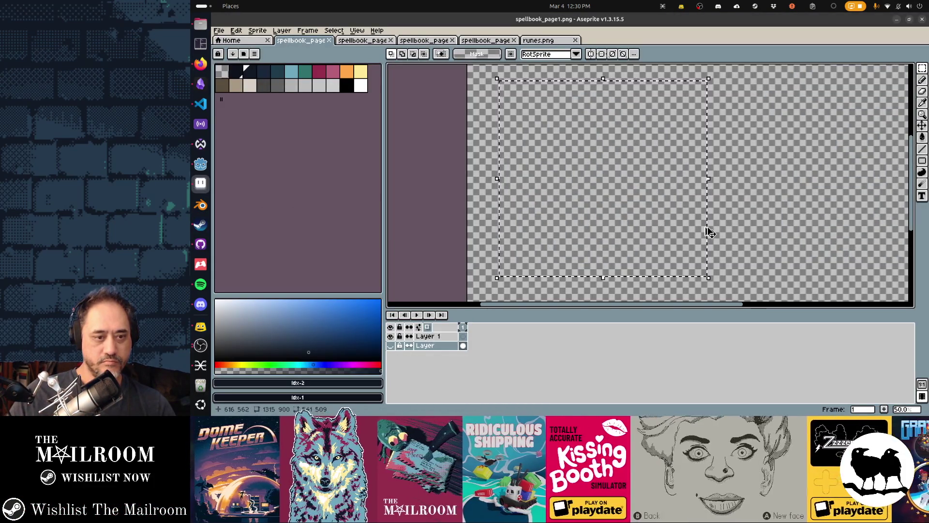
scroll(706, 232, down, 2)
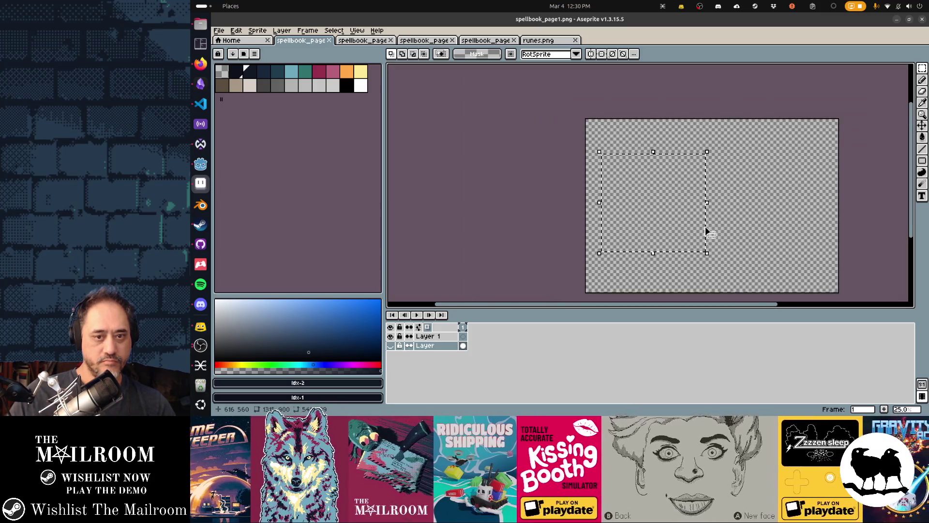
drag(745, 252, 674, 224)
key(ctrl+d)
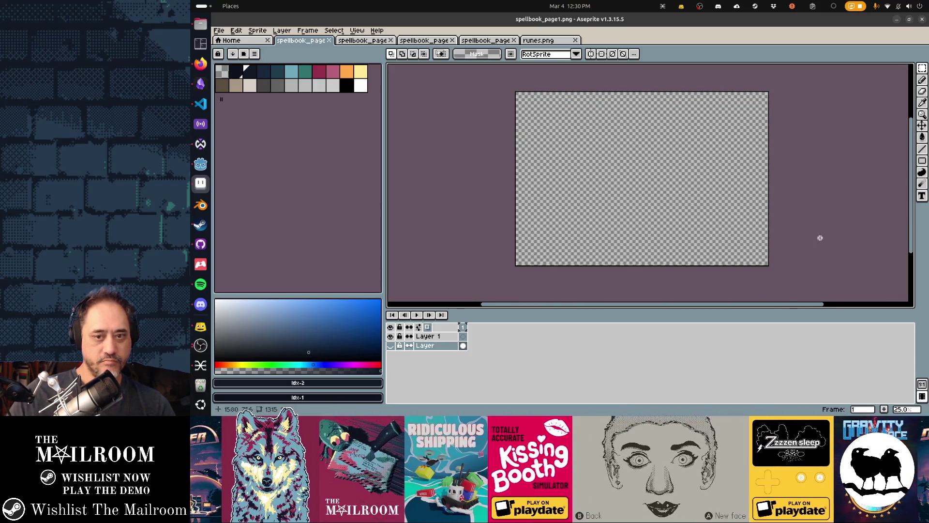
key(alt+Tab)
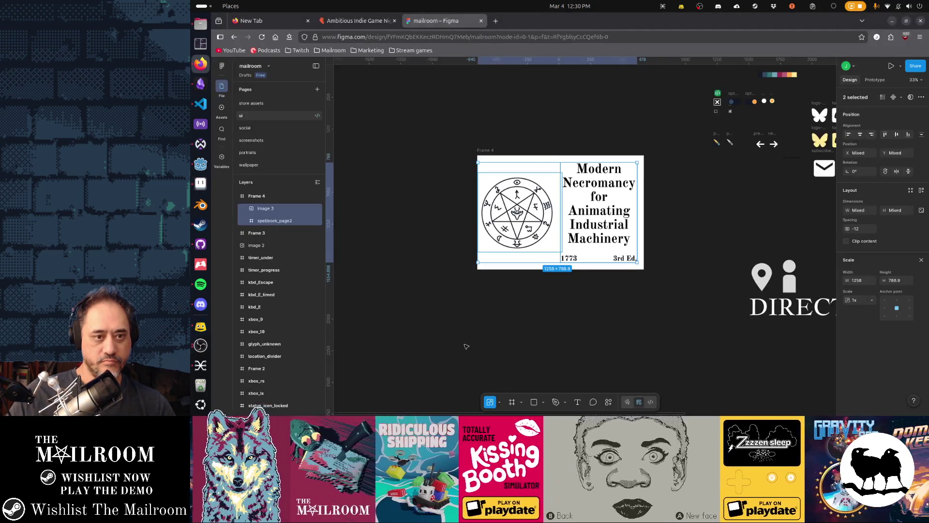
click(517, 249)
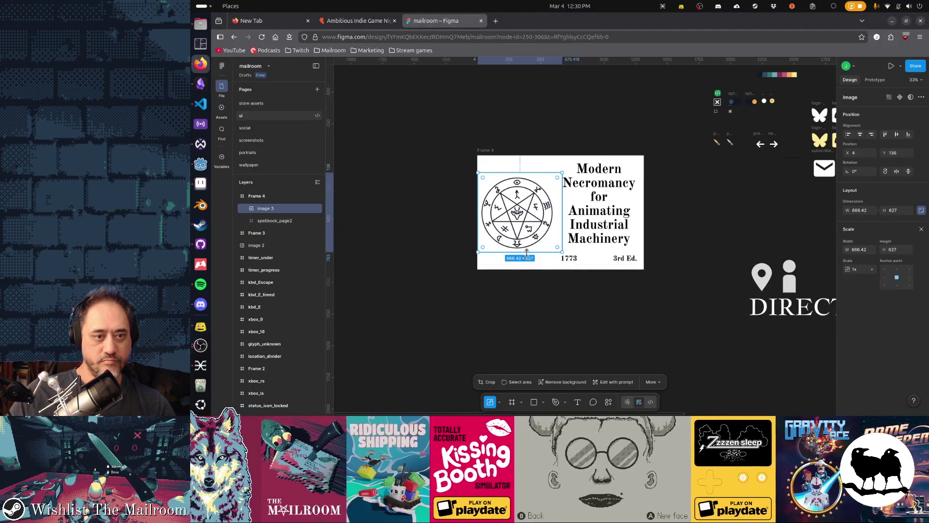
key(ctrl+shift+c)
key(alt+Tab)
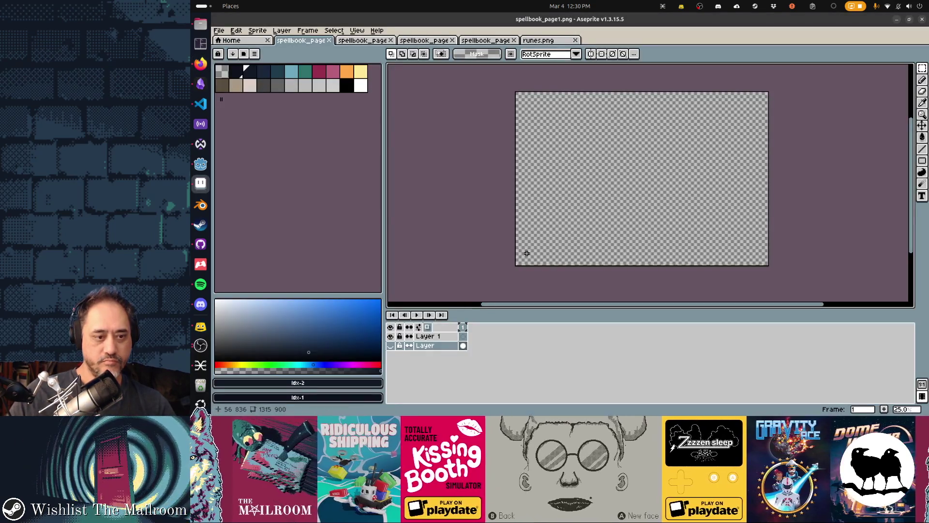
- Show the page layer, paste the rune circle, try shrinking it, then undo the paste
click(390, 345)
key(ctrl+v)
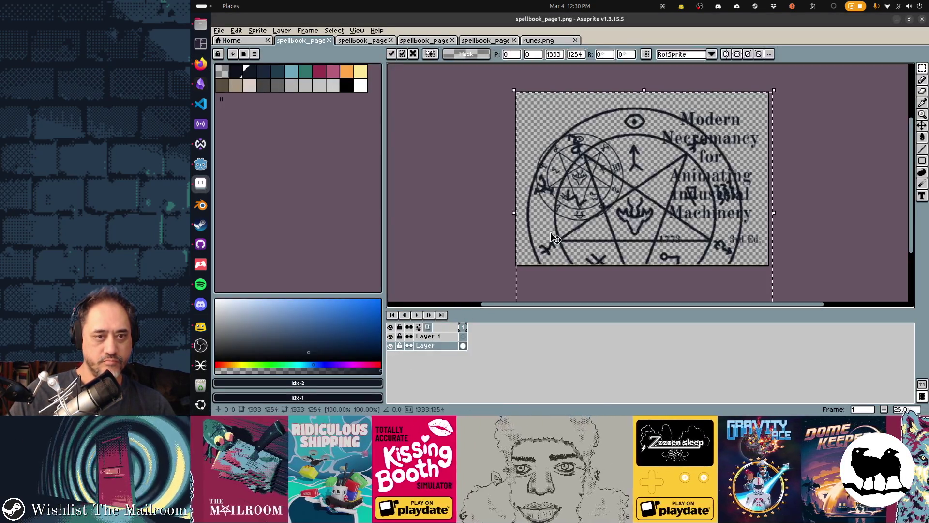
scroll(649, 218, down, 3)
scroll(648, 217, right, 3)
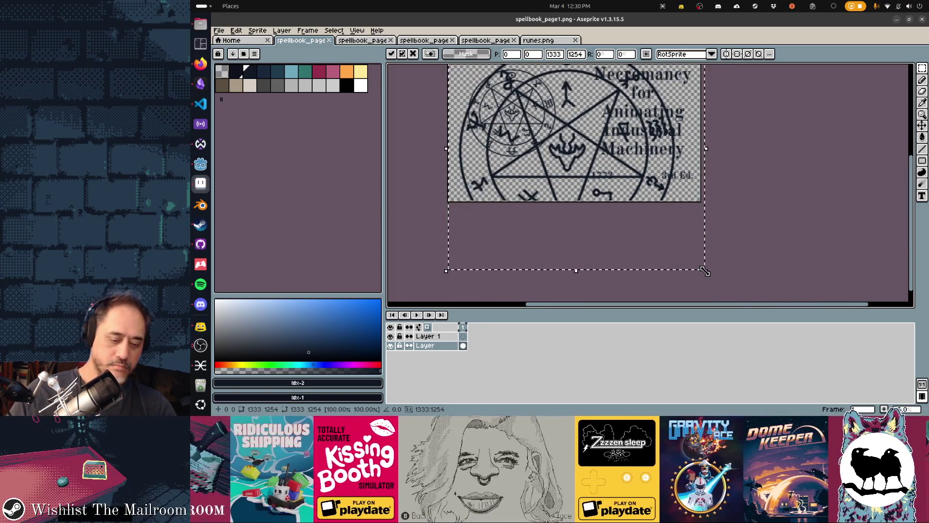
drag(704, 271, 590, 172)
drag(541, 136, 541, 146)
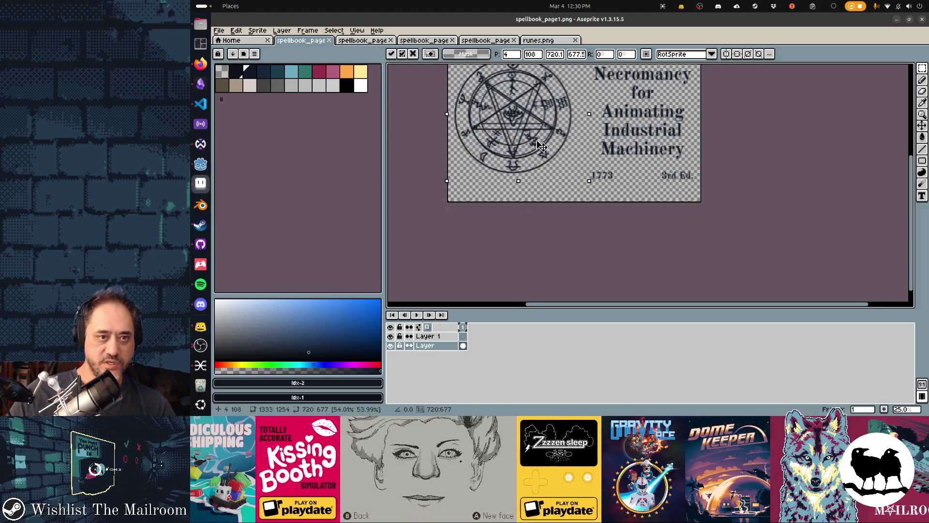
key(ctrl+z)
key(ctrl+z)
key(ctrl+z)
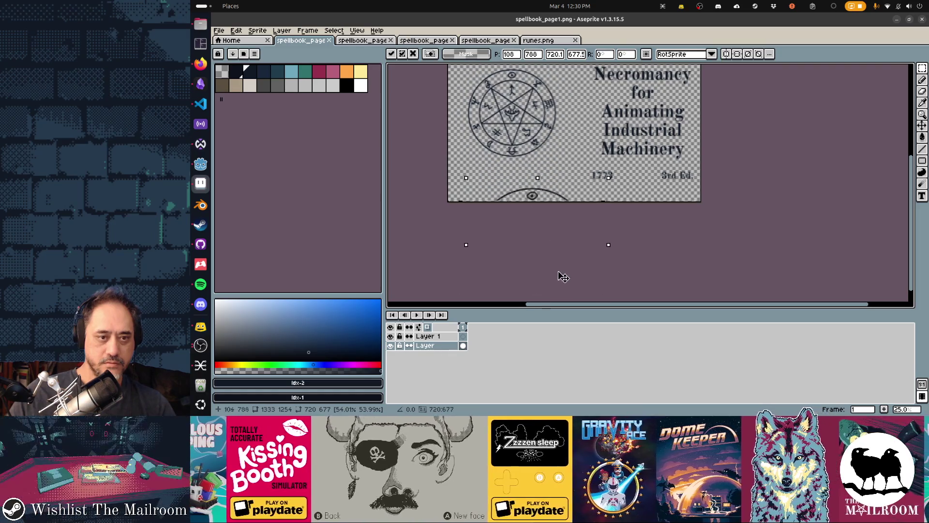
- Delete the old pentagram, paste the rune circle and scale it to 704x662 beside the title
drag(539, 205, 608, 266)
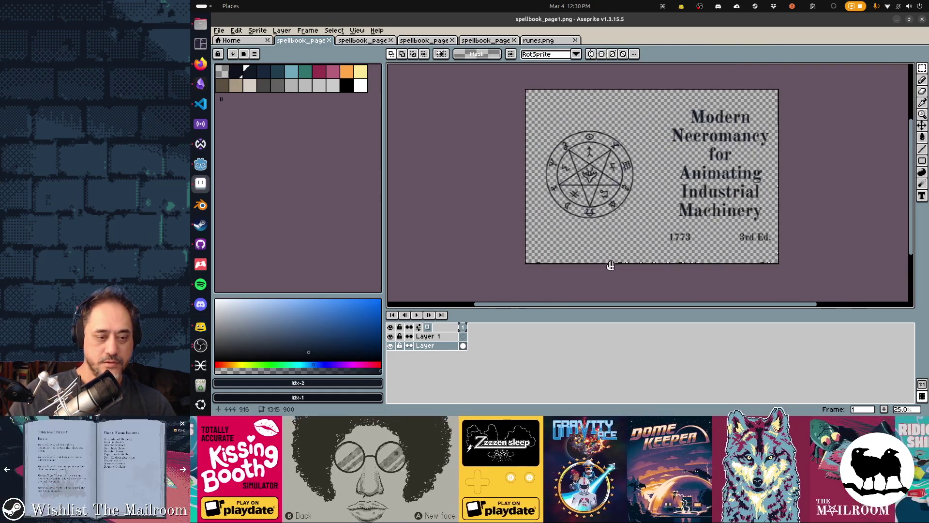
drag(537, 122, 641, 241)
key(Delete)
key(ctrl+v)
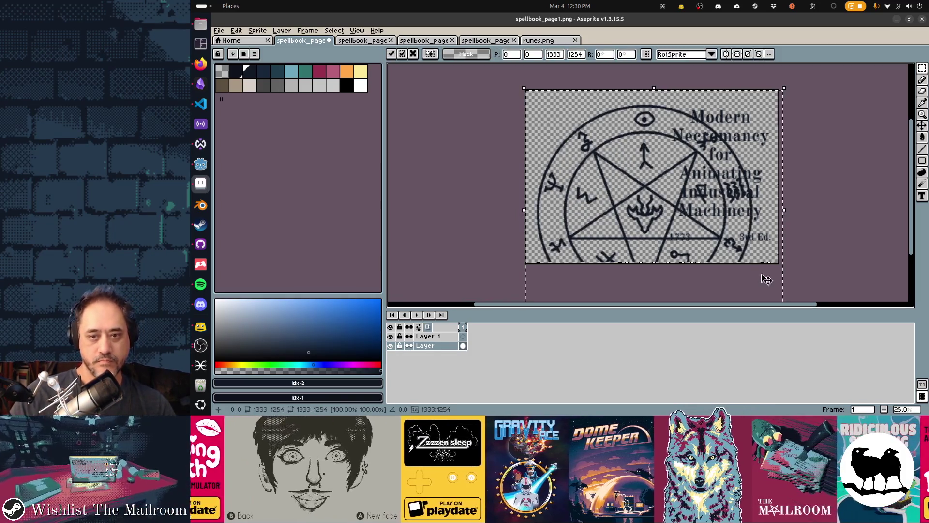
scroll(701, 208, down, 3)
scroll(732, 255, up, 1)
scroll(726, 232, up, 3)
scroll(715, 206, down, 2)
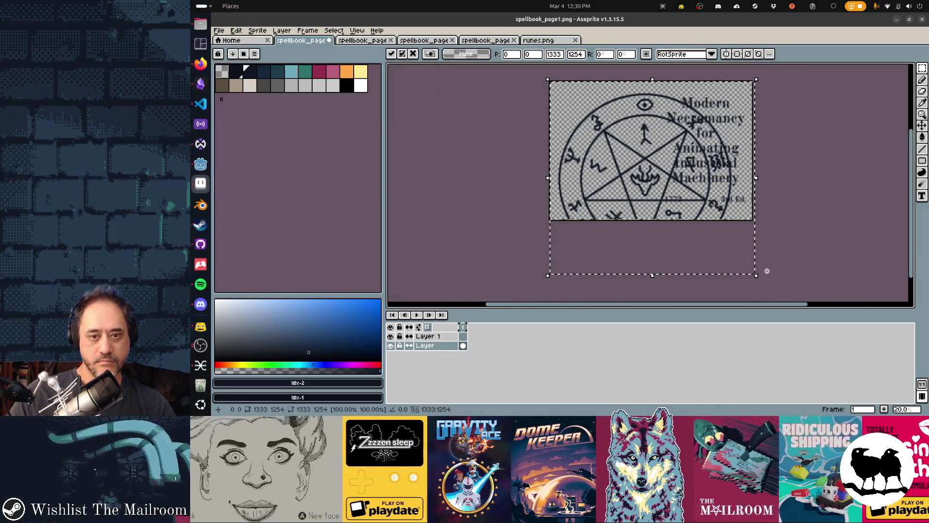
mouse_move(756, 275)
mouse_down()
mouse_move(697, 237)
mouse_move(655, 191)
mouse_up()
drag(625, 156, 627, 177)
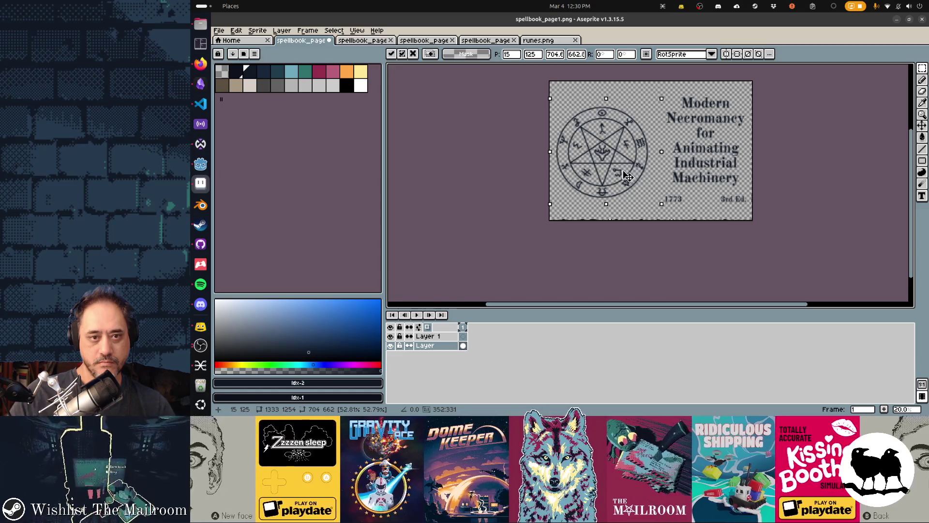
key(alt+Tab)
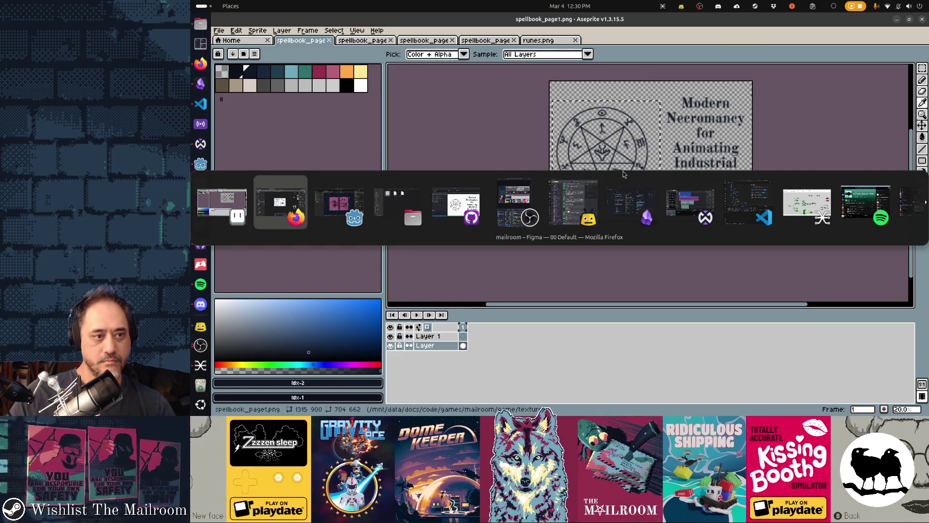
- Commit the placed pentagram in Aseprite and return to the Godot editor
key(Tab)
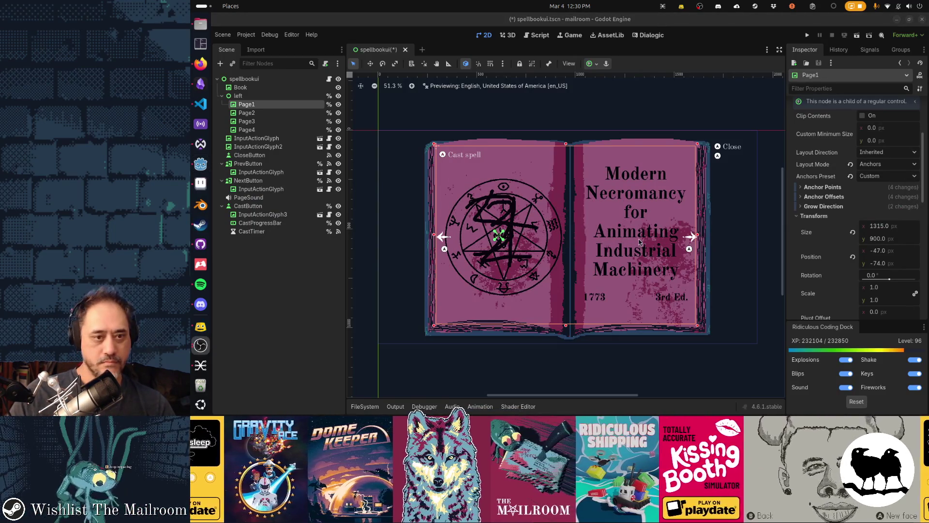
key(alt+Tab)
key(Tab)
key(Tab)
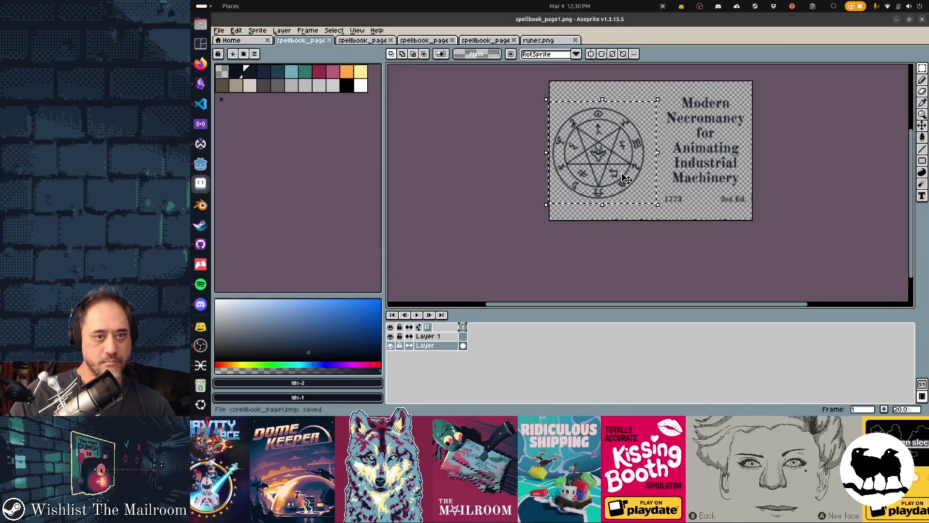
key(alt+Tab)
key(Tab)
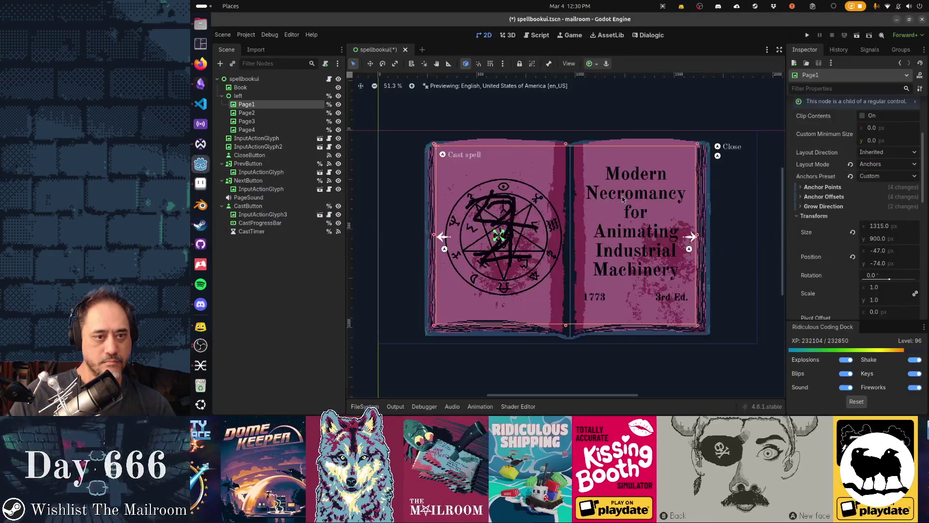
- Hide Page2, Page3 and Page4, check the pentagram at full size, and save the scene
click(338, 113)
click(338, 121)
click(338, 130)
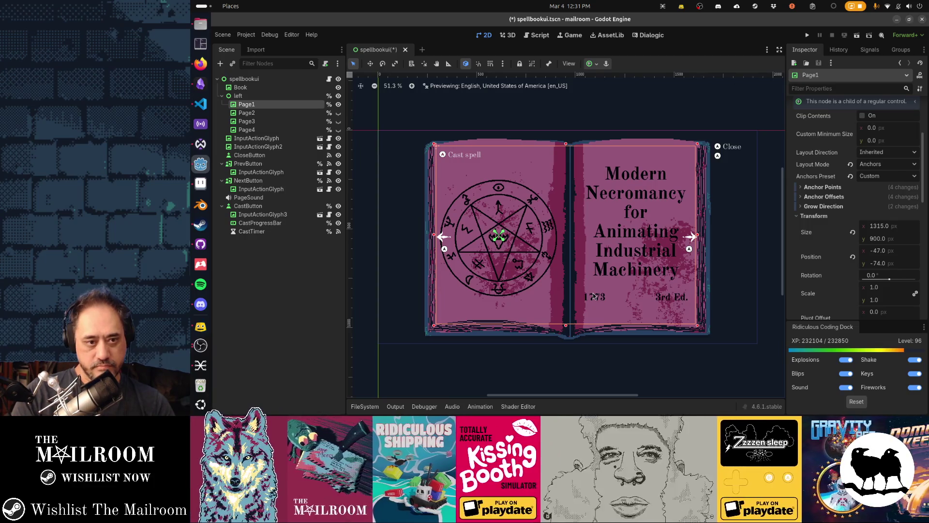
key(1)
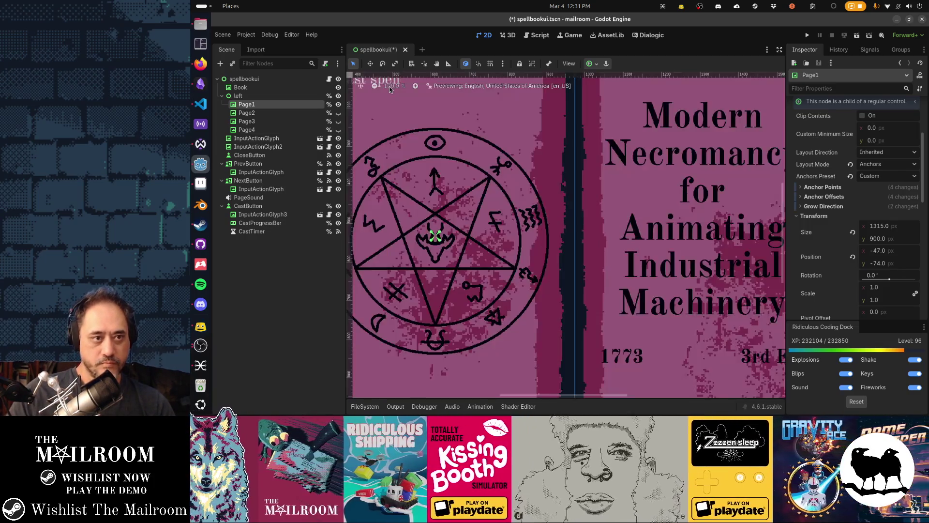
scroll(435, 146, left, 5)
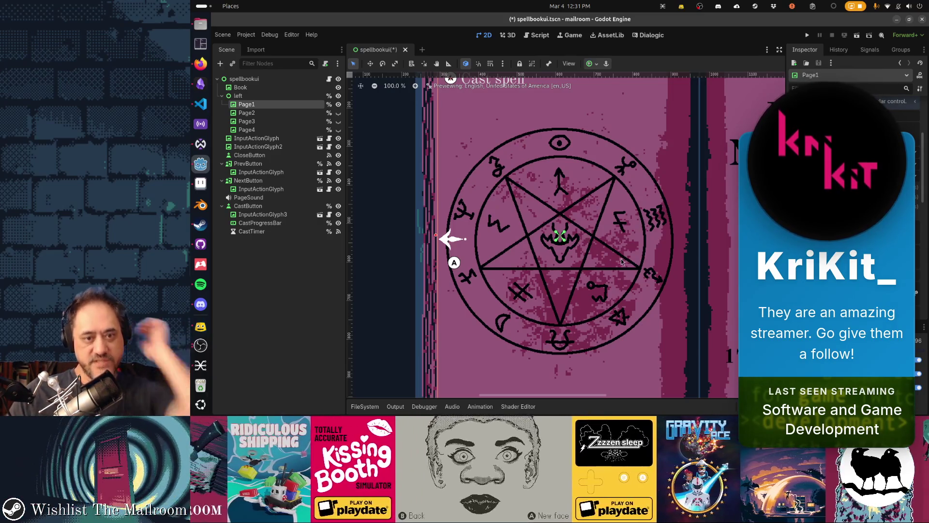
scroll(586, 238, down, 4)
scroll(632, 264, down, 1)
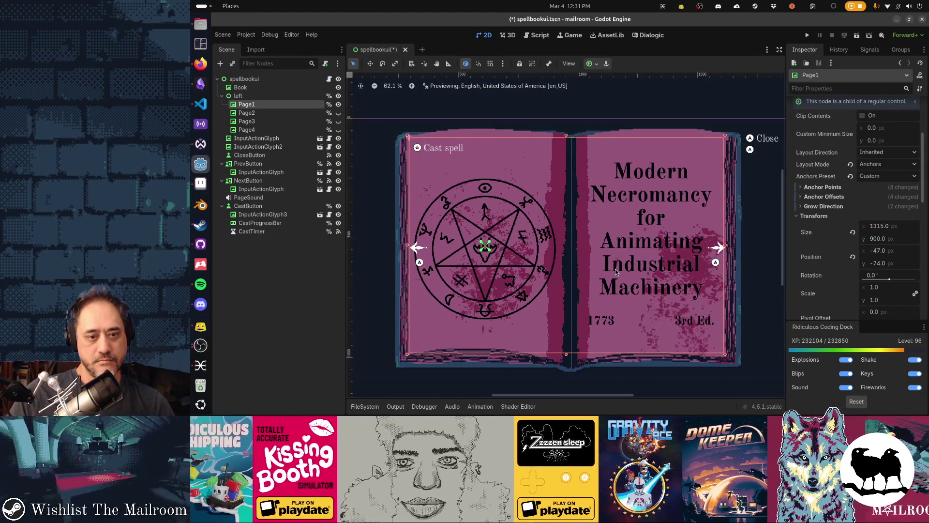
key(ctrl+s)
key(F6)
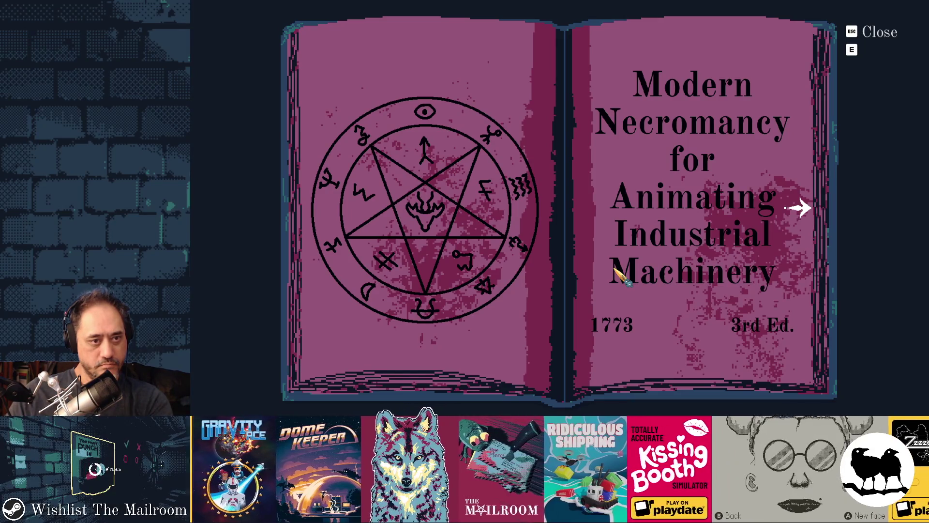
- Close the running spellbook preview and return to the Aseprite page art
key(alt+Tab)
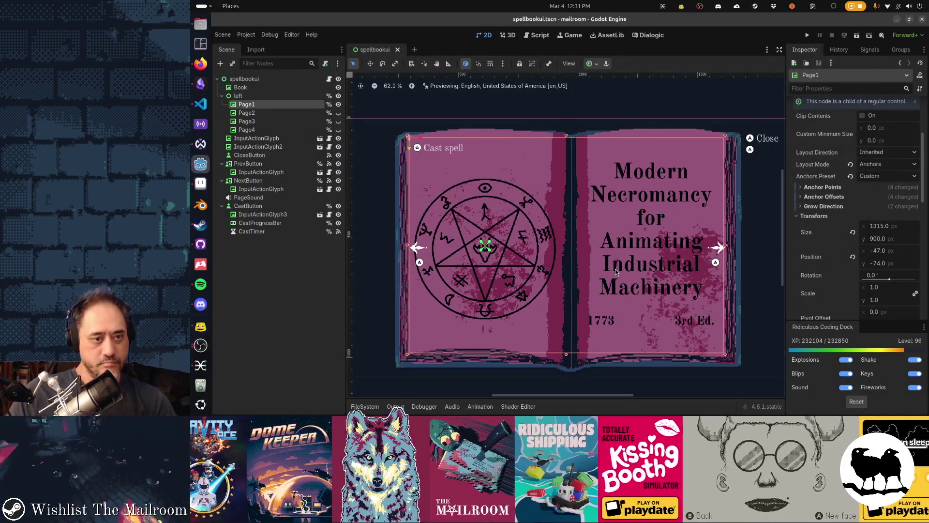
key(alt+Tab)
key(alt+Tab)
key(alt+Tab)
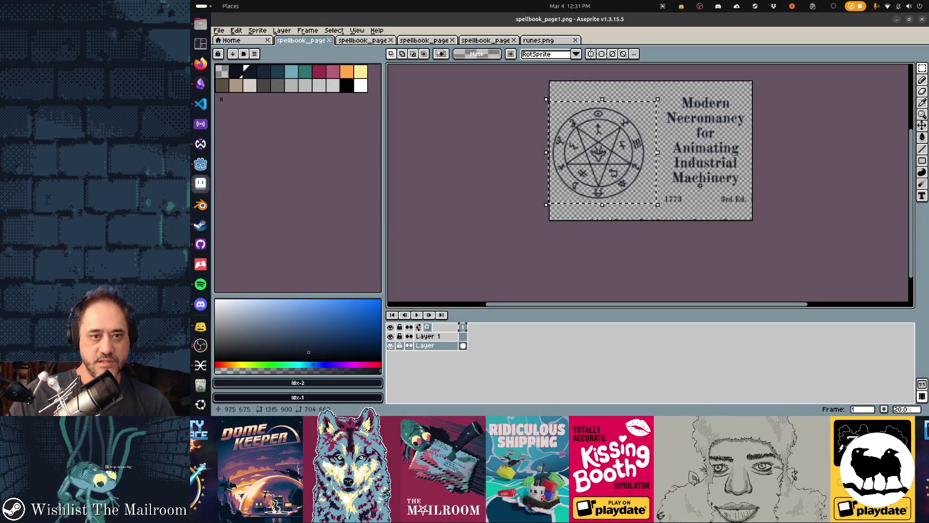
scroll(653, 189, up, 4)
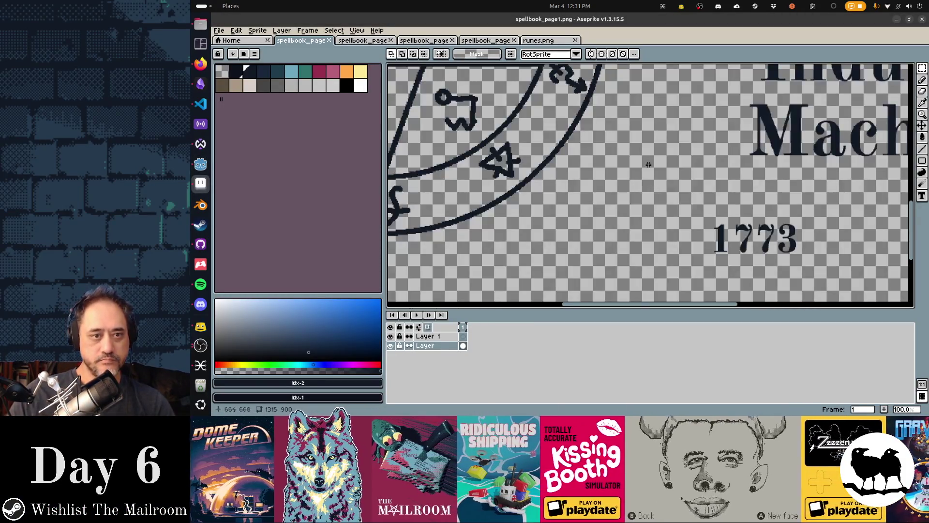
drag(613, 194, 631, 254)
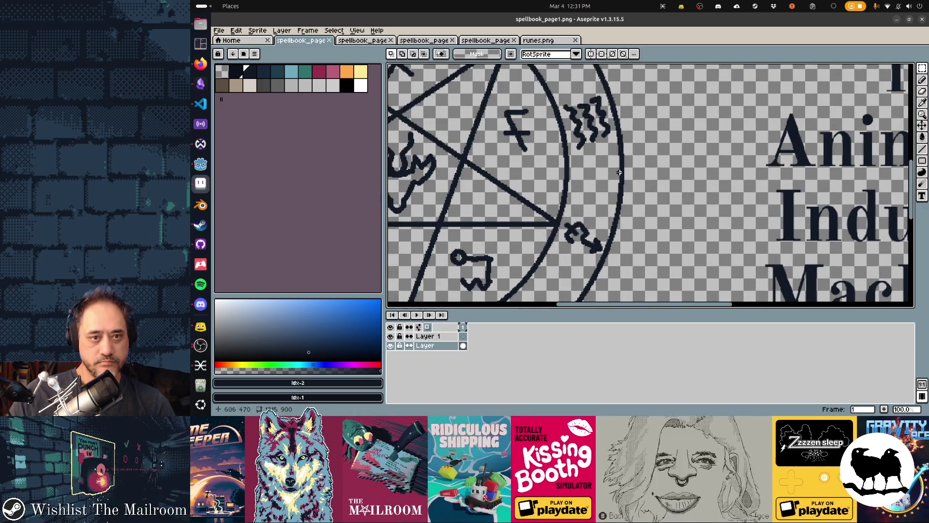
drag(619, 172, 676, 301)
drag(411, 145, 554, 245)
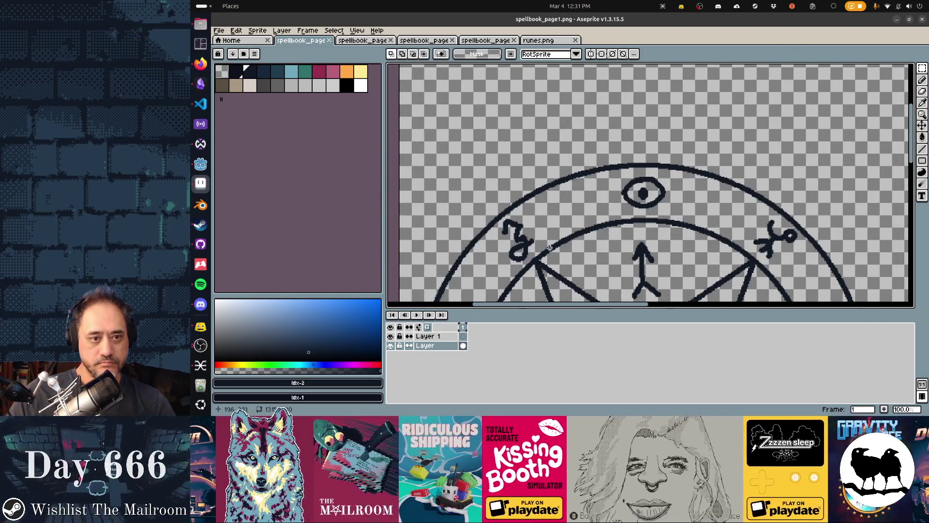
scroll(562, 194, up, 2)
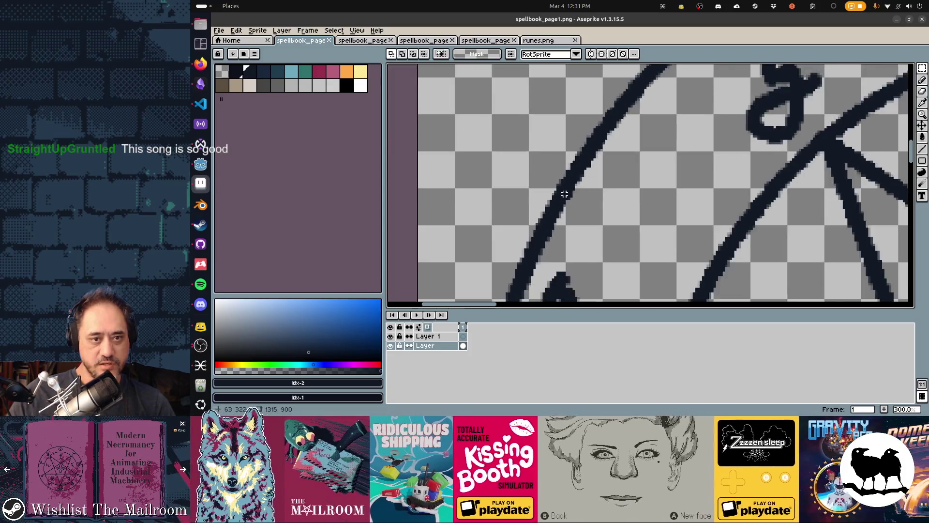
scroll(564, 194, down, 1)
mouse_move(565, 194)
mouse_down()
mouse_move(581, 111)
mouse_move(607, 134)
mouse_move(593, 103)
mouse_move(595, 208)
mouse_move(711, 152)
mouse_move(569, 256)
mouse_move(590, 270)
mouse_move(682, 254)
mouse_move(640, 146)
mouse_move(653, 170)
mouse_move(676, 181)
mouse_up()
scroll(641, 146, up, 3)
drag(655, 139, 655, 185)
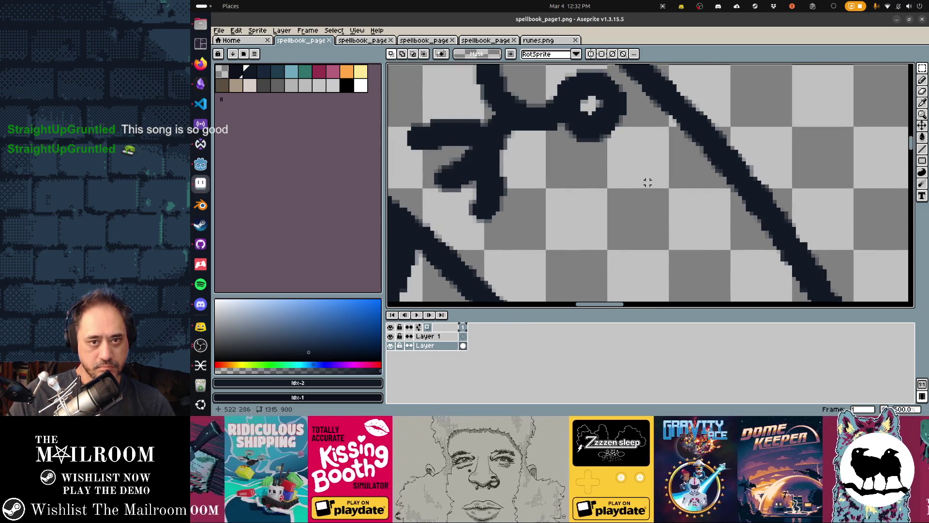
scroll(654, 185, down, 6)
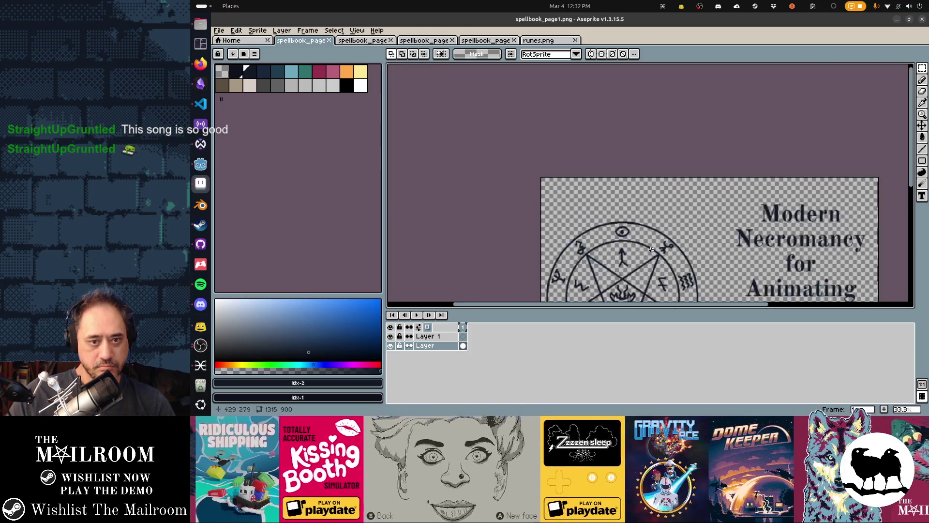
drag(651, 249, 625, 193)
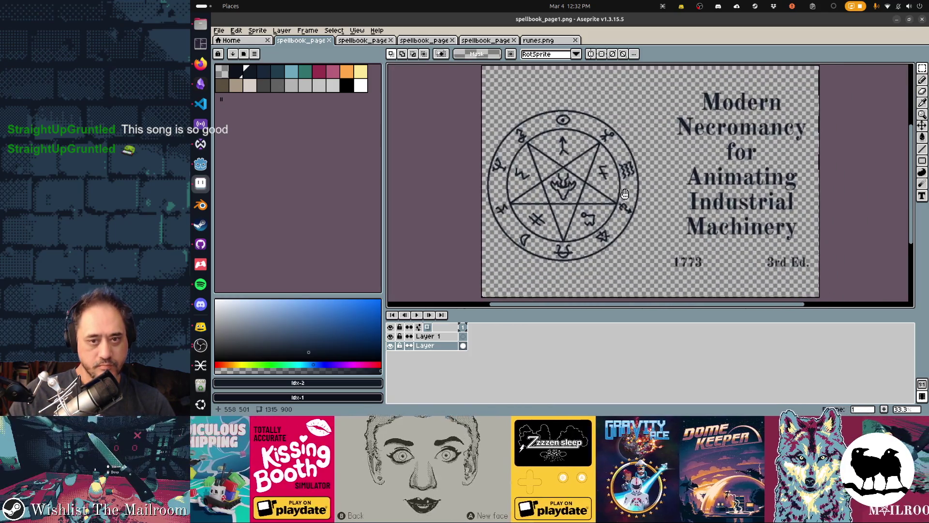
scroll(625, 194, up, 1)
scroll(638, 224, down, 1)
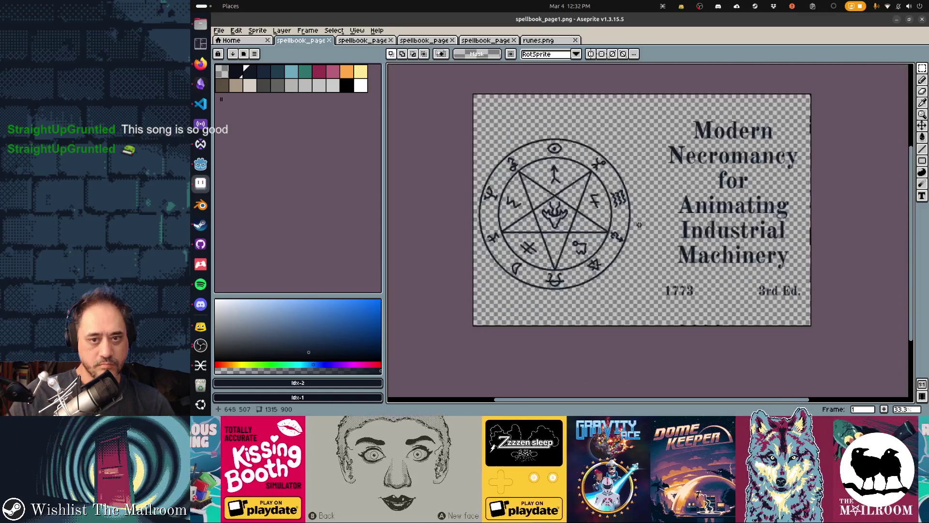
scroll(532, 252, up, 1)
scroll(532, 252, down, 1)
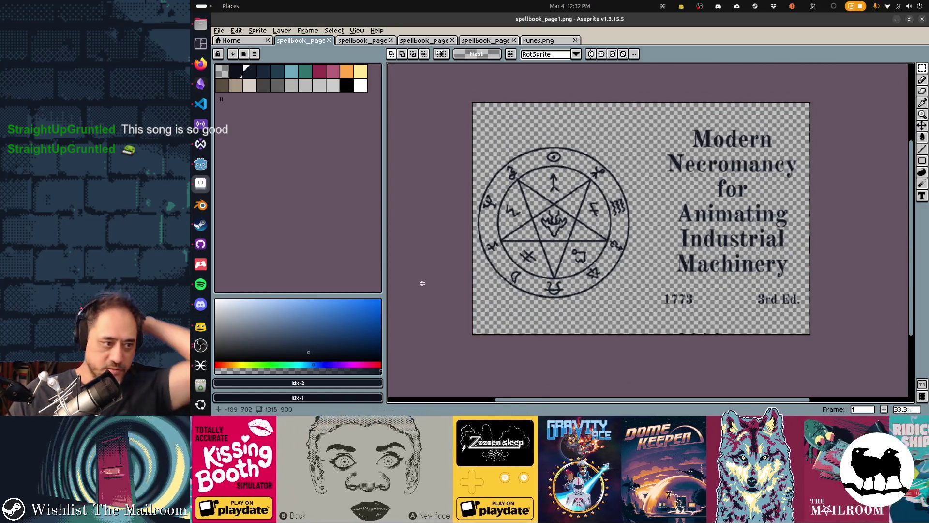
click(569, 6)
click(572, 45)
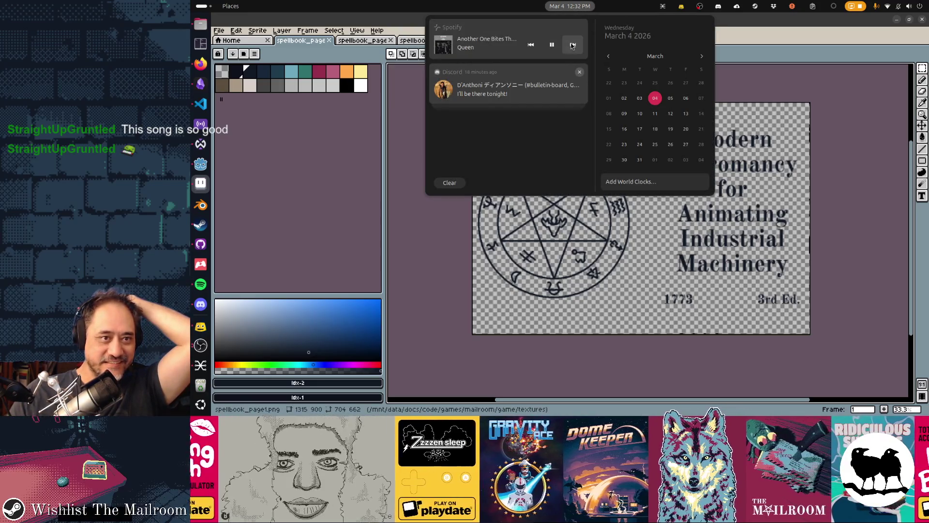
click(570, 6)
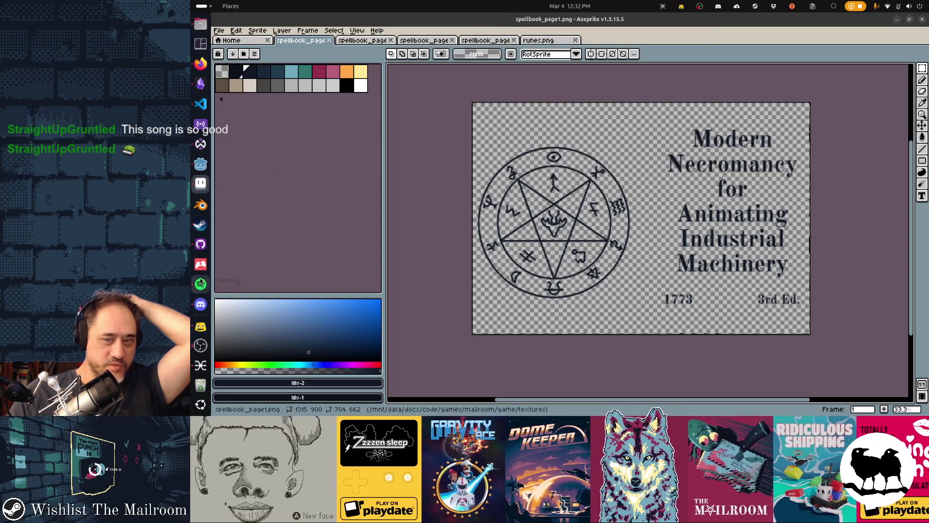
- Bring the music player forward, then zoom in on the top of the rune circle
click(201, 283)
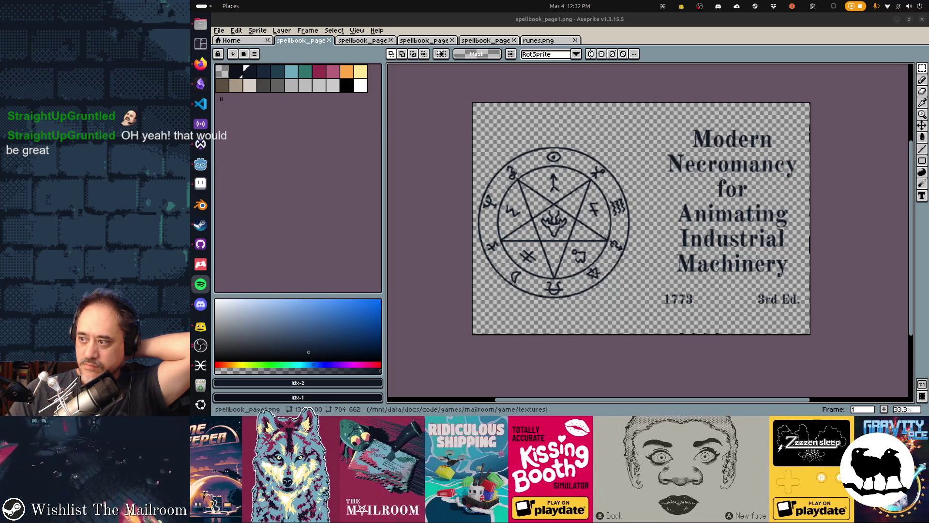
scroll(473, 132, up, 2)
- Draw and undo 7 px pencil test strokes above the circle, leaving the brush at 5 px
key(b)
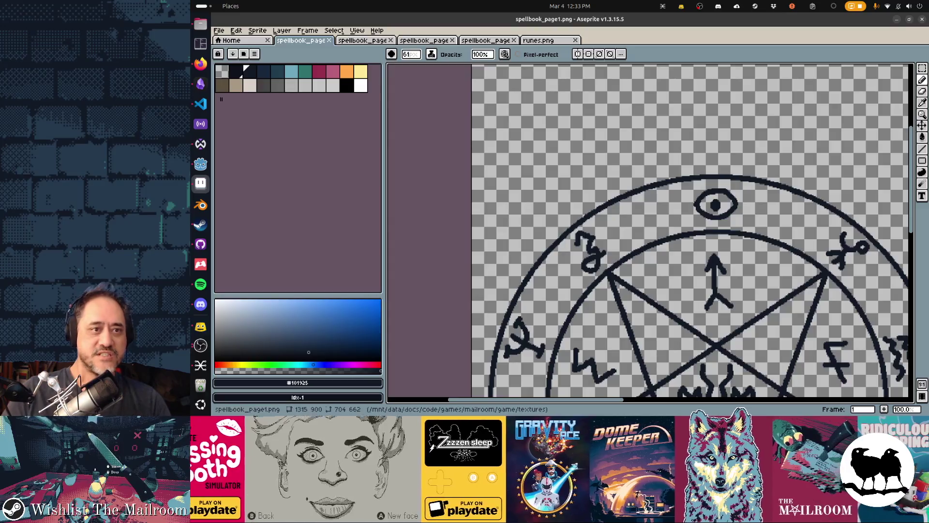
click(431, 53)
click(450, 77)
text(7)
key(Return)
mouse_move(562, 109)
mouse_down()
mouse_move(660, 140)
mouse_move(774, 116)
mouse_up()
click(411, 54)
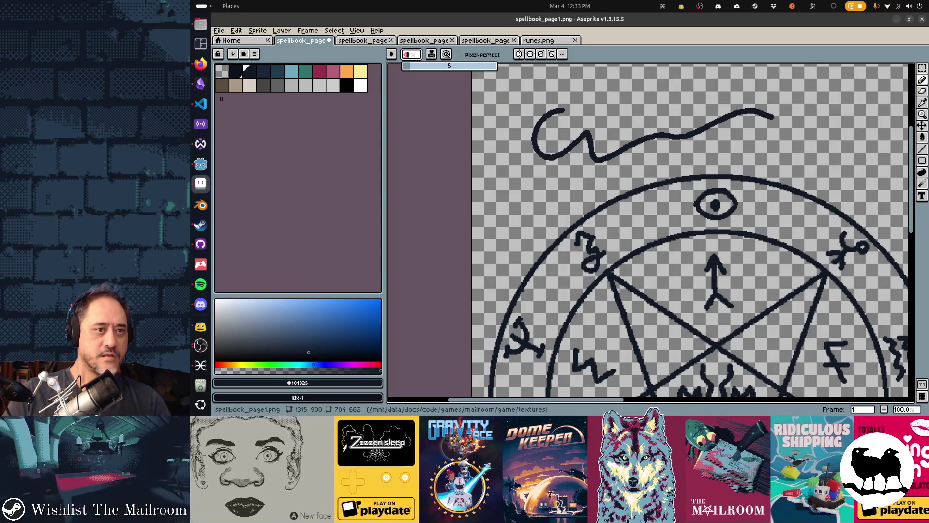
key(ctrl+z)
mouse_move(543, 97)
mouse_down()
mouse_move(548, 146)
mouse_move(656, 127)
mouse_move(745, 131)
mouse_up()
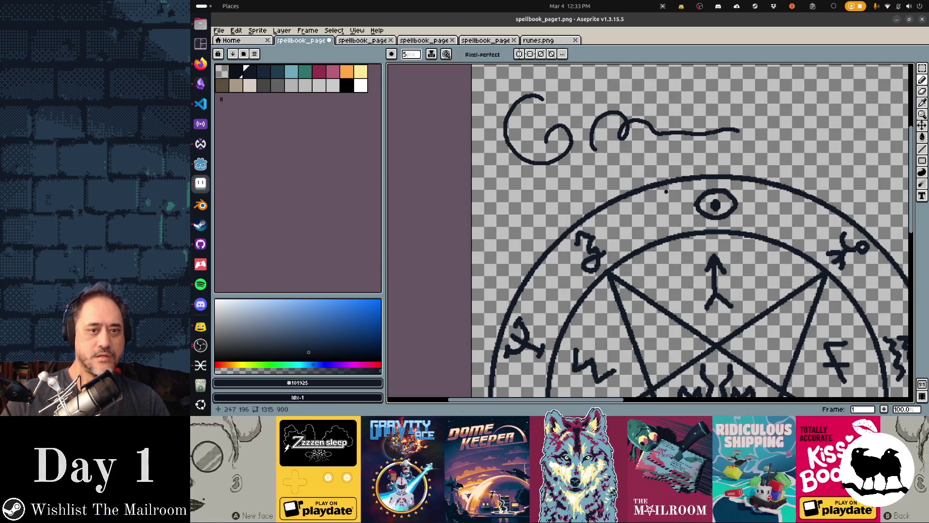
key(ctrl+z)
key(ctrl+z)
scroll(674, 261, down, 2)
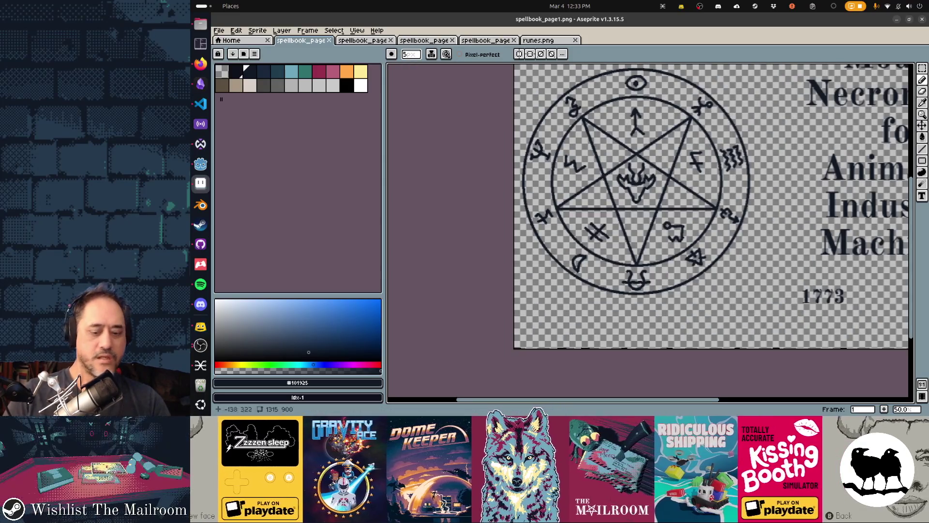
- Draw and undo two trial circles around the seal with the Ellipse tool
key(shift+u)
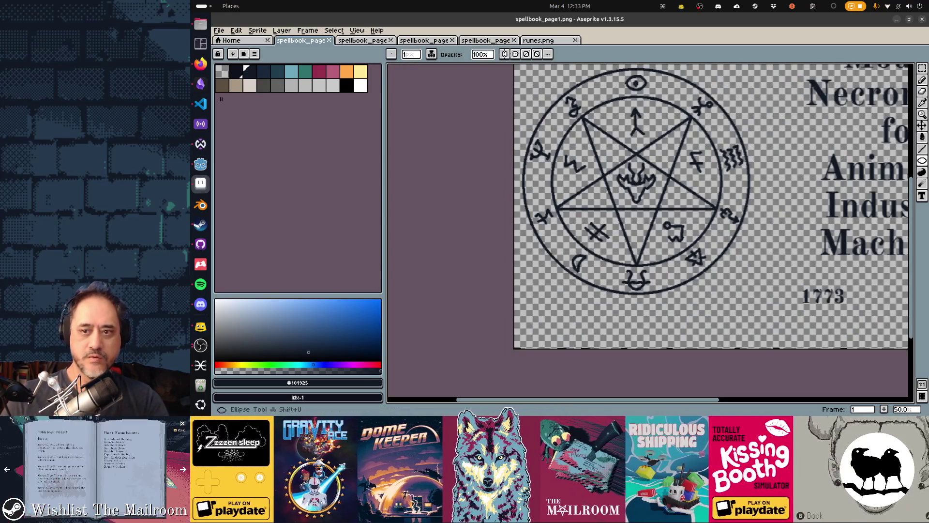
drag(637, 182, 756, 301)
key(ctrl+z)
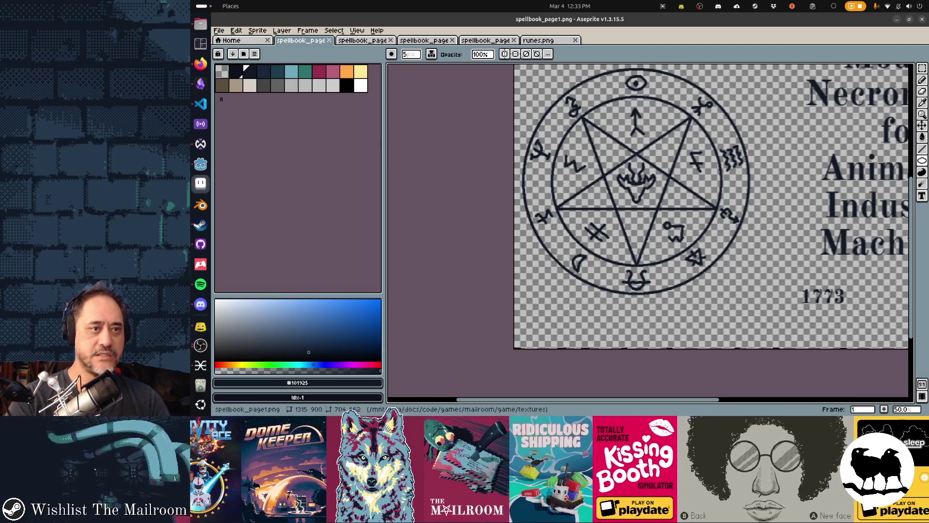
mouse_move(638, 183)
mouse_down()
mouse_move(755, 301)
mouse_move(757, 289)
mouse_up()
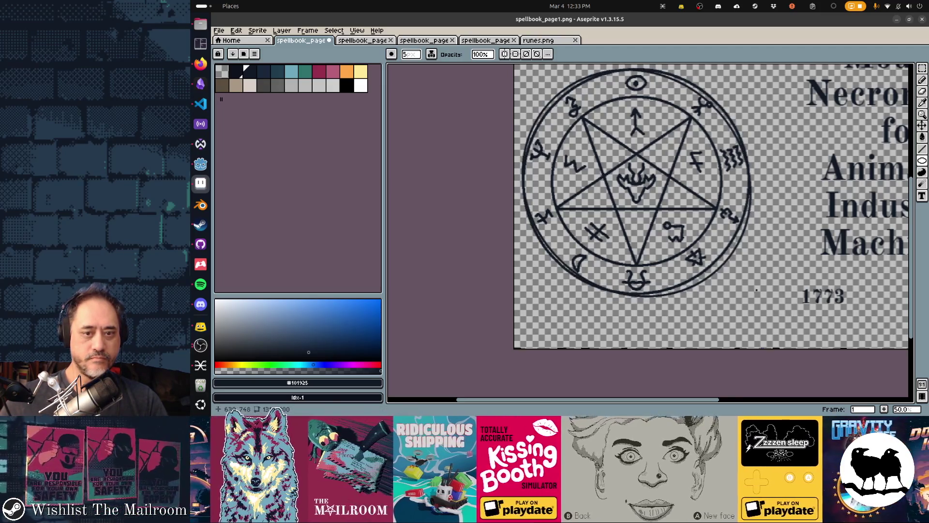
key(ctrl+z)
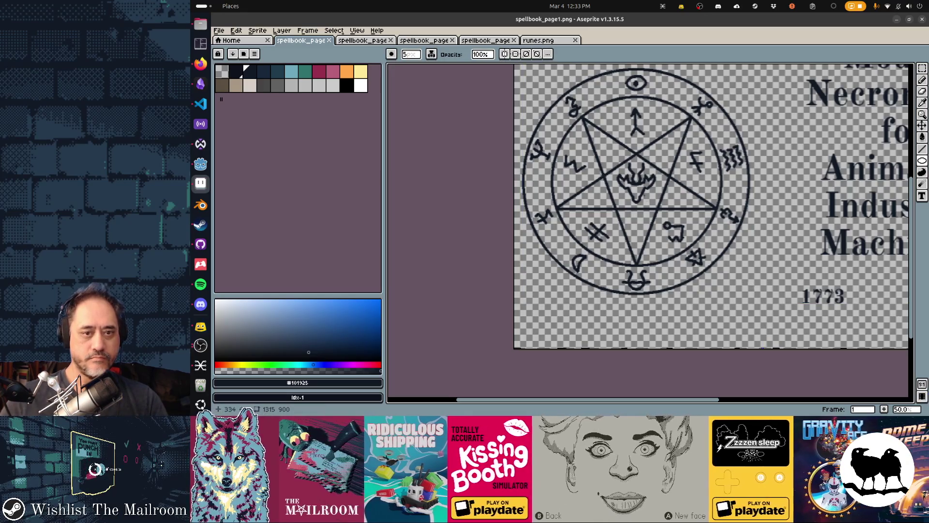
- Try an oval ring and an inner circle, undo both, and show the layers timeline
drag(642, 188, 755, 303)
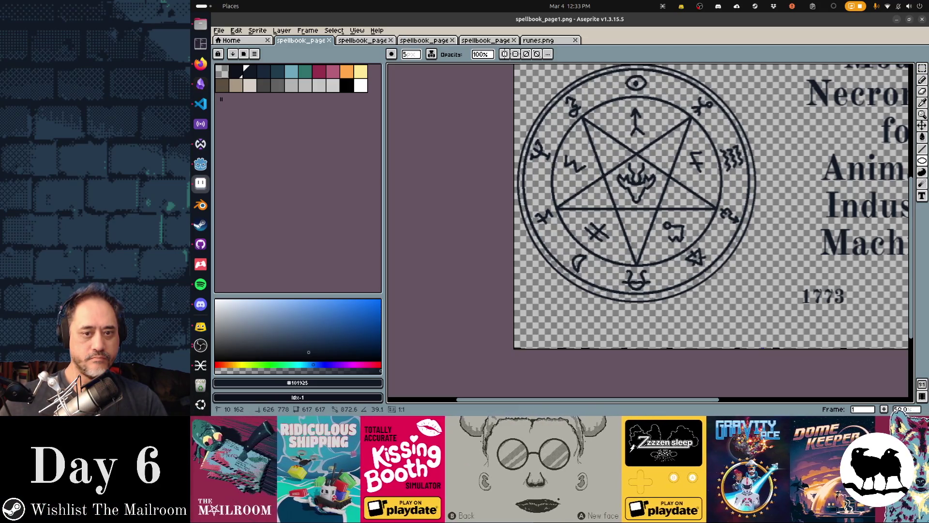
mouse_move(754, 304)
mouse_down()
mouse_move(753, 281)
mouse_move(738, 291)
mouse_move(760, 301)
mouse_move(749, 293)
mouse_up()
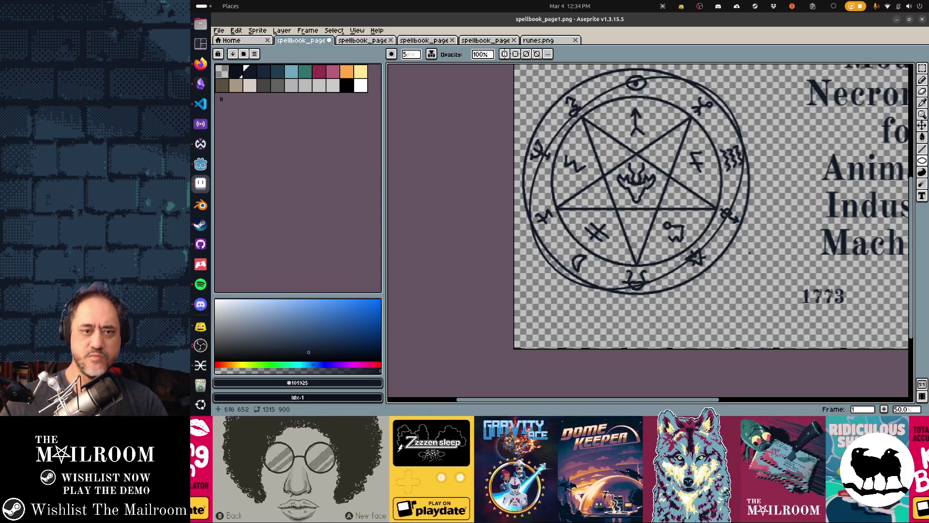
key(ctrl+z)
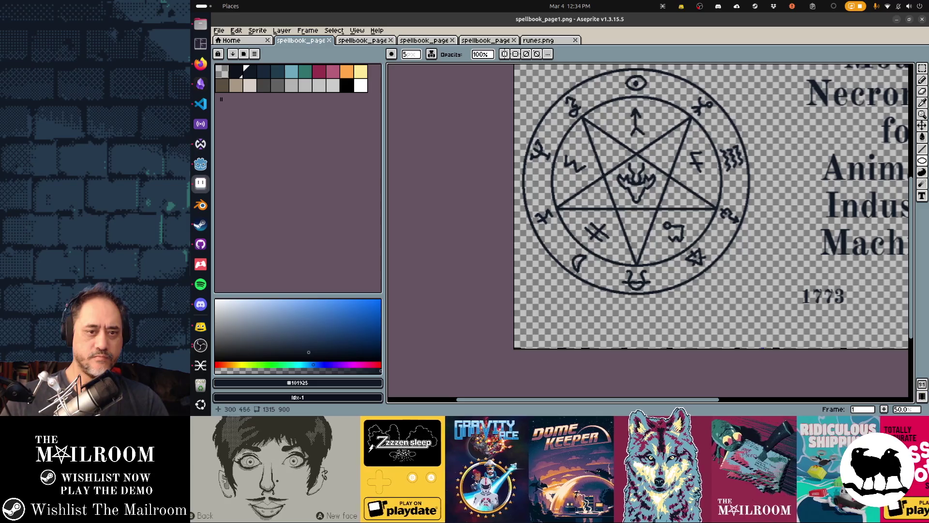
drag(635, 182, 756, 302)
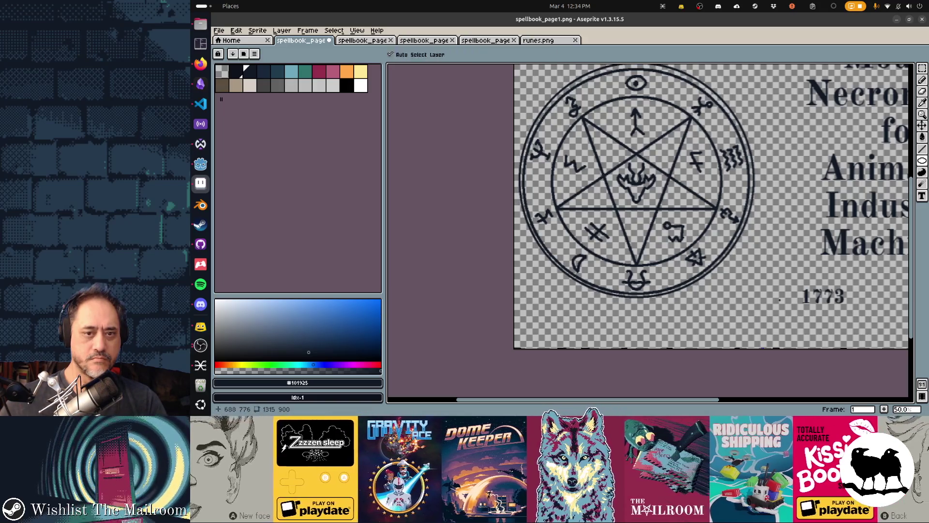
key(ctrl+z)
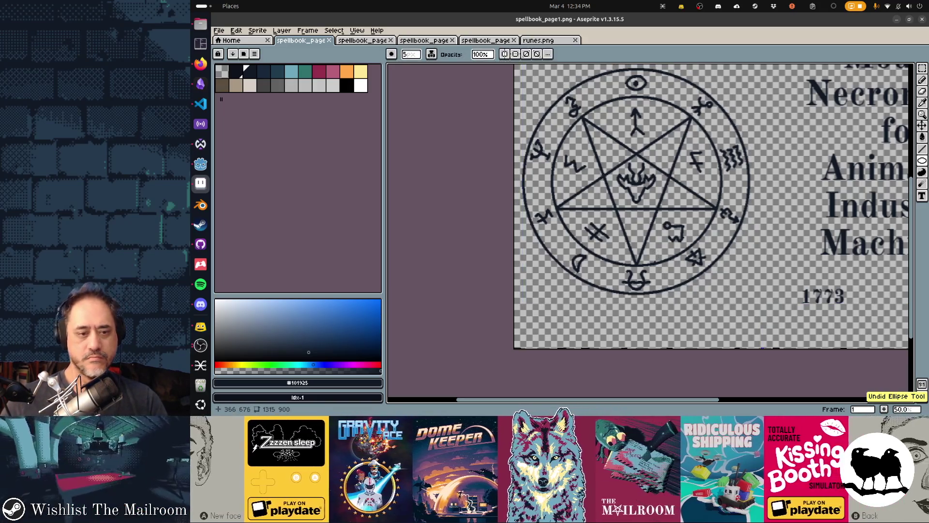
scroll(563, 275, right, 2)
key(Tab)
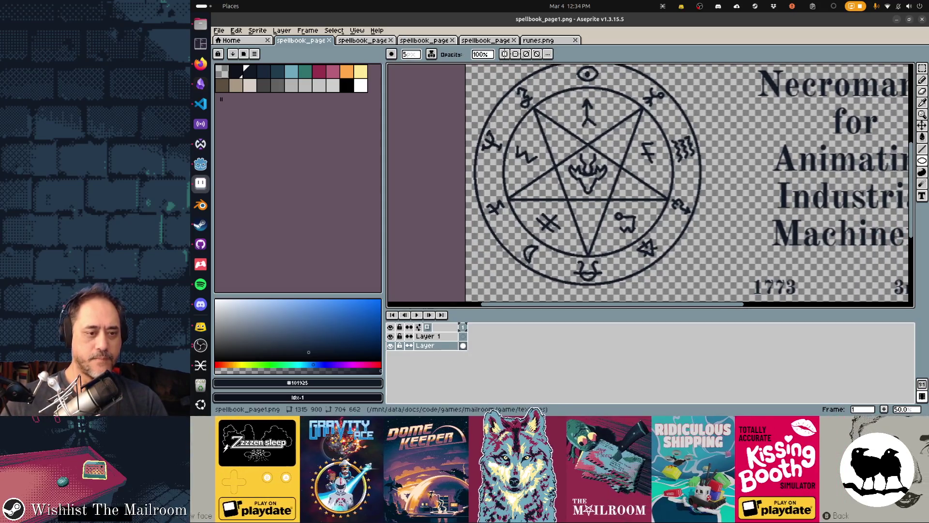
- Drag out a tilted oval outline right of the pentagram, resizing it into a larger oval
drag(721, 170, 758, 209)
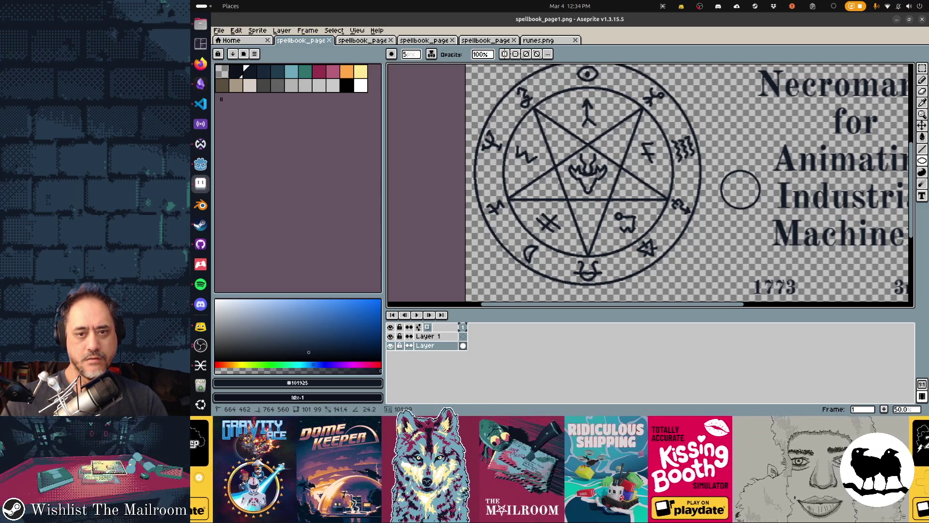
drag(754, 203, 756, 206)
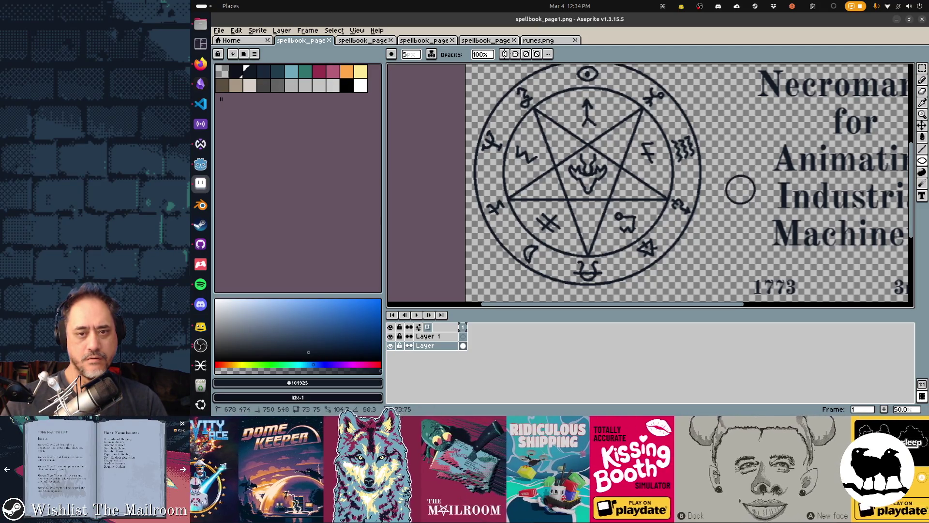
drag(755, 203, 757, 217)
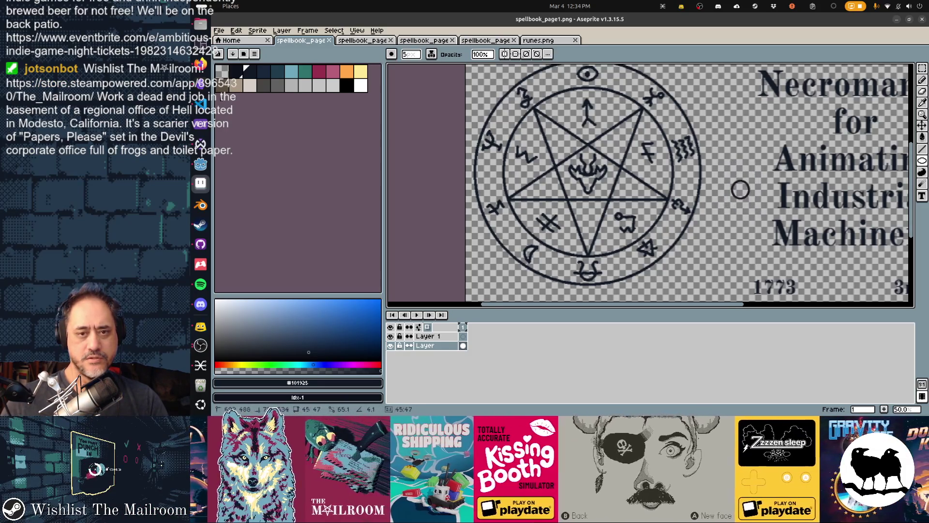
drag(710, 159, 717, 167)
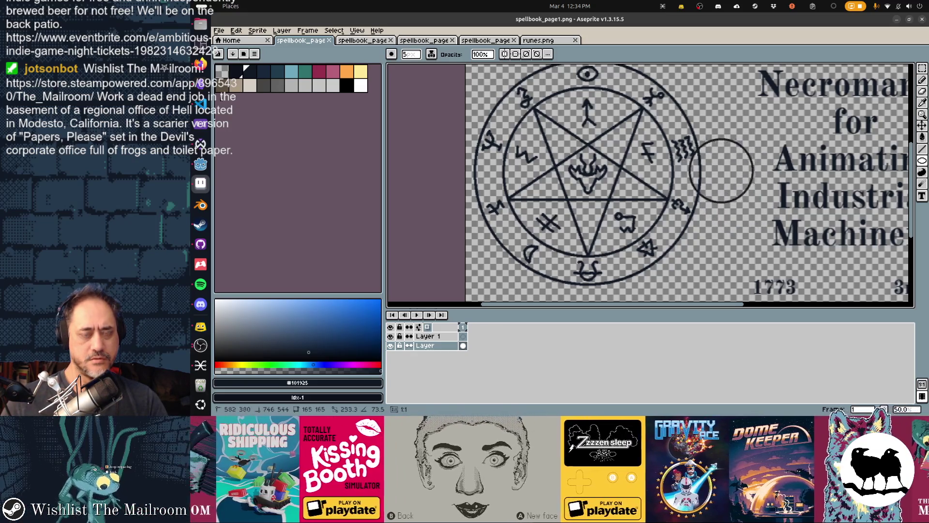
mouse_move(751, 201)
mouse_down()
mouse_move(773, 218)
mouse_move(770, 203)
mouse_move(769, 232)
mouse_move(773, 215)
mouse_move(743, 174)
mouse_move(699, 168)
mouse_move(716, 189)
mouse_move(702, 155)
mouse_move(756, 224)
mouse_up()
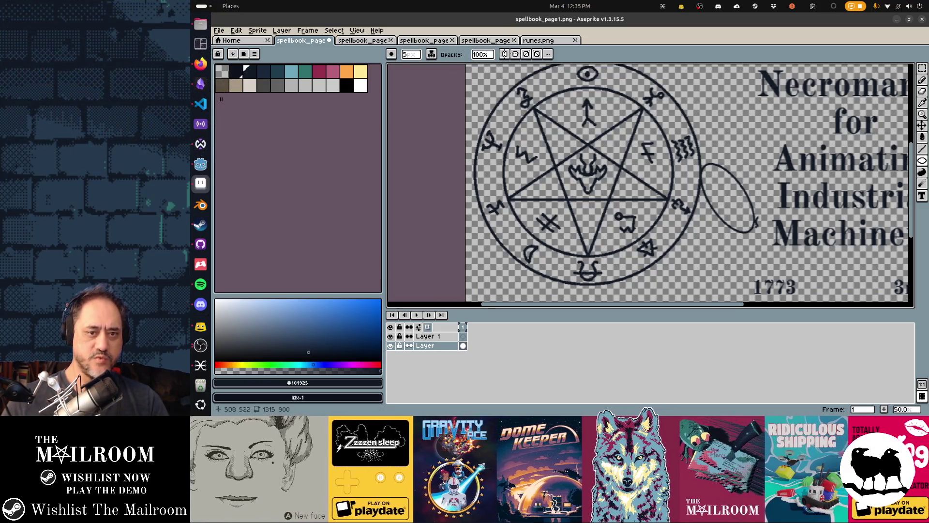
- Undo the trial oval, draw a thick ring around the pentagram on Layer 1, and nudge it up
key(ctrl+z)
click(462, 336)
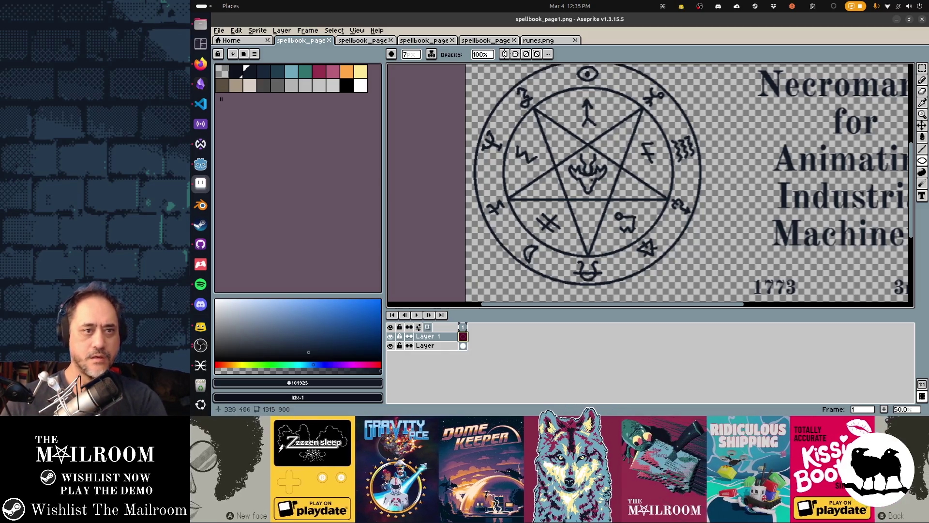
drag(588, 174, 709, 295)
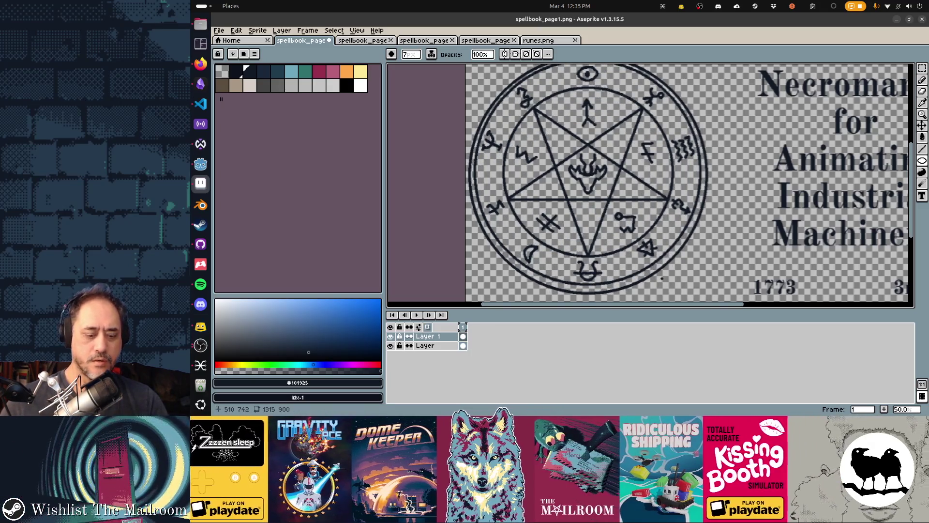
key(v)
drag(589, 204, 589, 200)
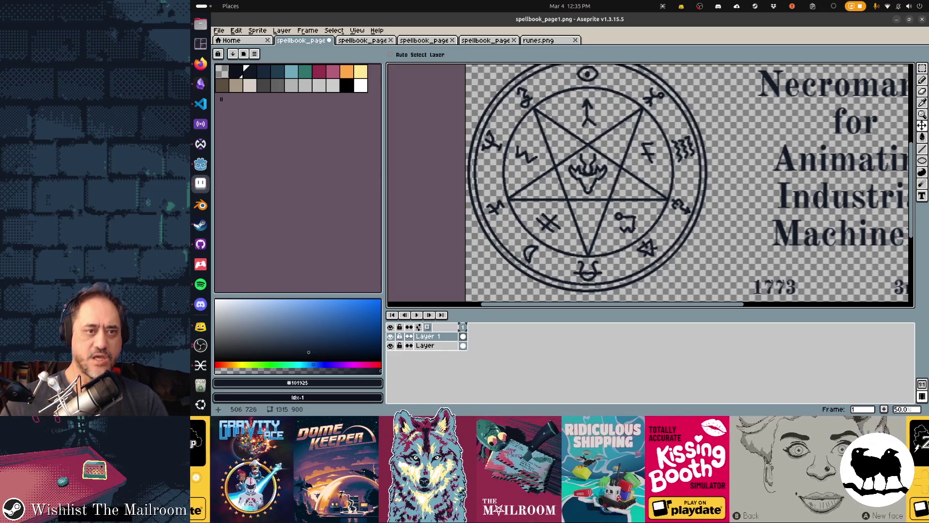
- Save spellbook_page1.png
drag(587, 199, 591, 204)
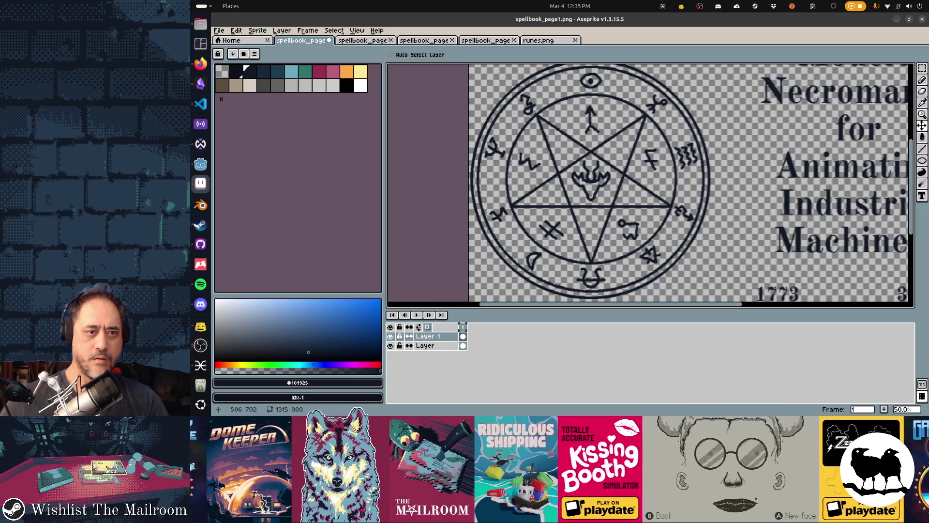
key(ctrl+s)
key(alt+Tab)
key(alt+Tab)
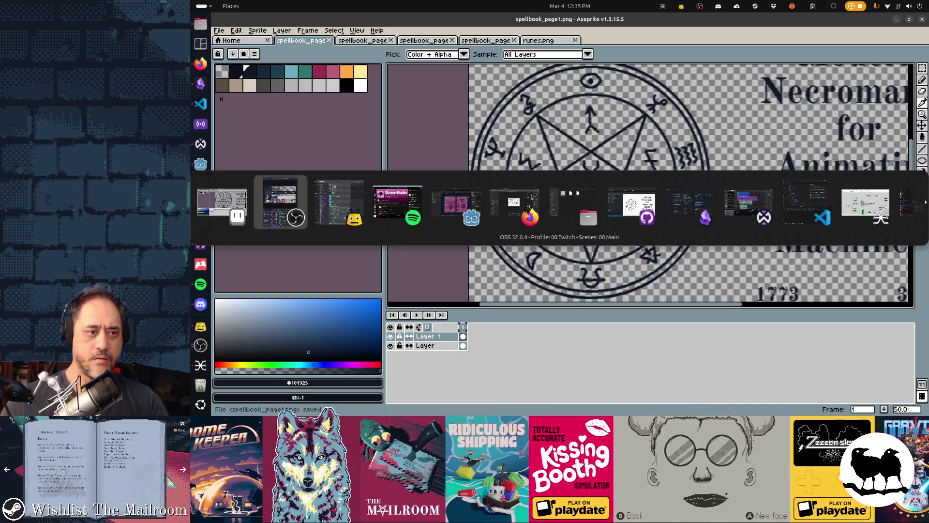
- Preview the page in Godot's spellbook scene, then view the whole page in Aseprite at 33.3%
key(alt+Tab)
key(alt+Tab)
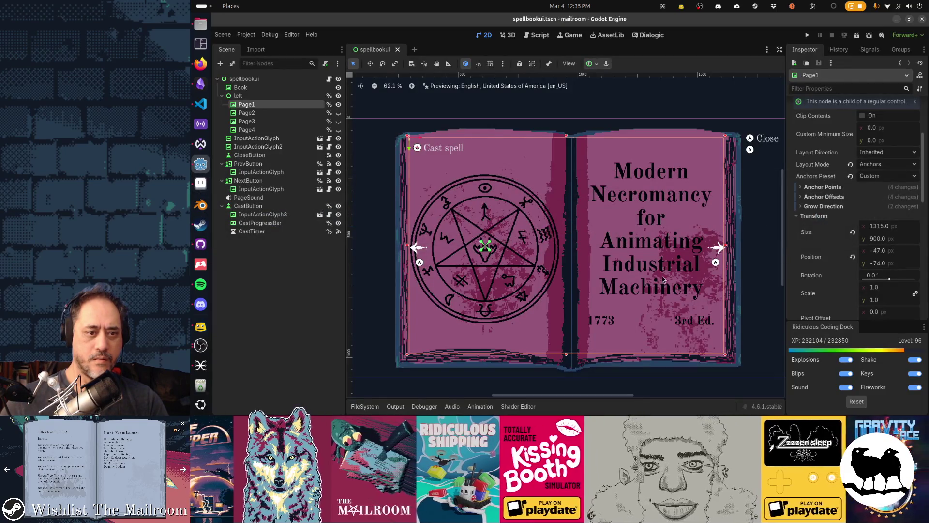
key(alt+Tab)
scroll(649, 184, up, 3)
scroll(554, 174, down, 3)
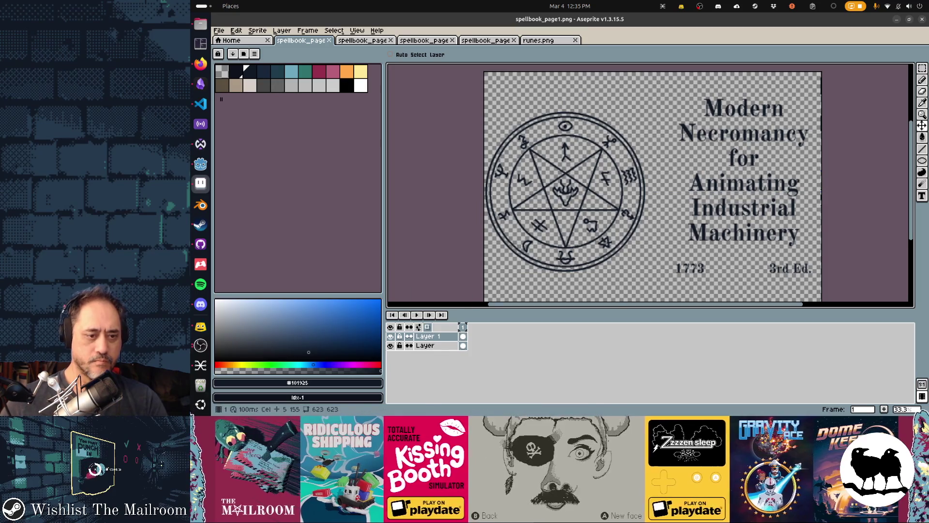
- Delete Layer 1, nudge the selected pentagram seal right, and save the page
right_click(458, 336)
click(476, 388)
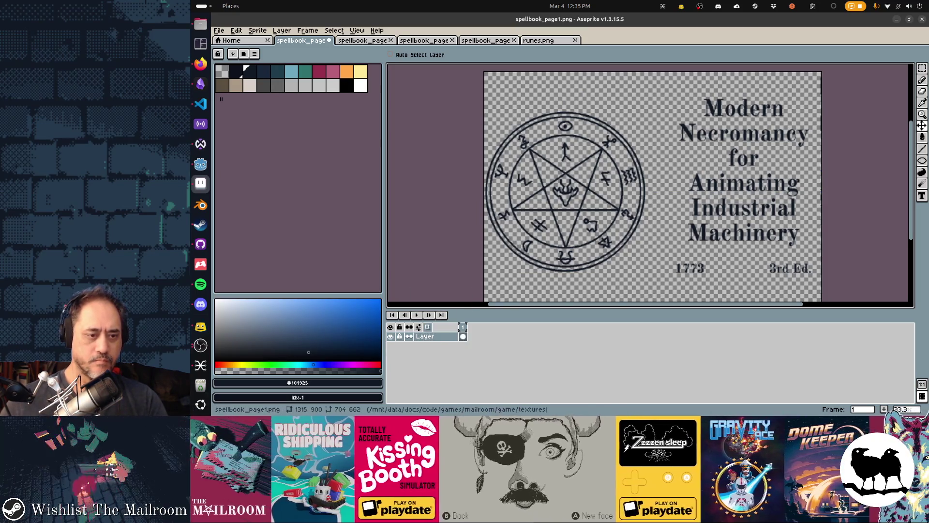
key(m)
mouse_move(655, 279)
mouse_down()
mouse_move(474, 119)
mouse_move(482, 106)
mouse_up()
key(Right)
key(Right)
key(Right)
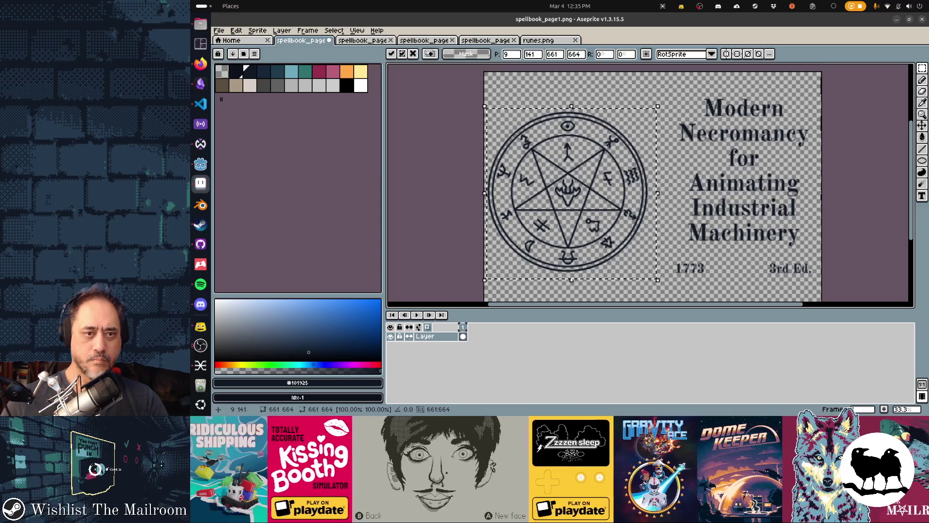
key(ctrl+s)
- Check the shifted seal in the Godot spellbook, then return to Aseprite
key(alt+Tab)
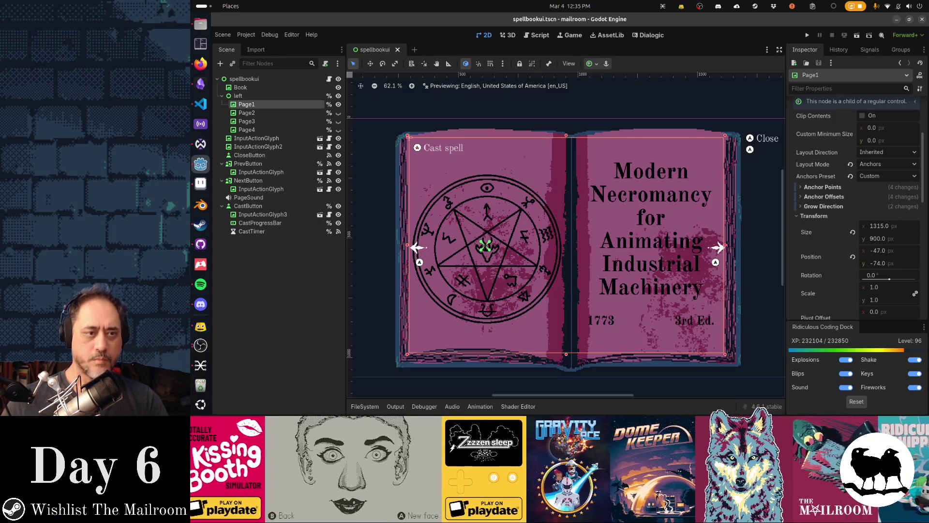
key(alt+Tab)
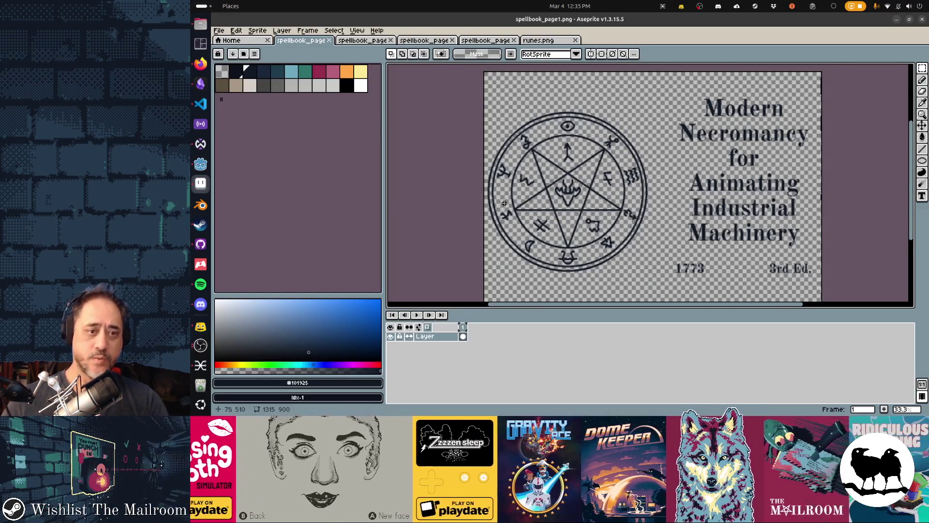
scroll(504, 202, up, 2)
scroll(504, 202, down, 1)
- Zoom the canvas out to 50%, hide the timeline and pick the Pencil
scroll(532, 223, up, 2)
scroll(567, 248, down, 3)
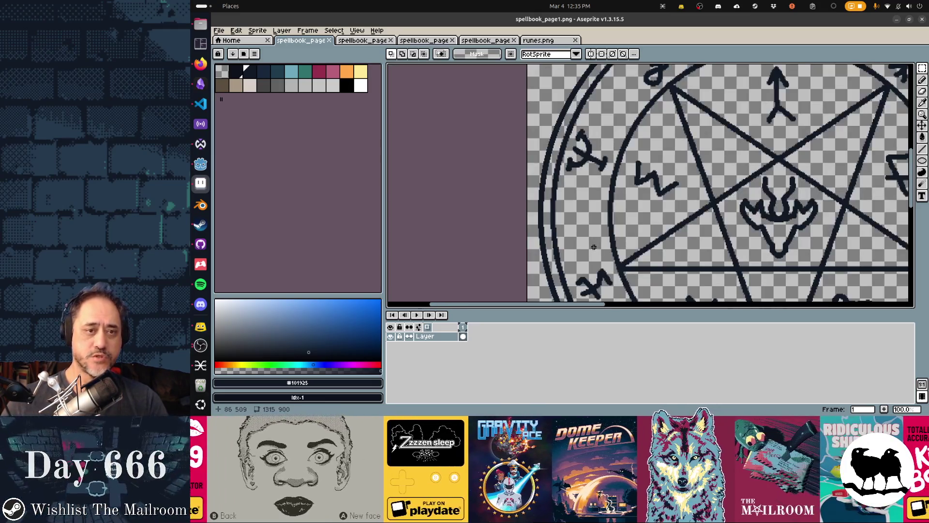
scroll(594, 247, up, 1)
scroll(535, 209, down, 1)
scroll(532, 204, down, 1)
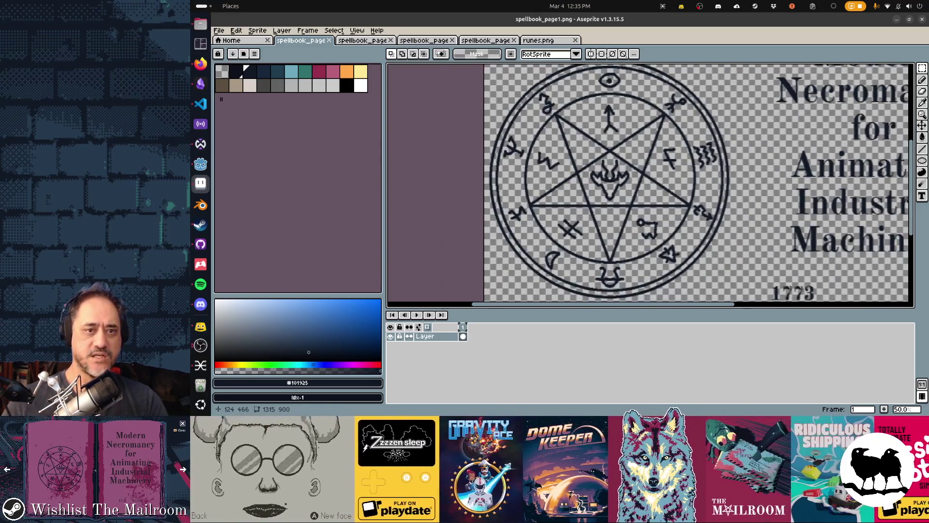
key(Tab)
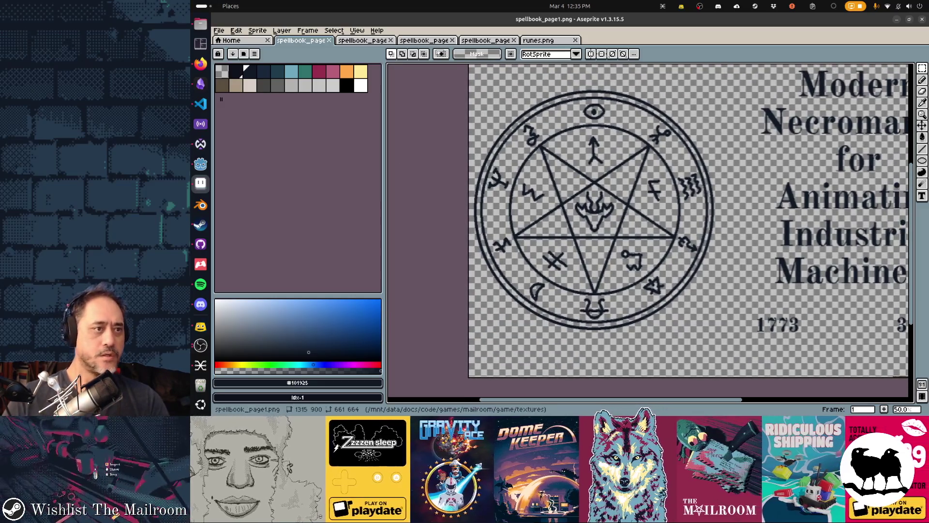
key(b)
- Turn on horizontal, vertical and diagonal mirror symmetry
click(552, 53)
click(540, 53)
click(530, 54)
click(518, 54)
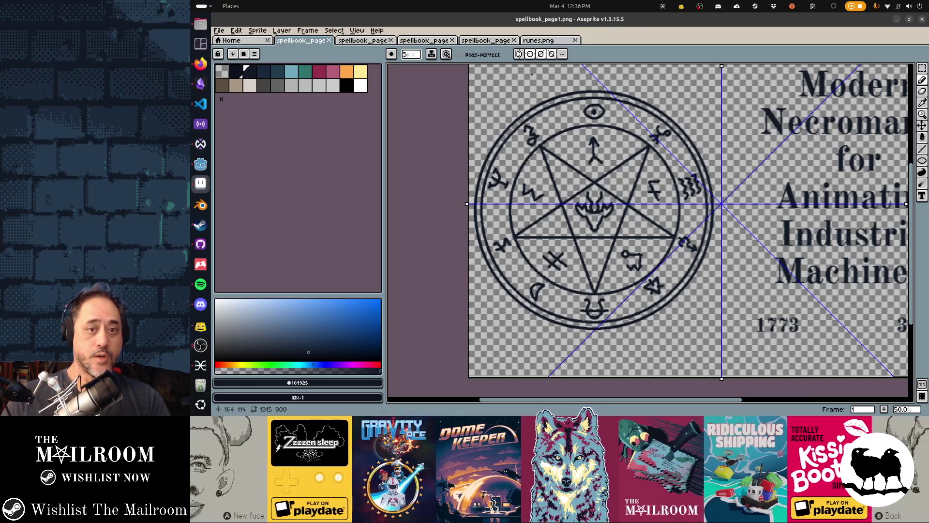
click(562, 54)
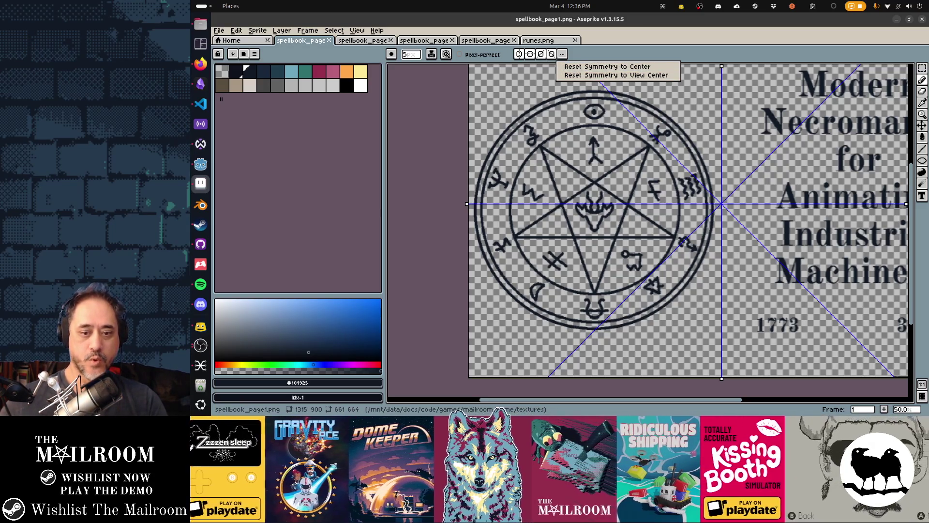
key(Escape)
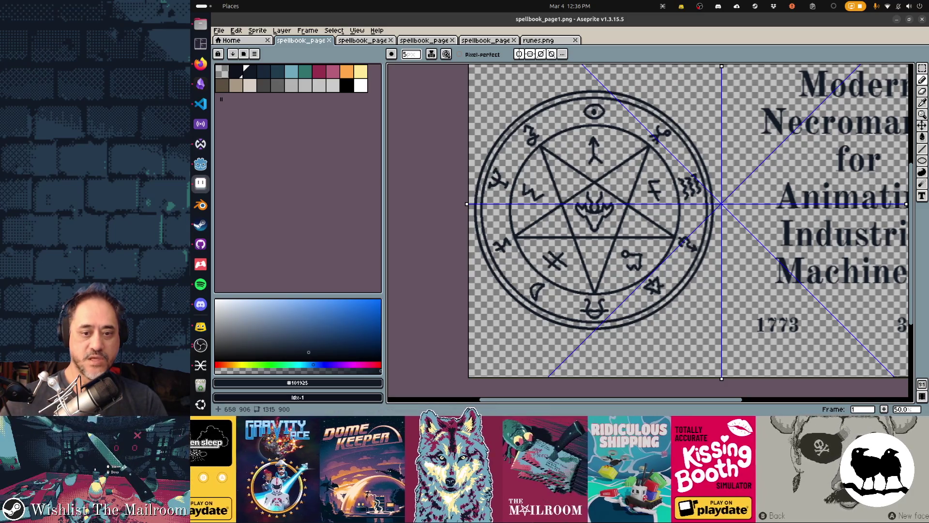
- Centre the vertical and horizontal mirror axes on the pentagram, keeping the diagonal axes on
drag(721, 379, 594, 378)
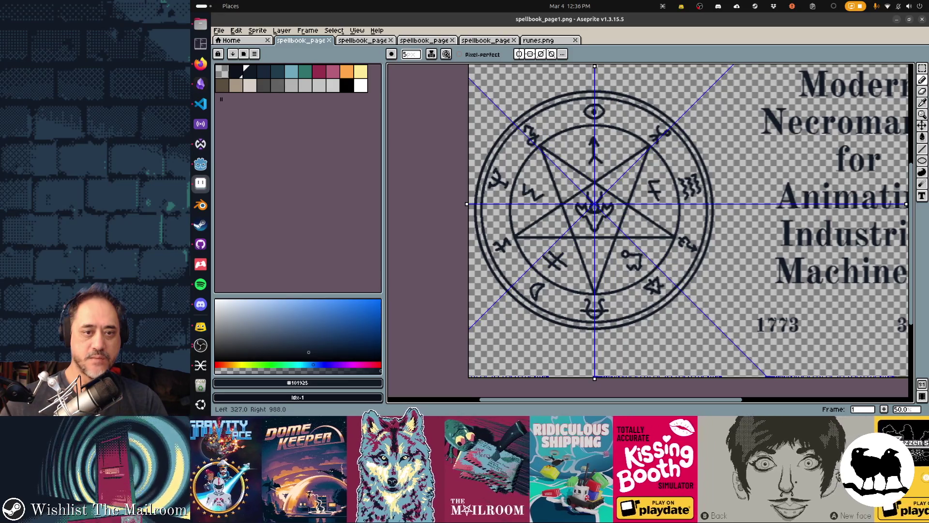
drag(906, 204, 907, 212)
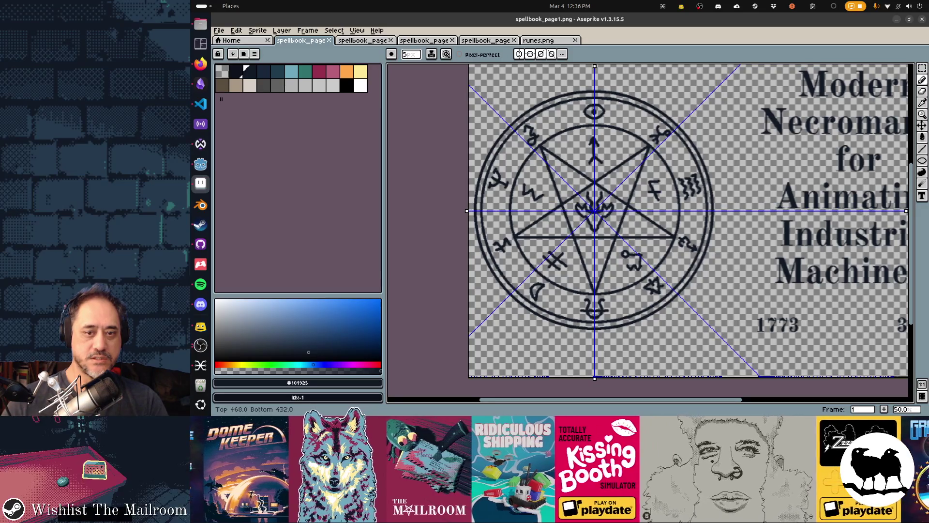
drag(906, 212, 907, 211)
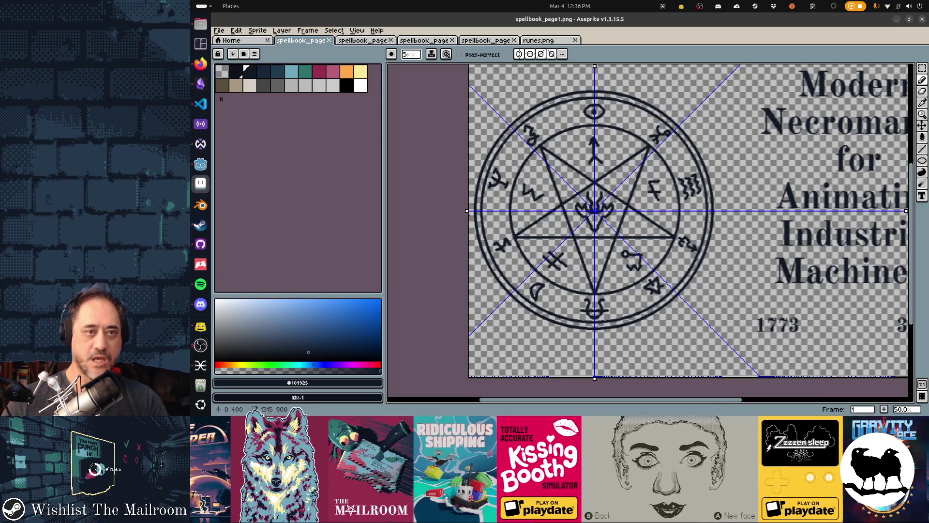
click(551, 53)
click(541, 54)
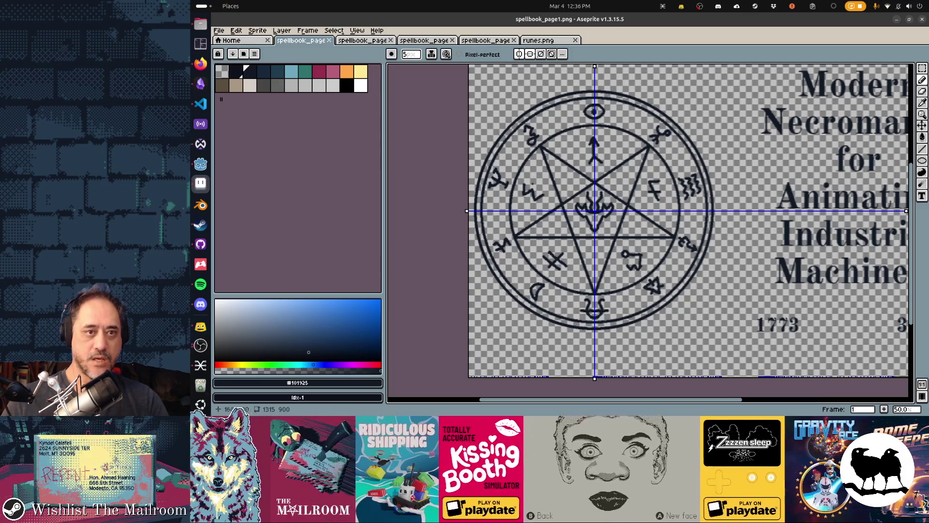
click(562, 54)
click(562, 54)
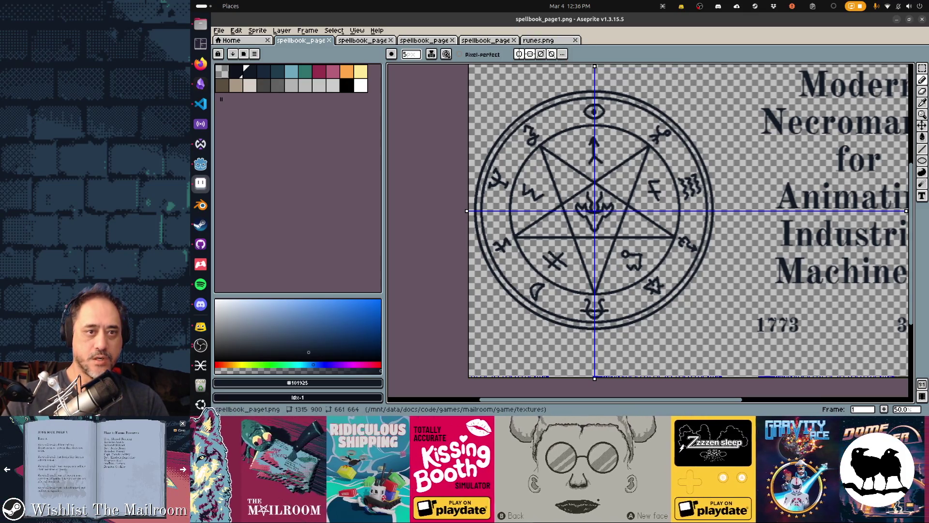
click(540, 54)
click(552, 53)
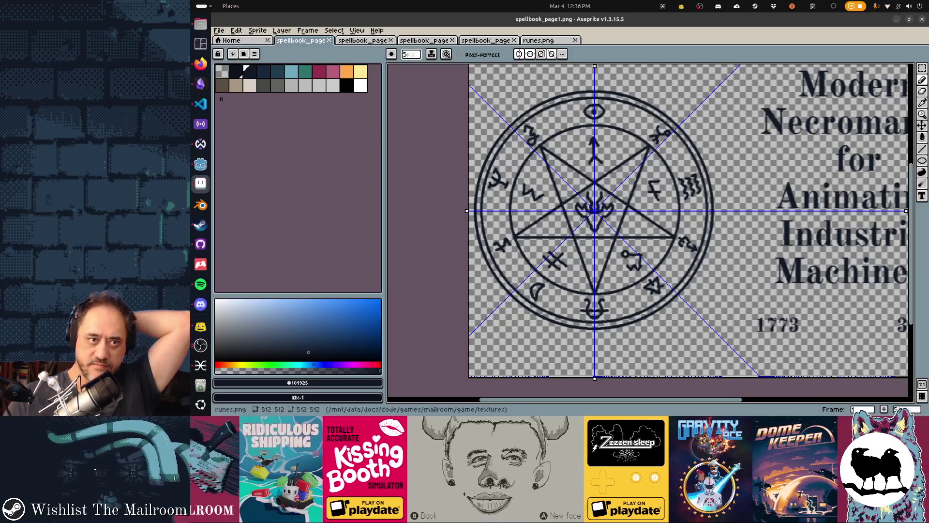
- Switch off all the mirror symmetry axes
click(541, 53)
click(530, 53)
click(519, 54)
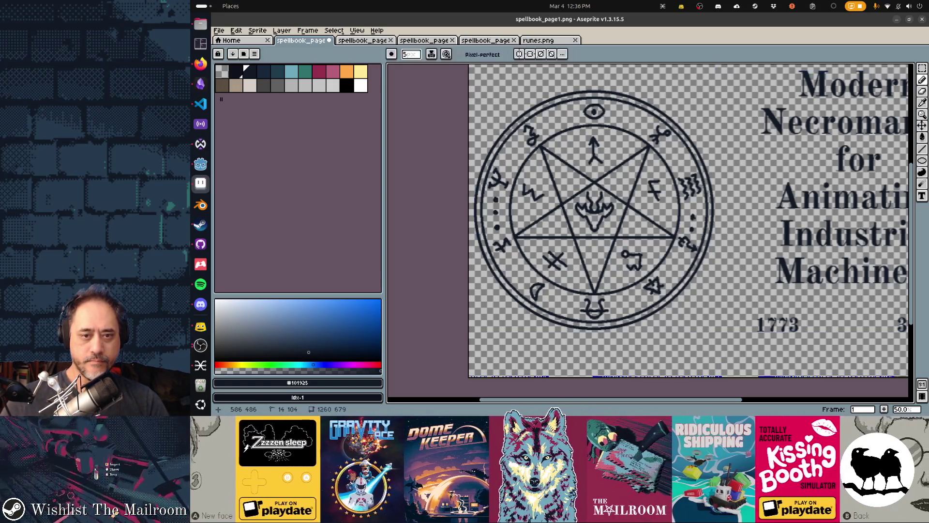
- Return to the Pencil after zooming and dot marks along the ring's left and right edges
key(z)
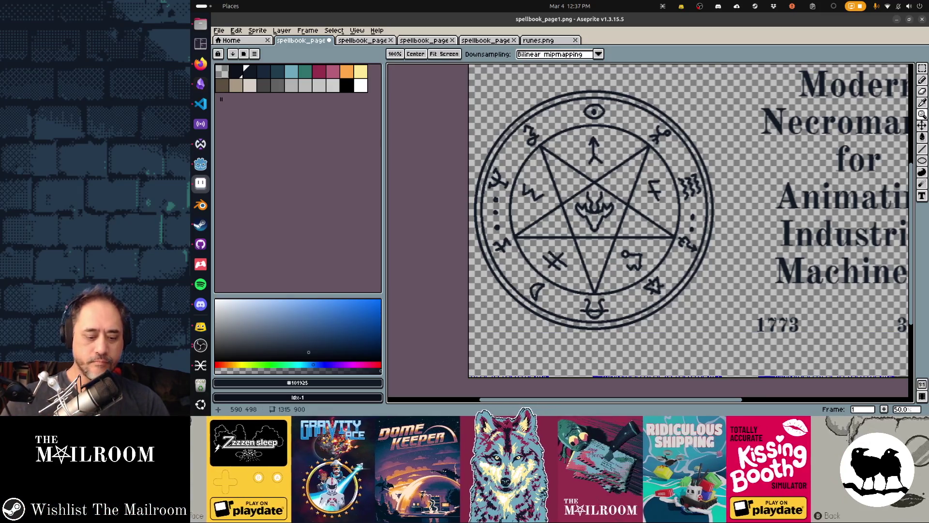
key(b)
key(ctrl)
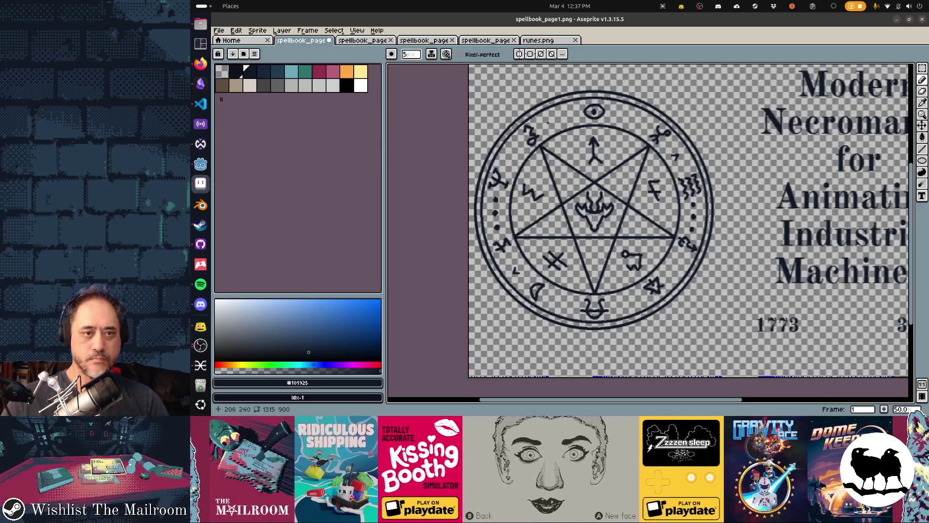
- Draw a short mark in the ring below the pentagram, undoing stray strokes
drag(549, 123, 573, 117)
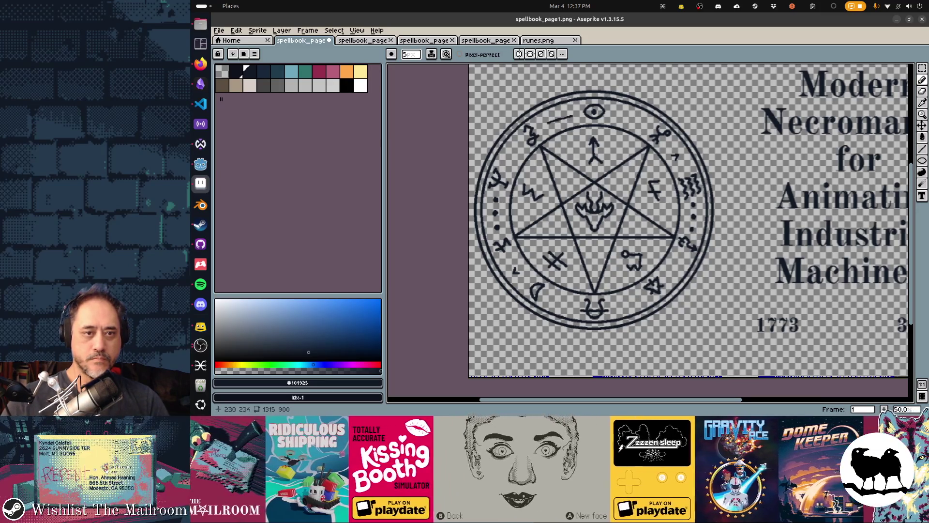
key(ctrl+z)
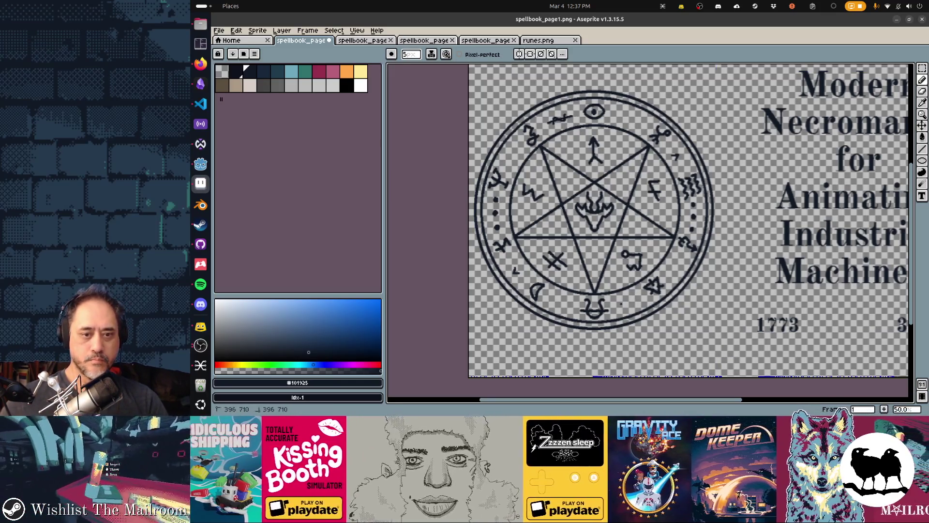
drag(636, 299, 622, 305)
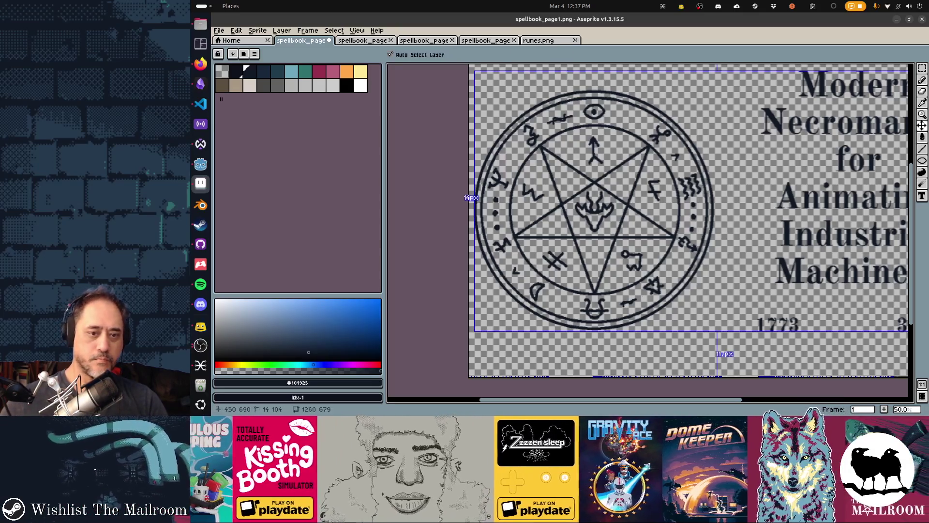
key(ctrl+z)
drag(637, 299, 619, 306)
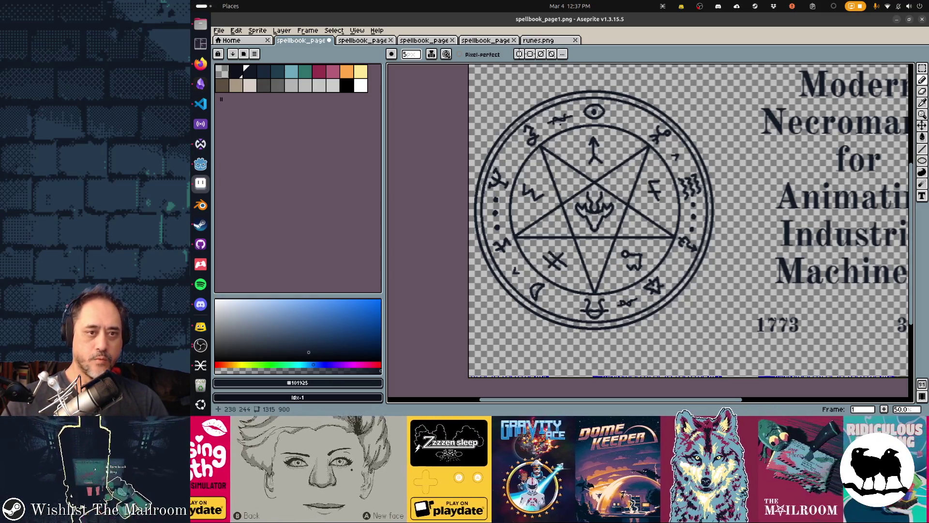
key(z)
key(ctrl+z)
key(ctrl+z)
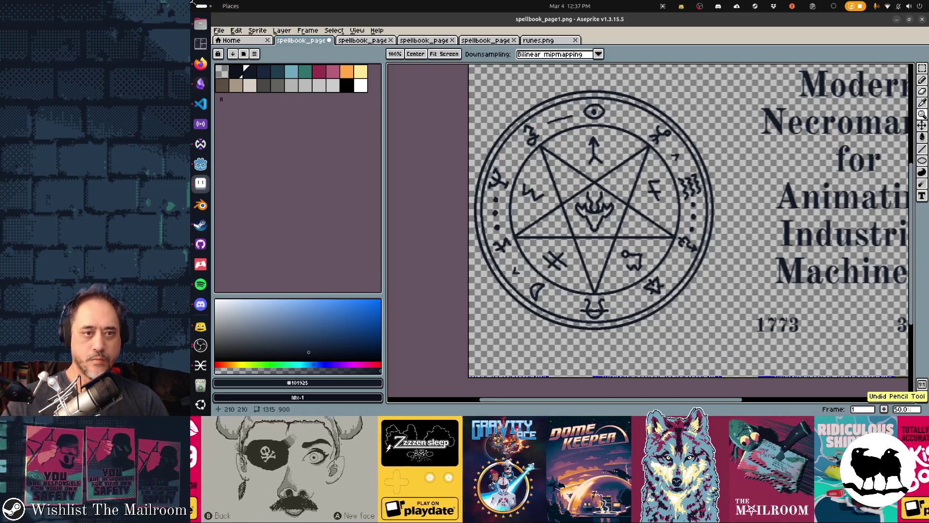
key(b)
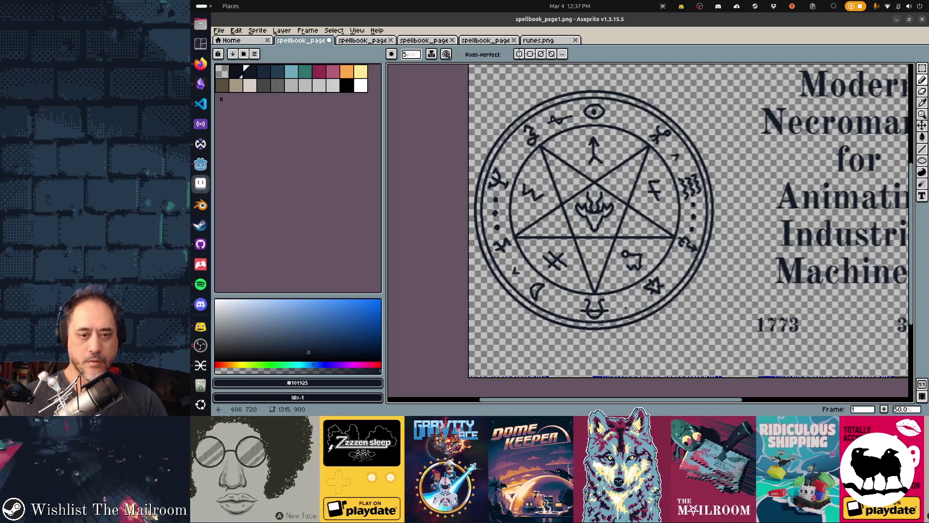
drag(617, 303, 638, 298)
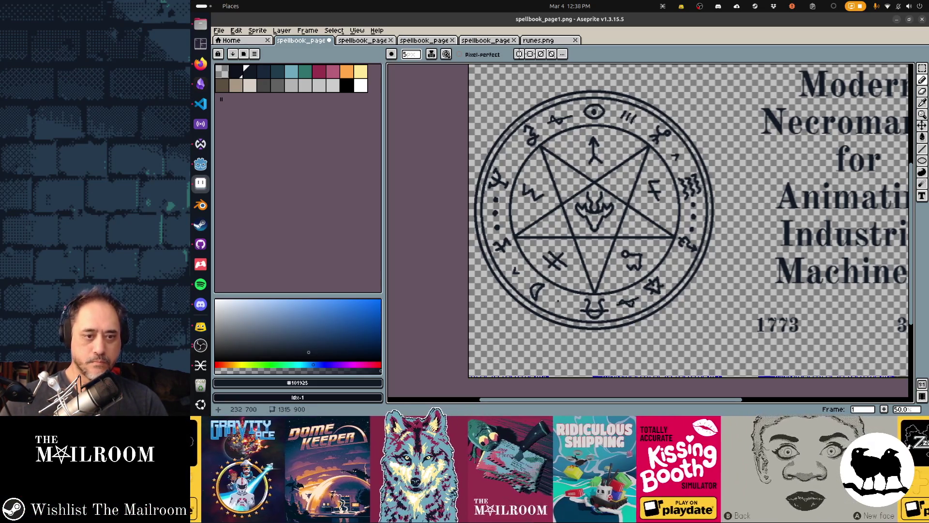
- Add ticks at the ring's lower-left, right and inner-left, then save spellbook_page1.png
drag(562, 309, 565, 302)
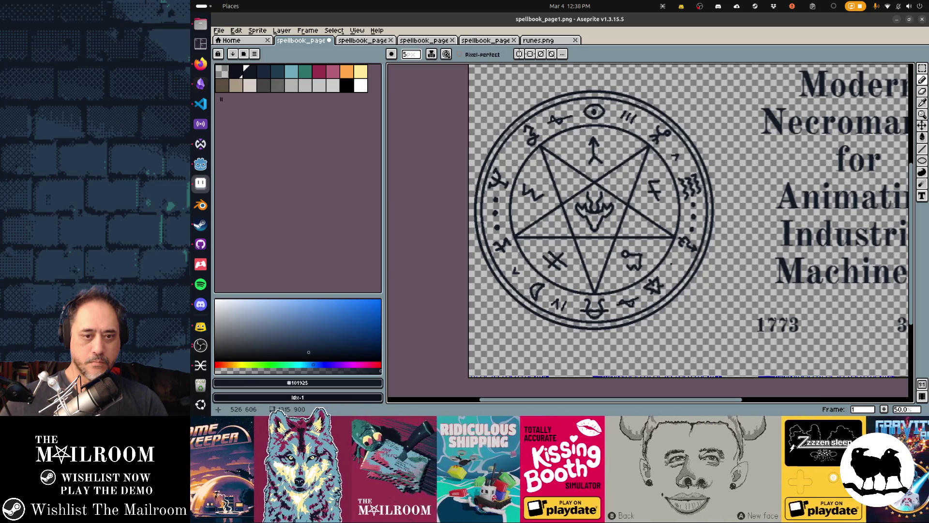
drag(673, 260, 677, 266)
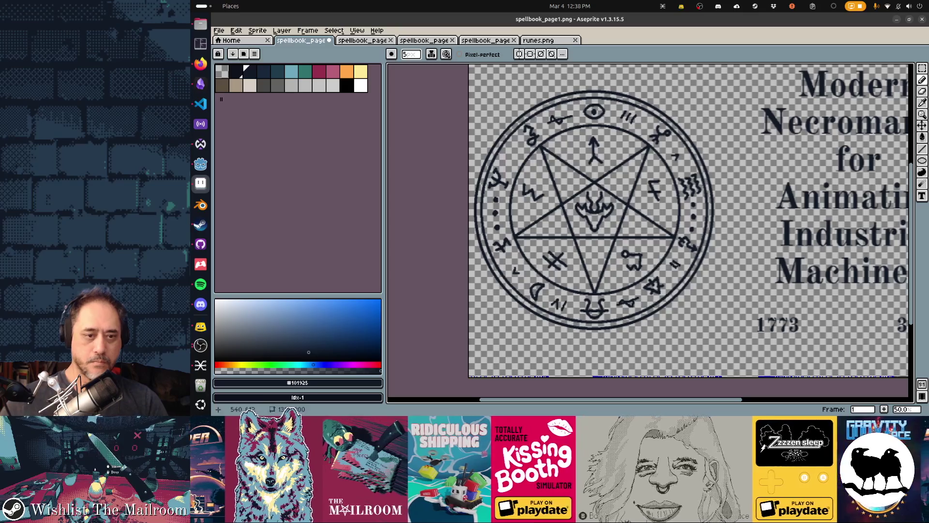
drag(510, 154, 515, 156)
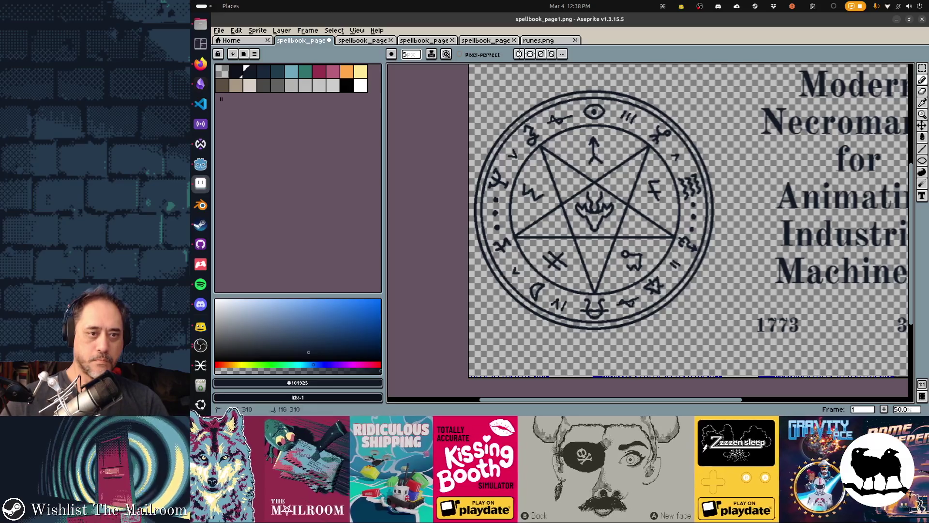
key(v)
key(ctrl+s)
key(alt+Tab)
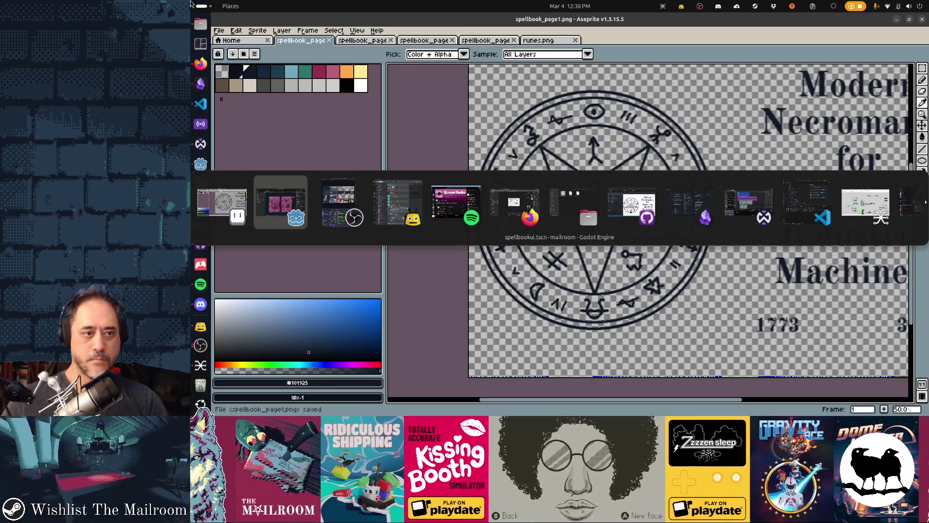
- Preview the page in Godot's spellbook scene, then re-enable diagonal, horizontal and vertical symmetry in Aseprite
key(shift+Tab)
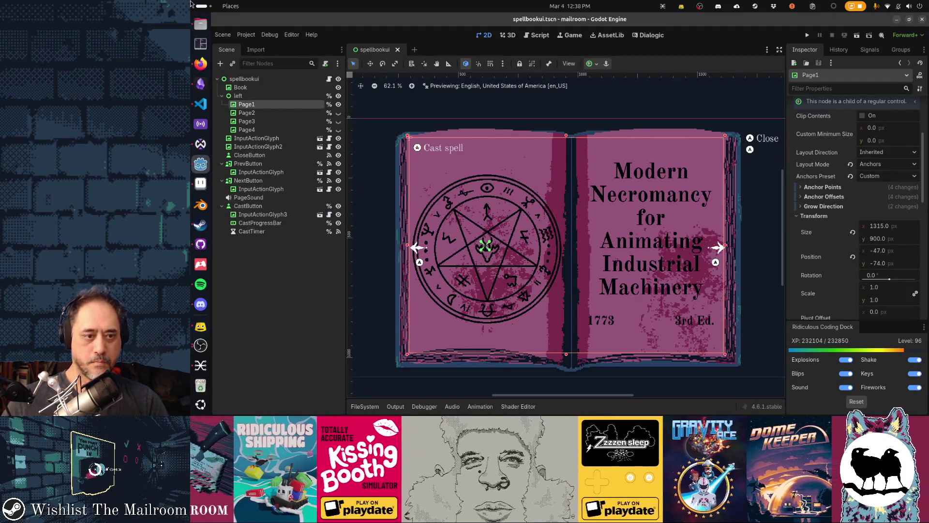
key(alt+Tab)
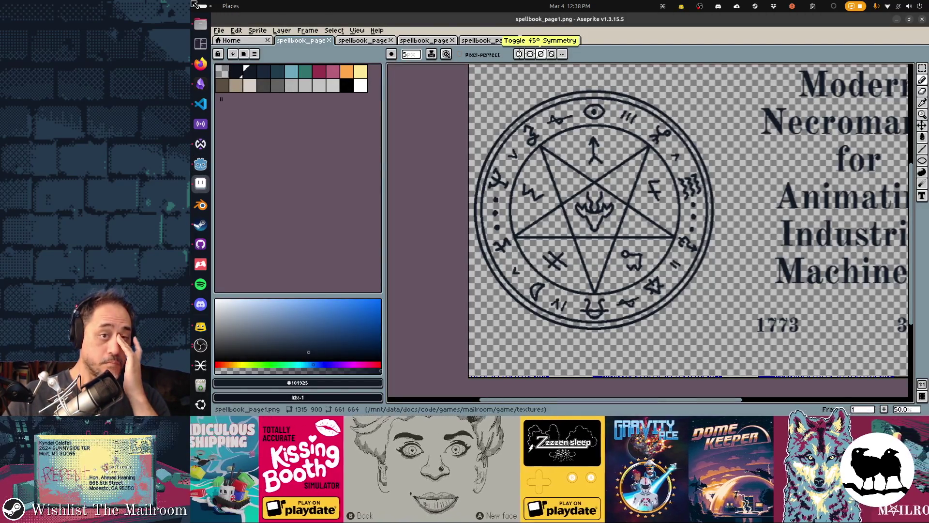
key(ctrl+a)
click(520, 54)
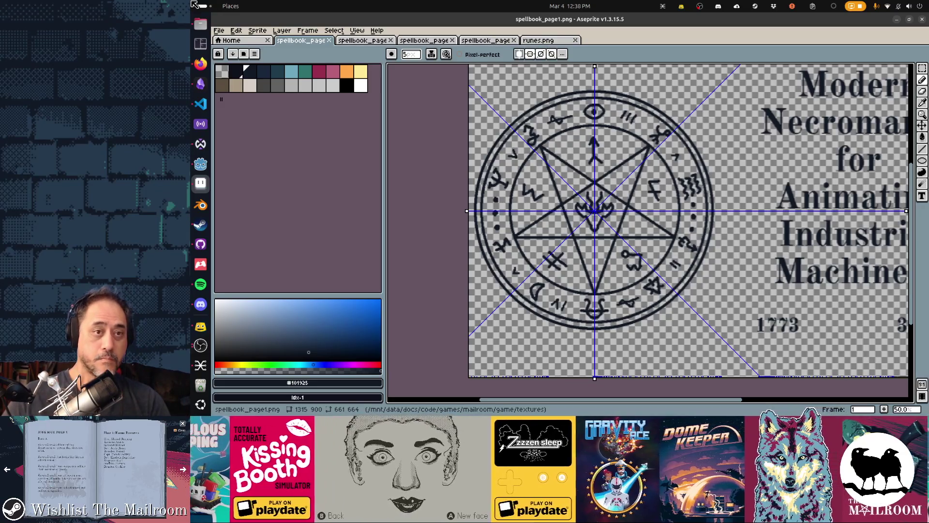
- Sketch a wavy squiggle above the circle's top-left, discarding earlier rough mirrored strokes
drag(496, 114, 495, 118)
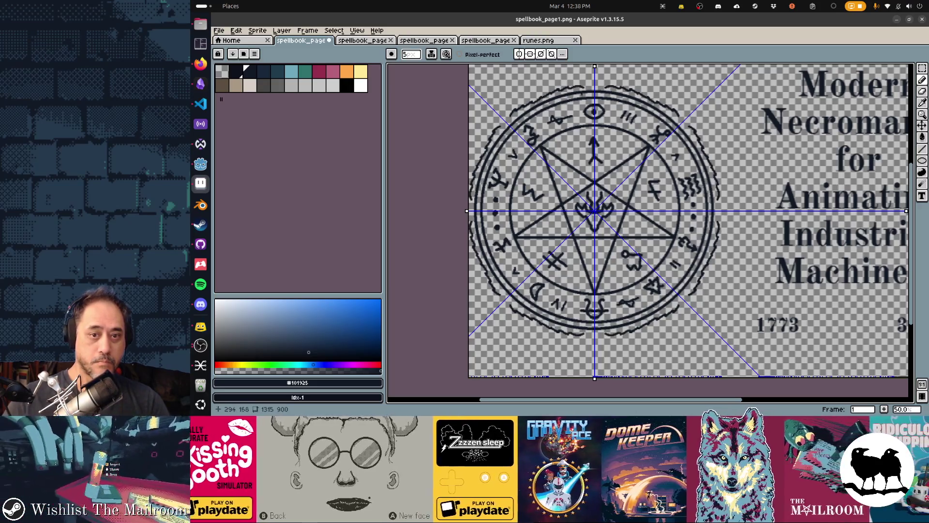
key(ctrl+z)
key(ctrl+z)
drag(511, 116, 558, 94)
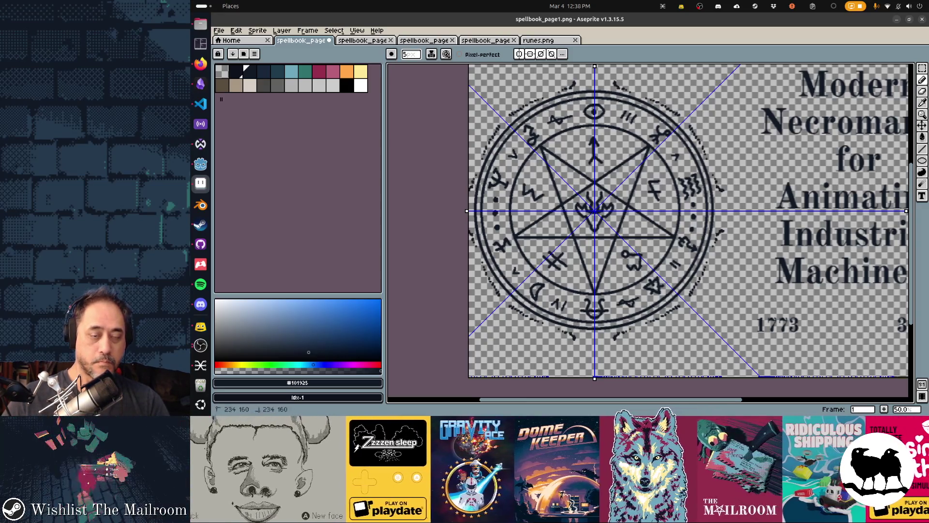
key(ctrl+z)
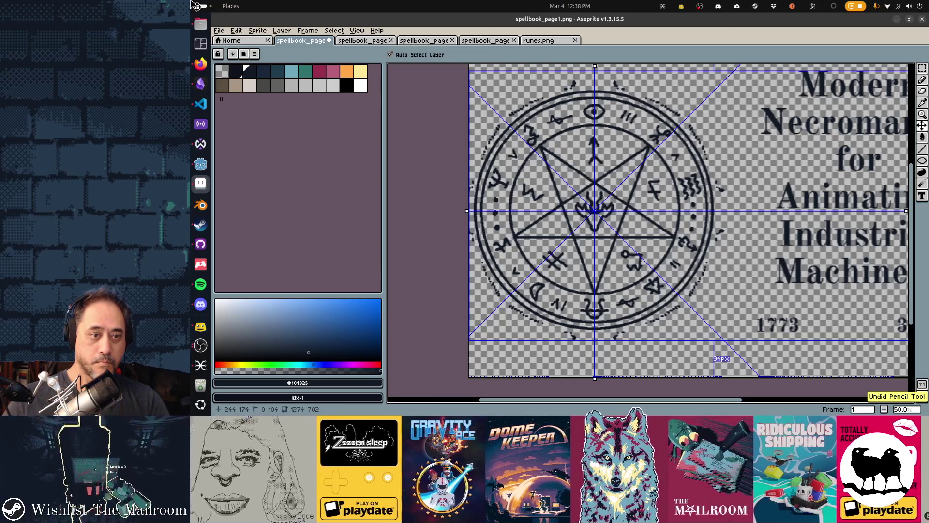
key(ctrl+z)
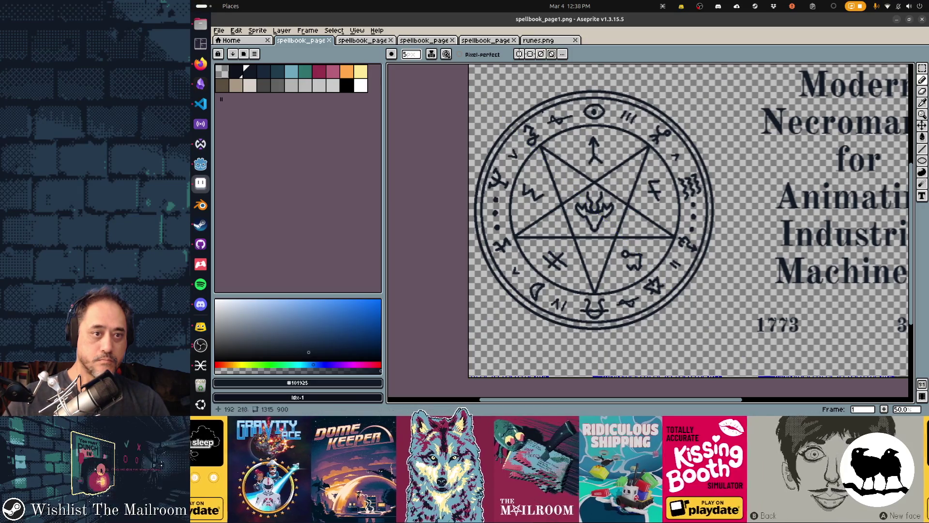
drag(520, 104, 557, 86)
mouse_move(565, 171)
mouse_down()
mouse_move(562, 194)
mouse_move(526, 222)
mouse_up()
- Add a new layer and erase most of the squiggle above the circle
scroll(618, 207, down, 1)
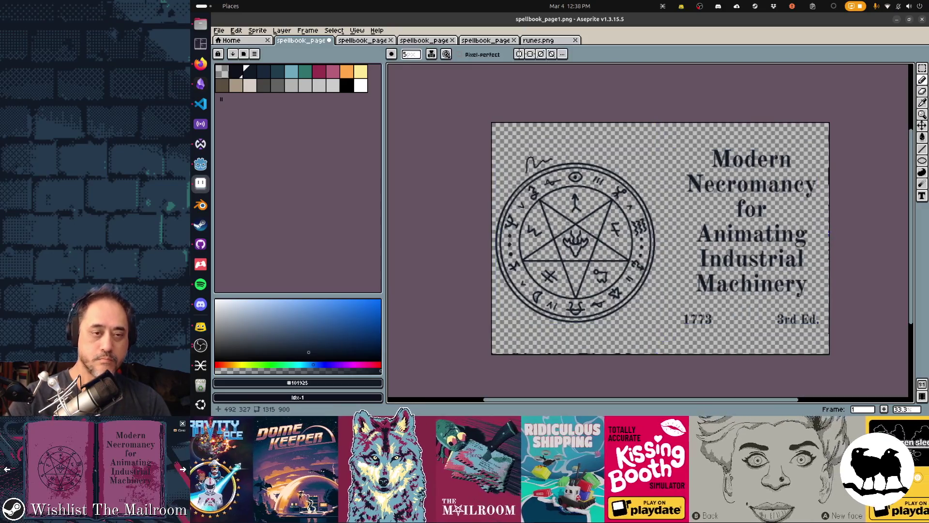
key(shift+n)
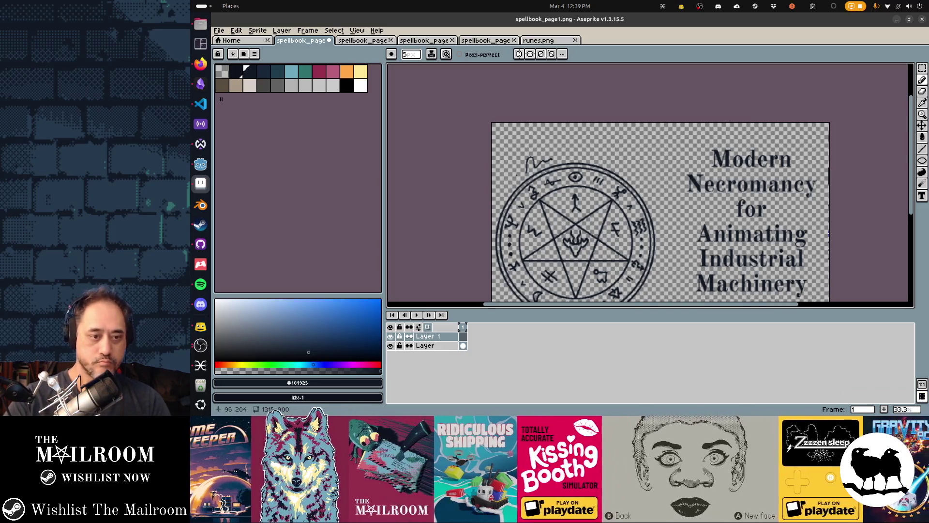
key(b)
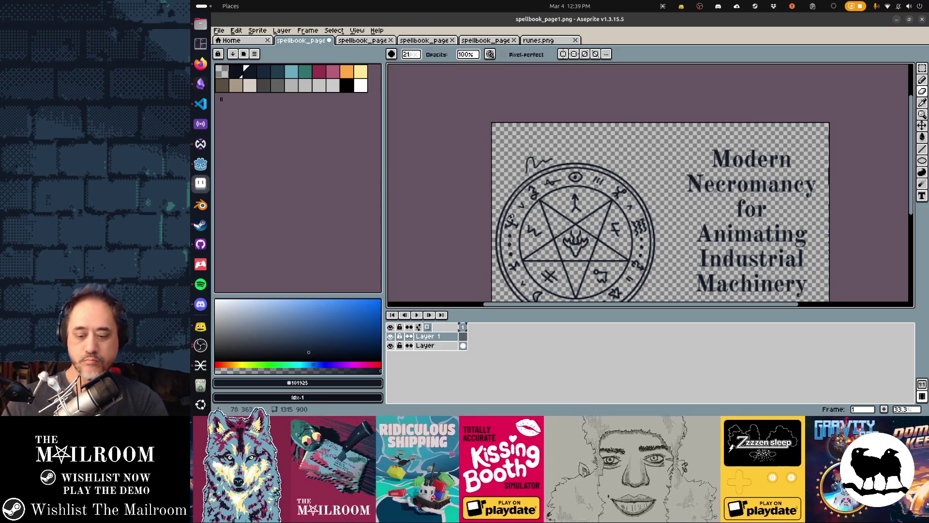
key(alt+Down)
mouse_move(527, 170)
mouse_down()
mouse_move(556, 155)
mouse_move(529, 165)
mouse_move(540, 157)
mouse_up()
- Draw a flame outline up the circle's left, across its top and down the right, then save
key(b)
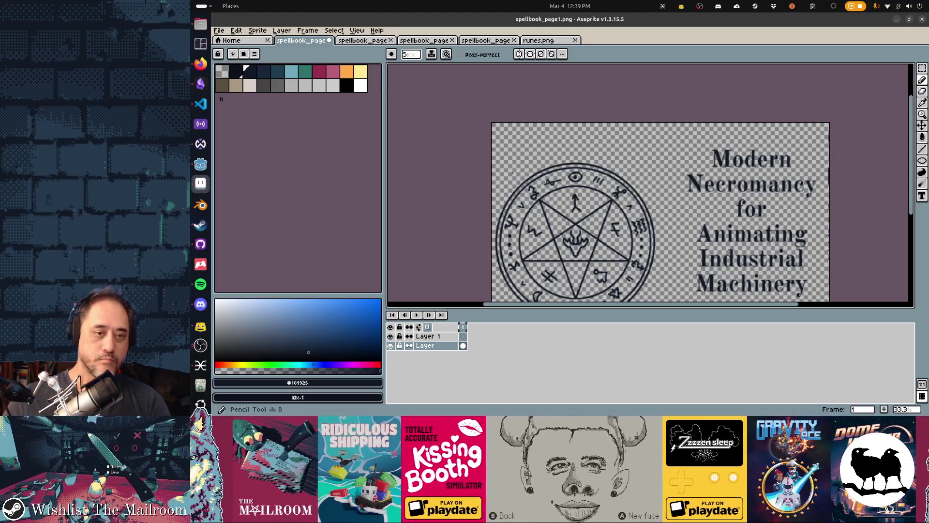
mouse_move(505, 198)
mouse_down()
mouse_move(516, 150)
mouse_move(540, 156)
mouse_up()
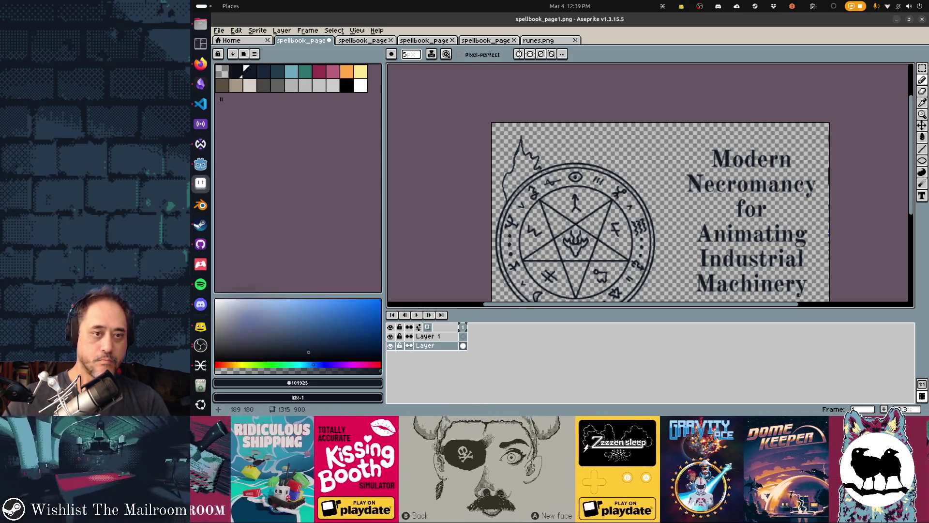
drag(554, 137, 551, 167)
drag(577, 145, 593, 147)
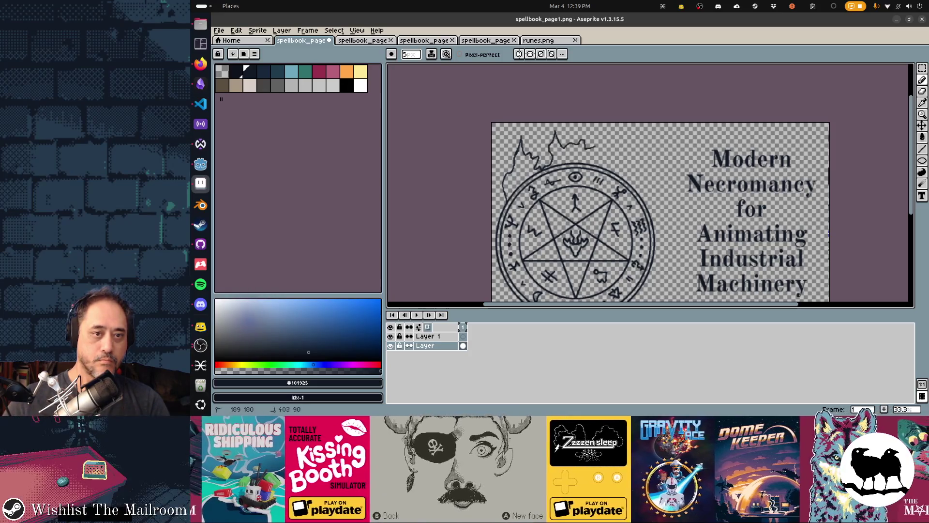
drag(637, 174, 658, 211)
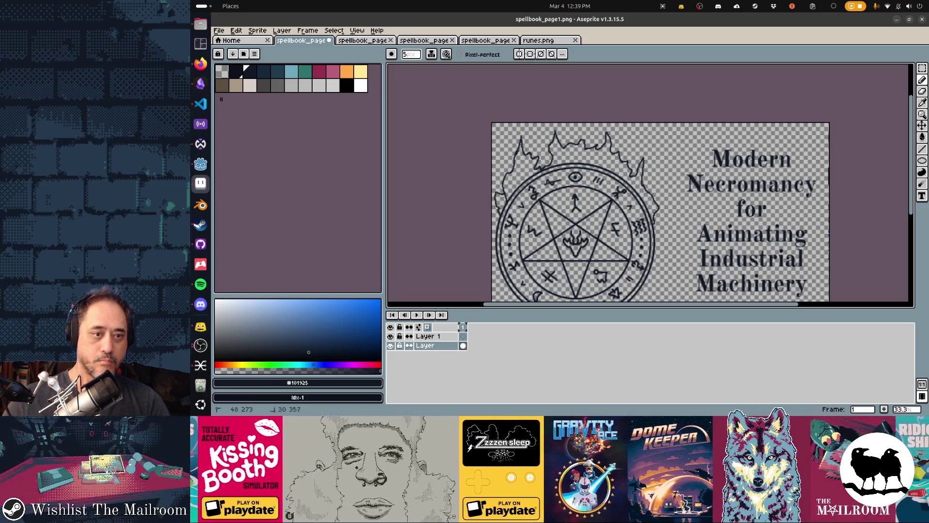
key(ctrl+s)
key(alt+Tab)
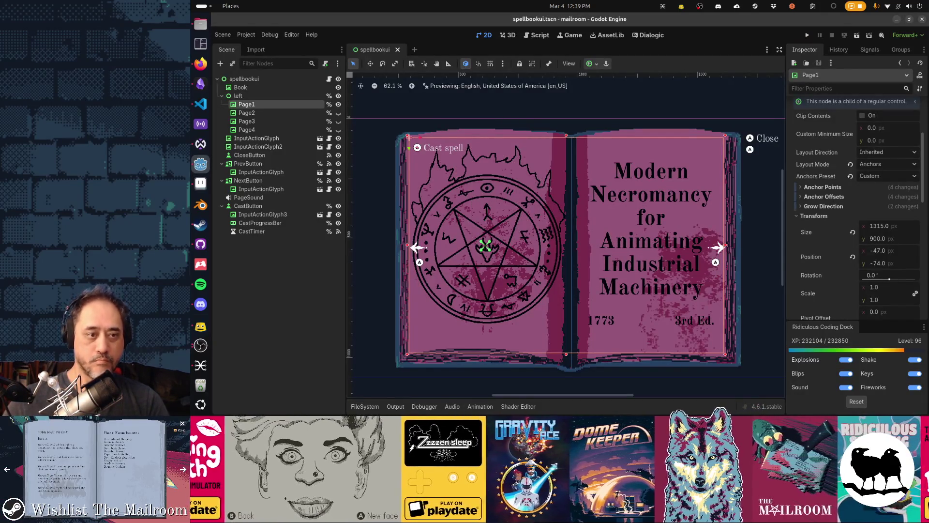
- Touch up the flame's left edge with the Pencil and recheck the page in Godot
key(alt+Tab)
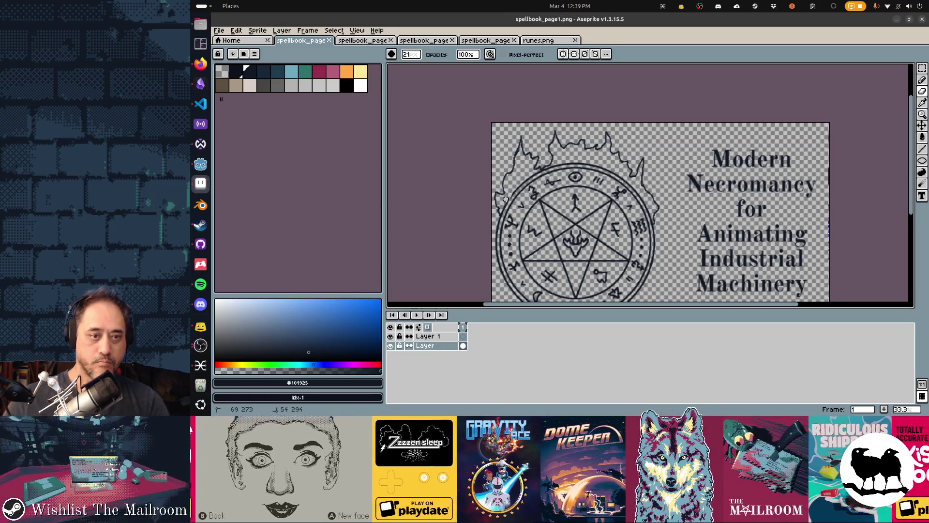
click(508, 199)
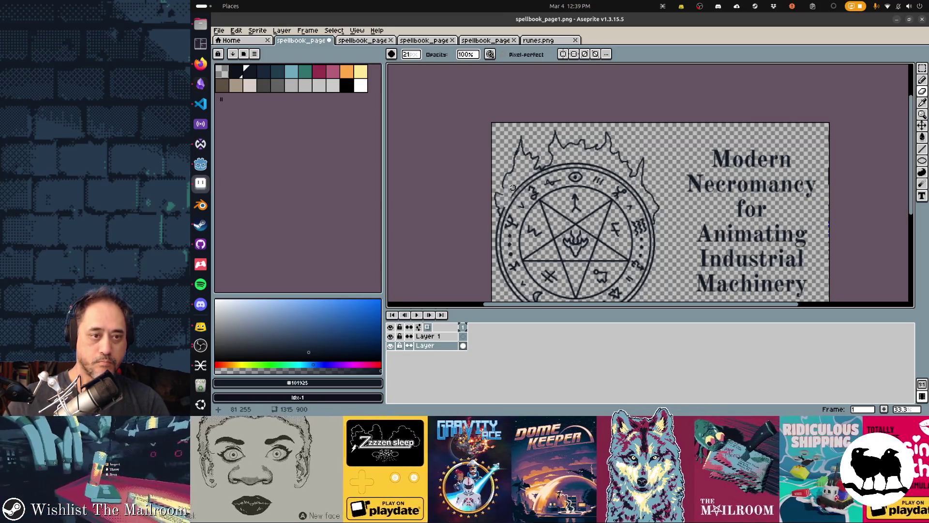
key(e)
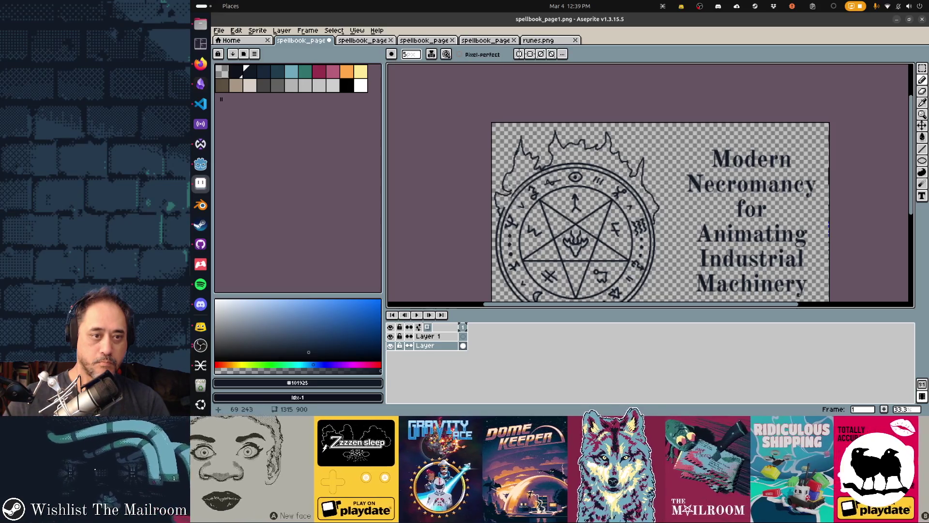
key(e)
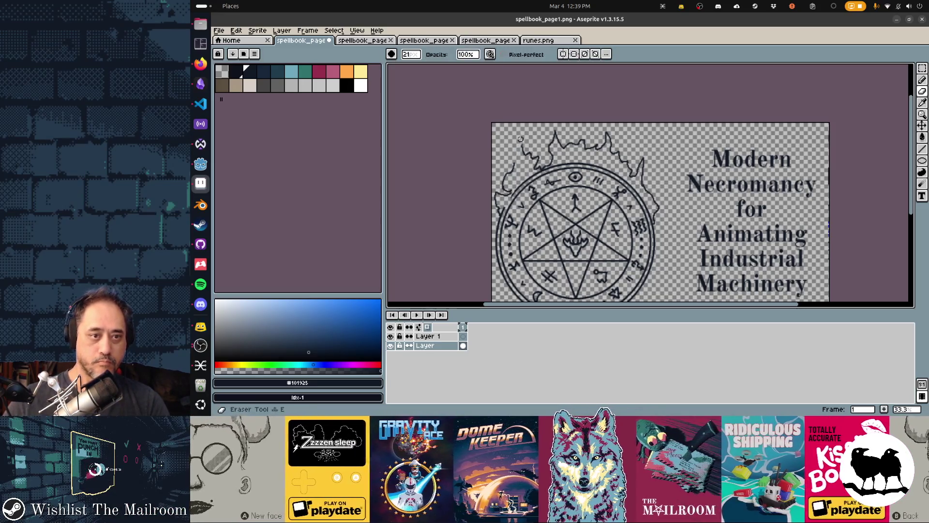
key(b)
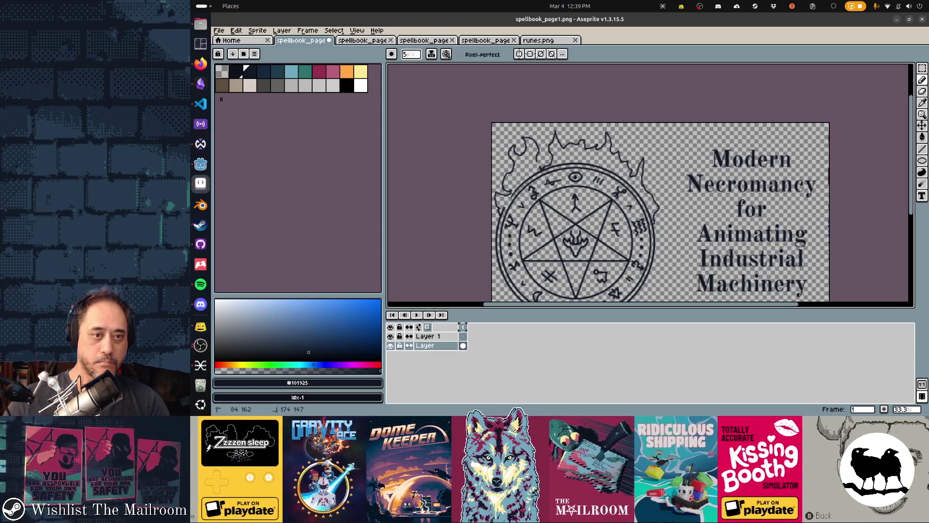
key(alt+Tab)
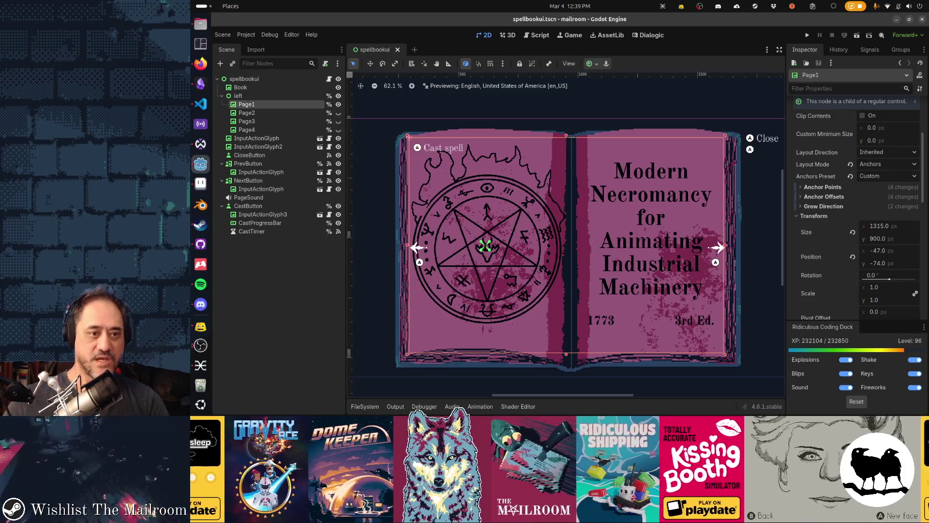
- On Layer 1, draw a pink flame outline above the circle and save
key(alt+Tab)
key(ctrl+z)
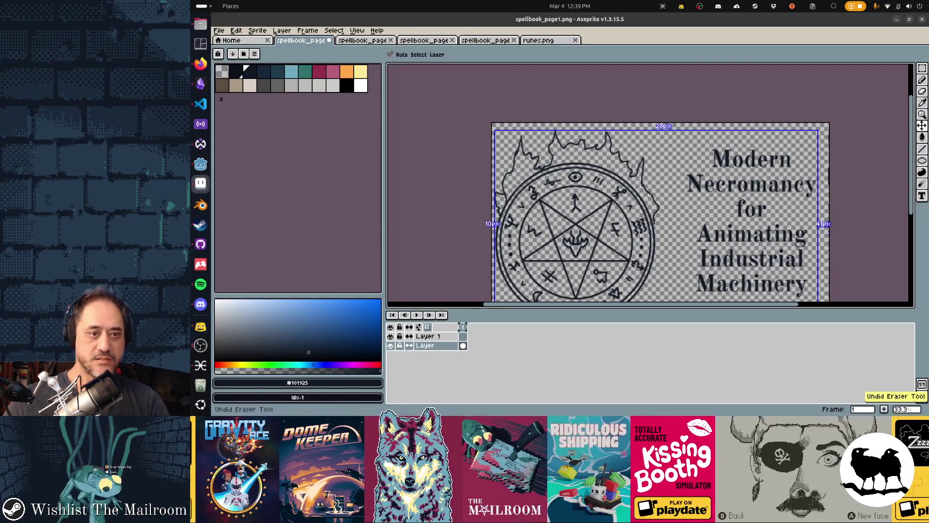
key(b)
key(alt+Up)
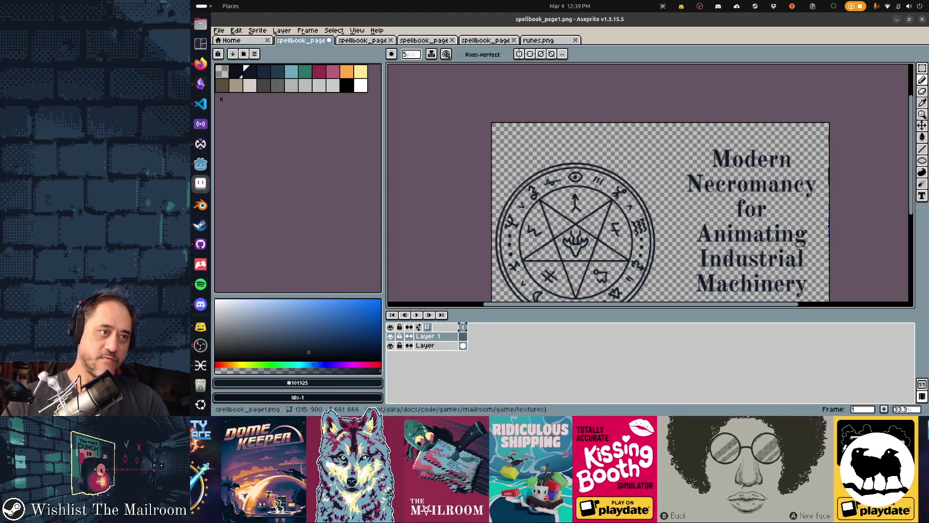
click(333, 71)
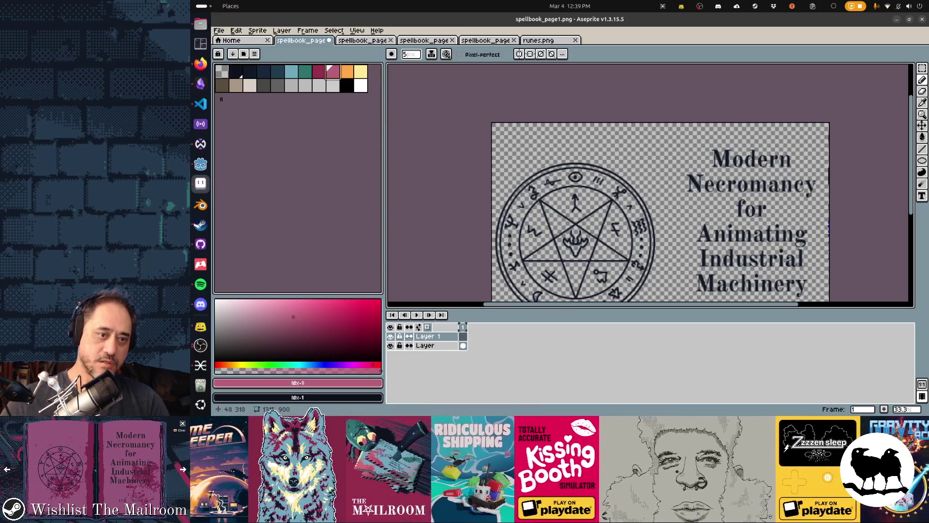
mouse_move(514, 151)
mouse_down()
mouse_move(538, 139)
mouse_move(578, 154)
mouse_up()
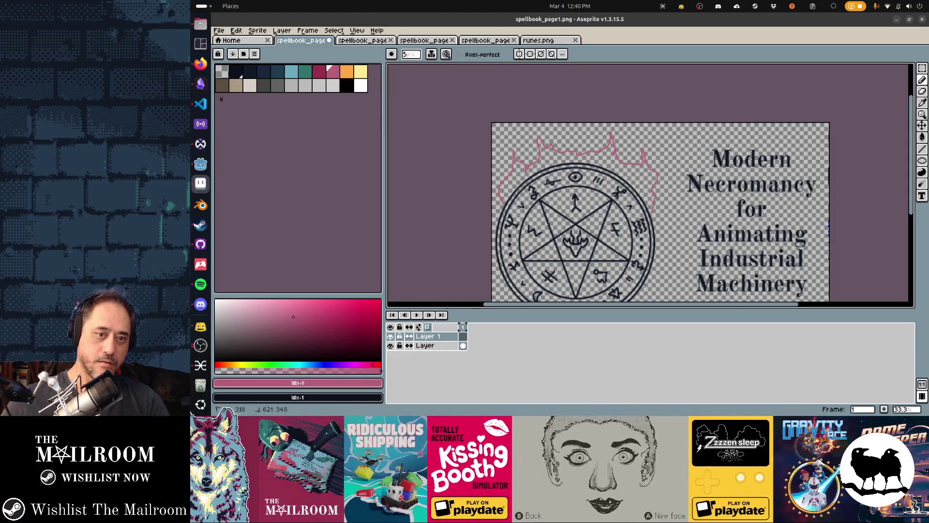
key(ctrl+s)
- In Godot, reset the Visibility Modulate tint of Page1–Page4 to white
key(alt+Tab)
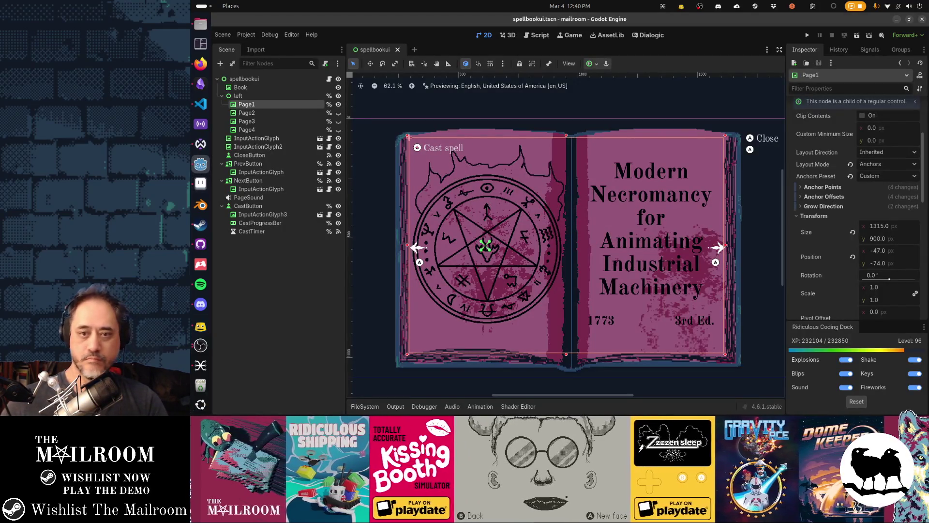
shift+click(288, 130)
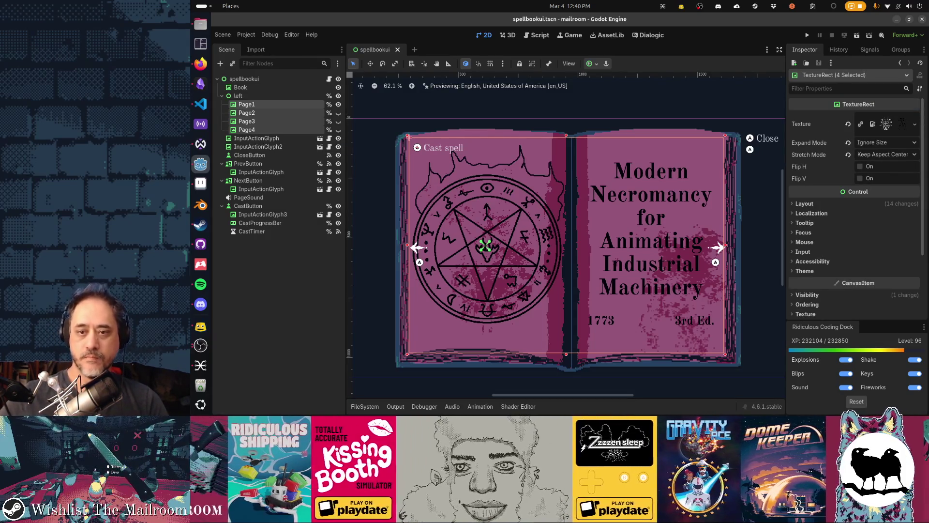
scroll(869, 258, down, 5)
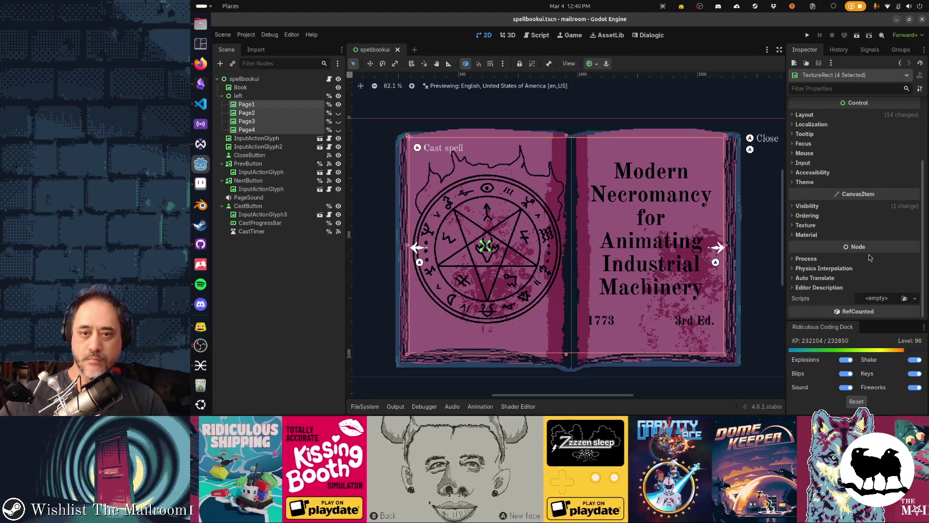
click(832, 206)
click(850, 227)
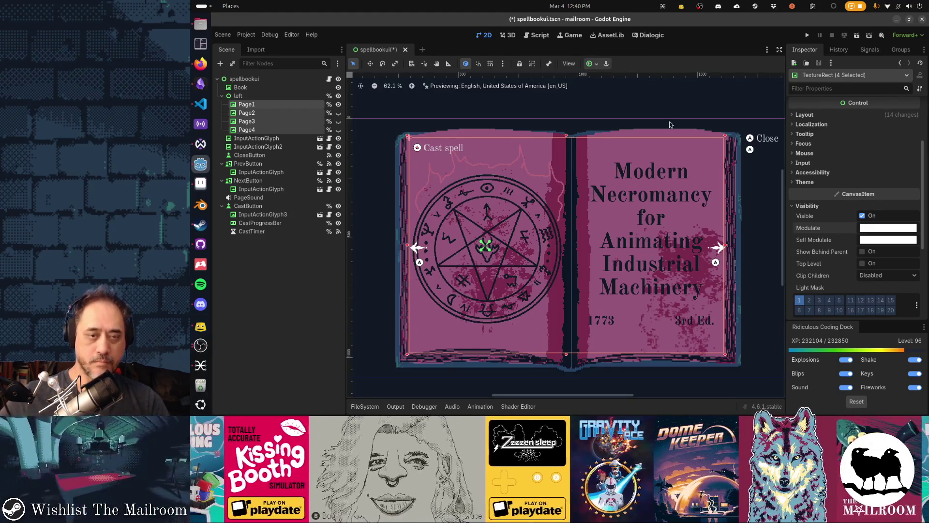
key(alt+Tab)
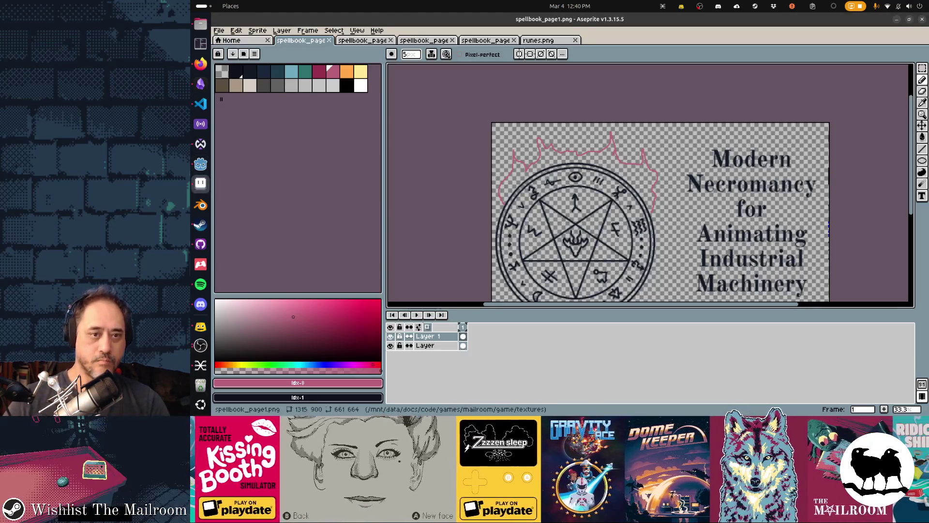
- Remove the pink flames, sample the dark ink colour, and draw a curved flame stroke
key(Delete)
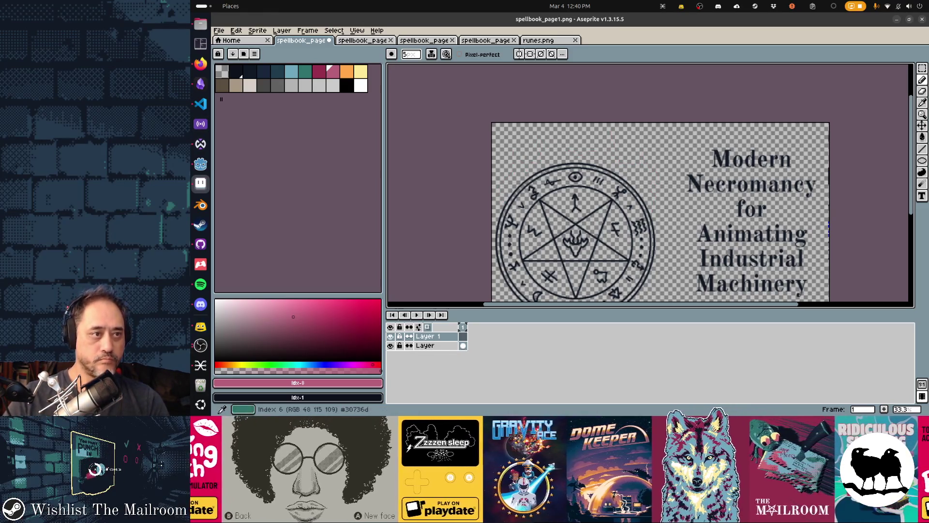
click(264, 71)
click(277, 71)
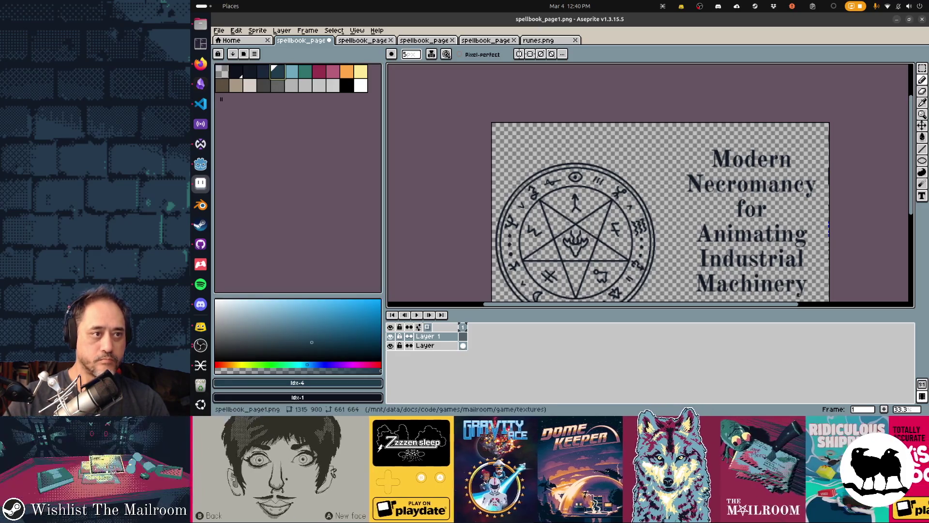
key(i)
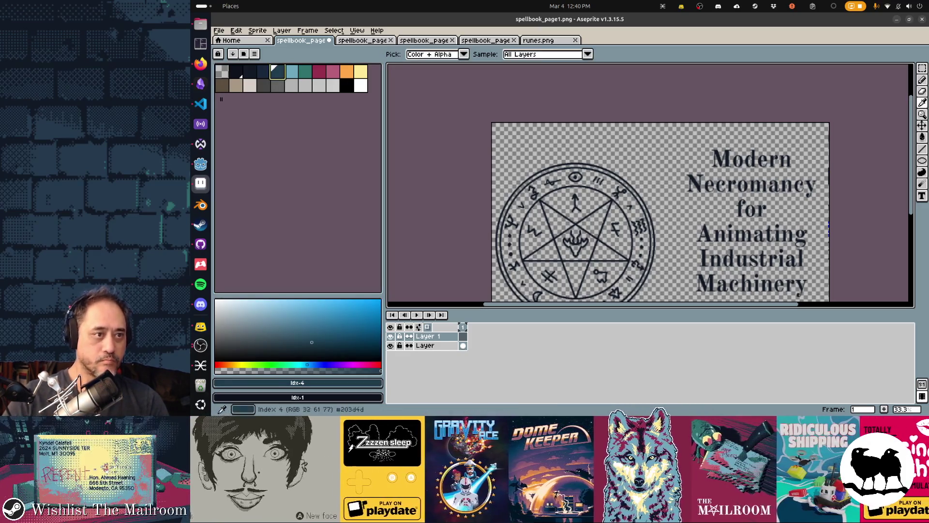
click(525, 168)
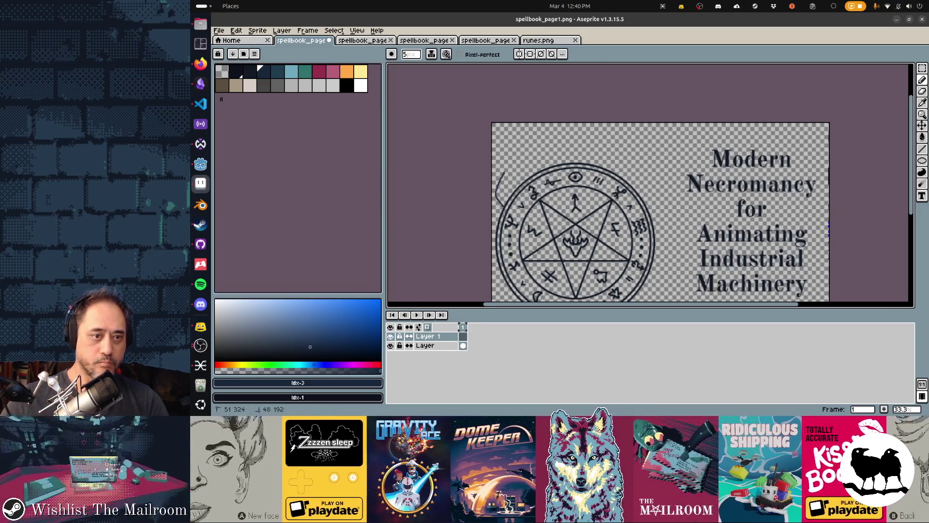
key(ctrl+z)
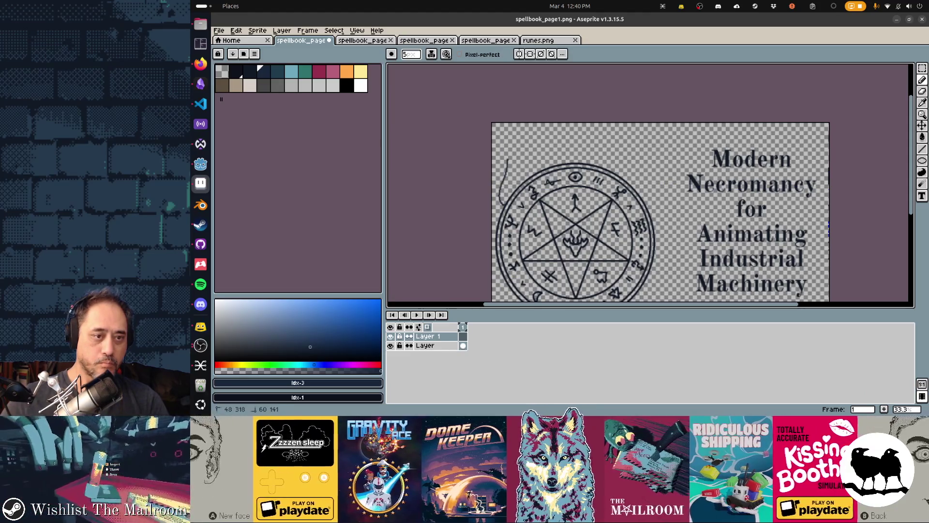
mouse_move(525, 151)
mouse_down()
mouse_move(519, 138)
mouse_move(545, 144)
mouse_up()
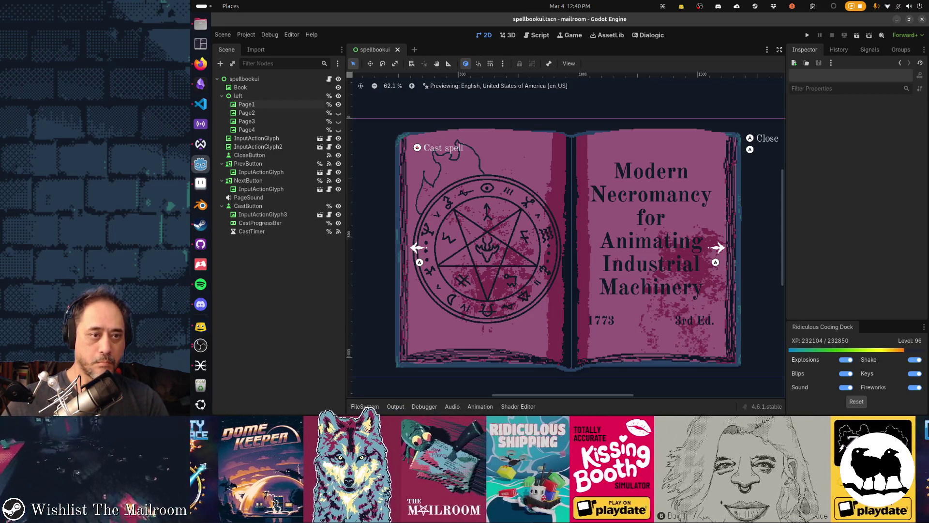
- Draw a thin dark flame stroke left of the circle, save, and preview it in Godot
key(alt+Tab)
key(Delete)
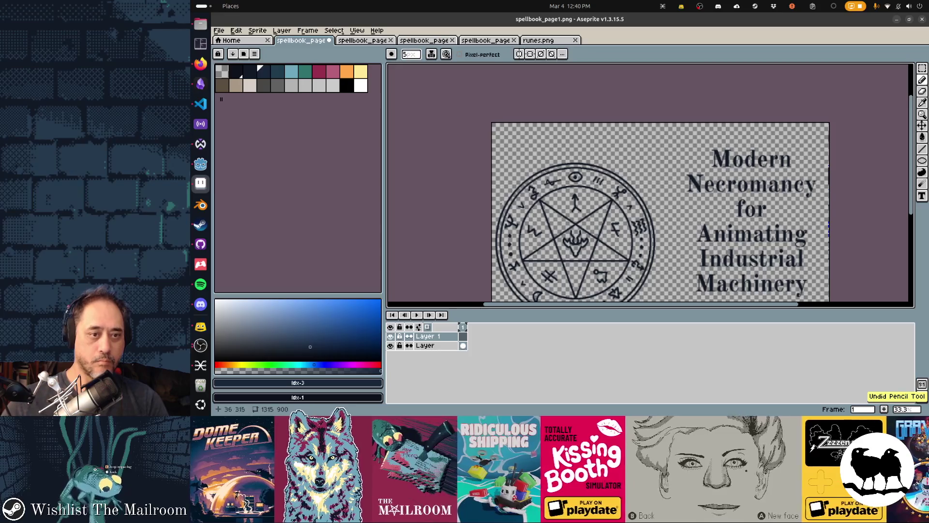
mouse_move(497, 199)
mouse_down()
mouse_move(501, 176)
mouse_move(549, 140)
mouse_up()
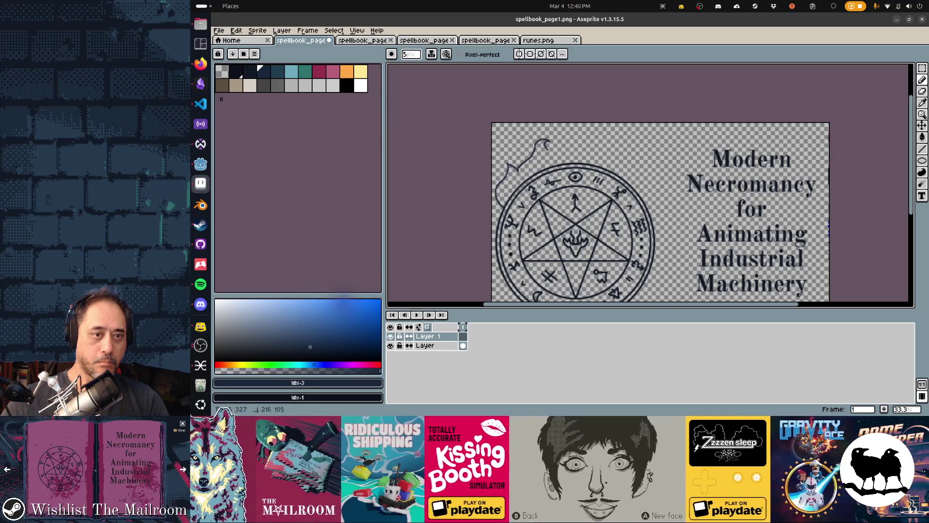
key(ctrl+s)
key(alt+Tab)
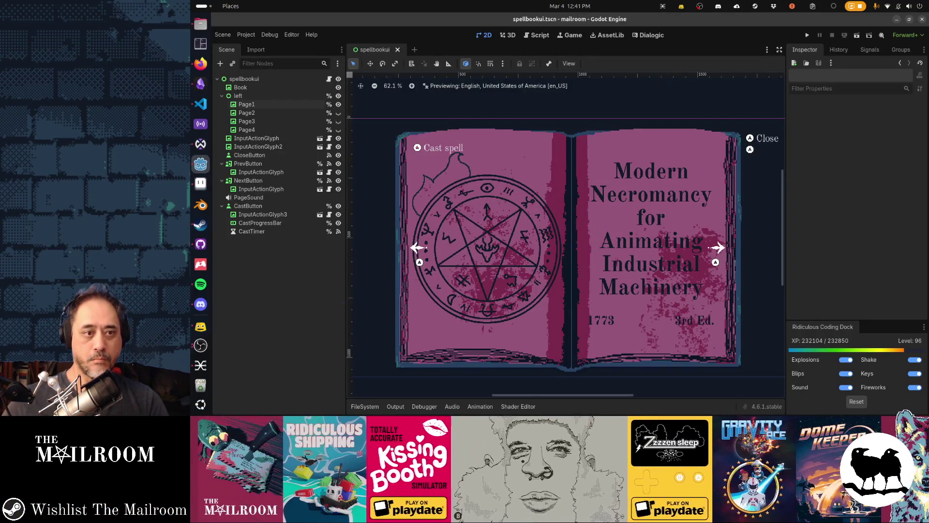
key(alt+Tab)
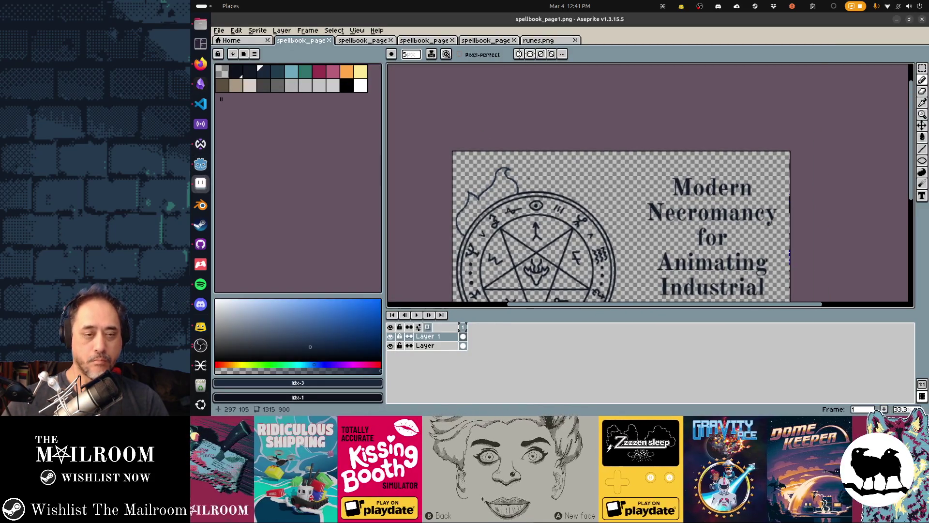
- Draw a curved flame outline over the circle's top, extending it down the right side
key(e)
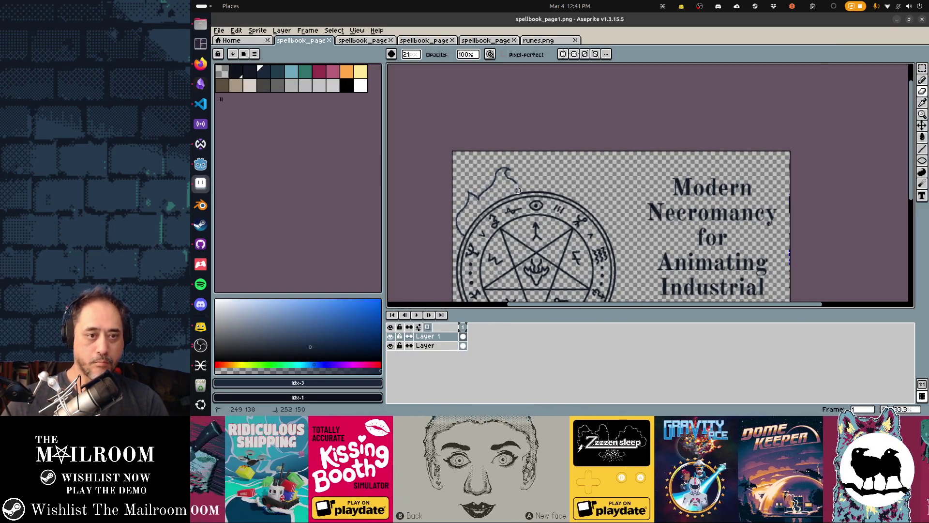
key(b)
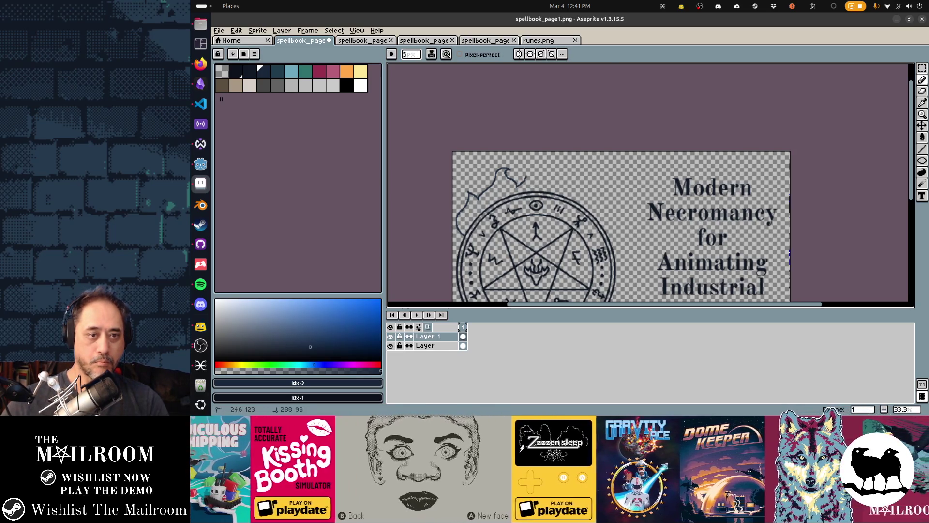
mouse_move(517, 157)
mouse_down()
mouse_move(575, 160)
mouse_move(583, 193)
mouse_up()
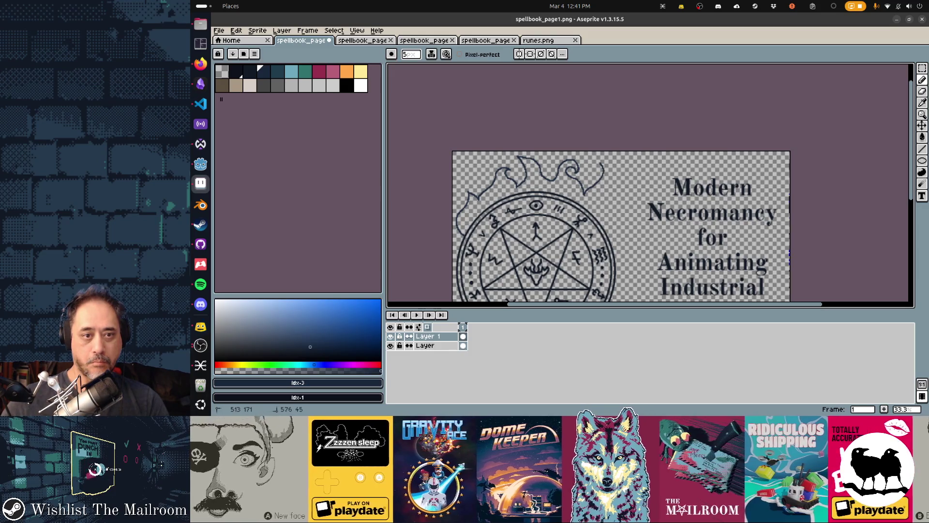
drag(608, 200, 611, 209)
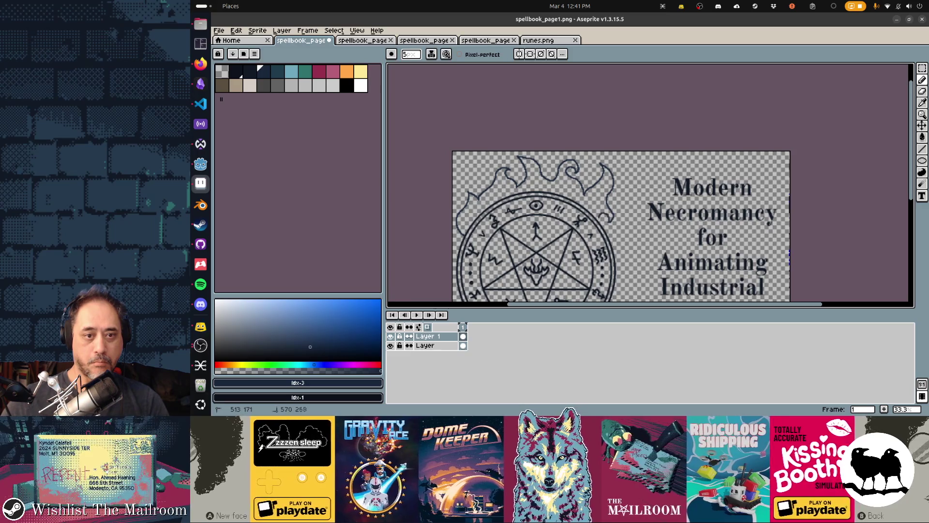
key(alt+Tab)
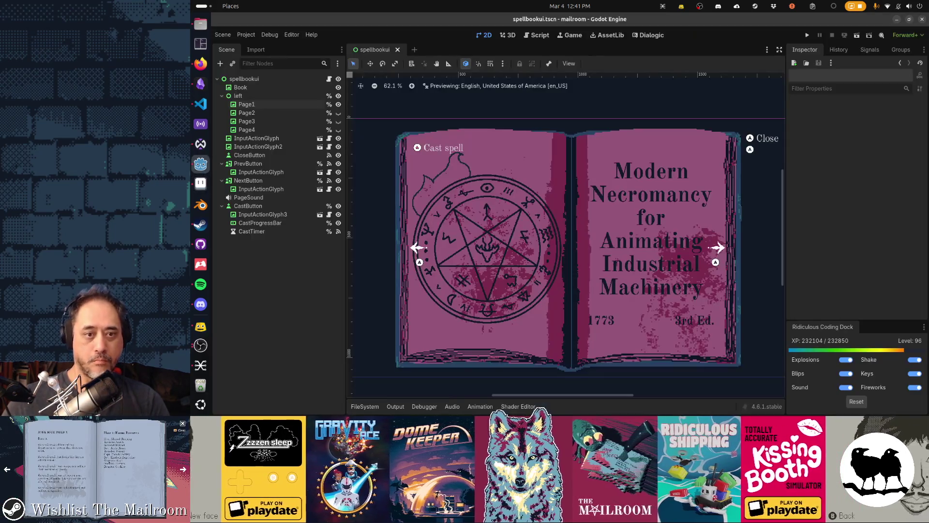
key(alt+Tab)
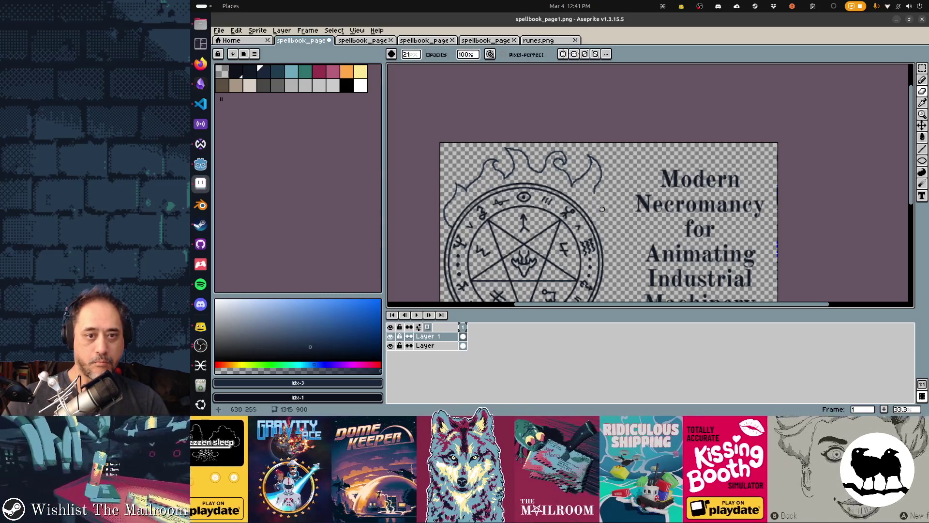
- Save spellbook_page1.png and check it in the Godot spellbook preview
key(b)
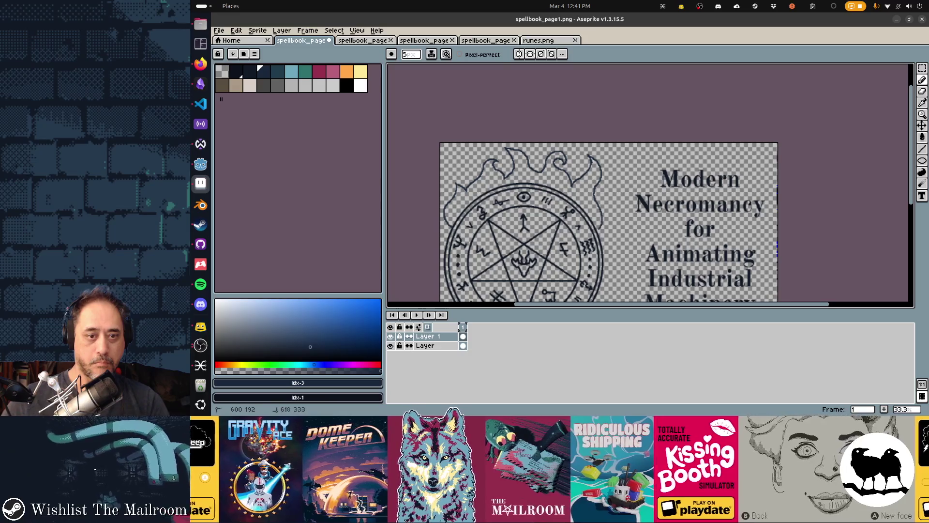
key(ctrl+s)
key(Return)
key(alt+Tab)
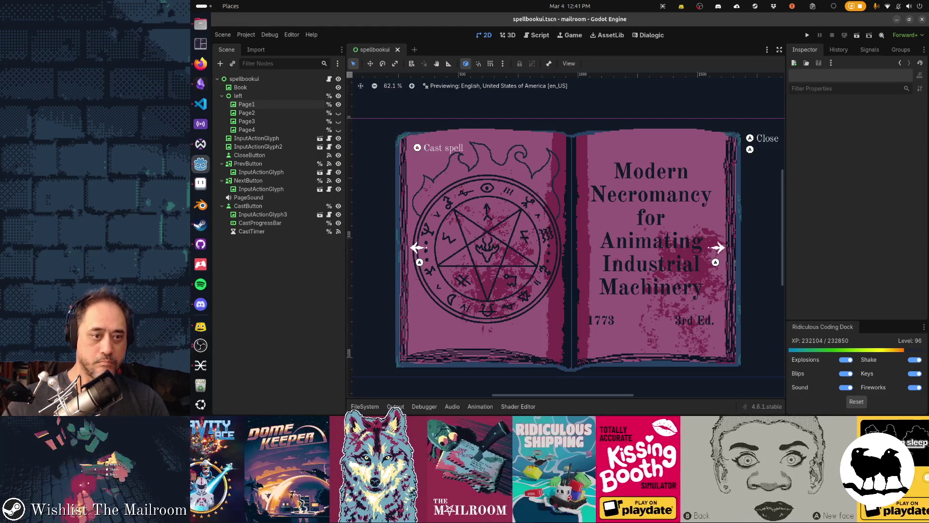
key(alt+Tab)
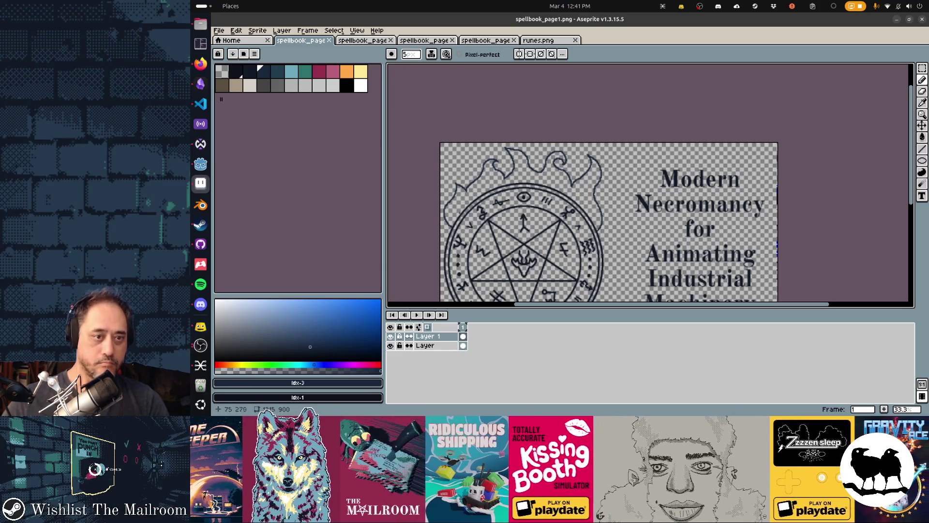
- Darken the left flame's outline and move Layer 1 beneath the outline layer
scroll(451, 189, up, 4)
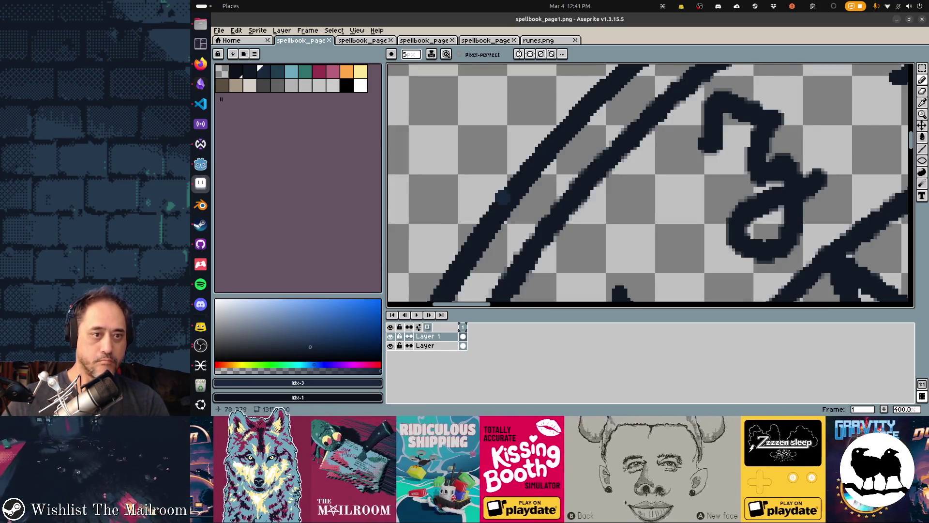
scroll(540, 126, down, 2)
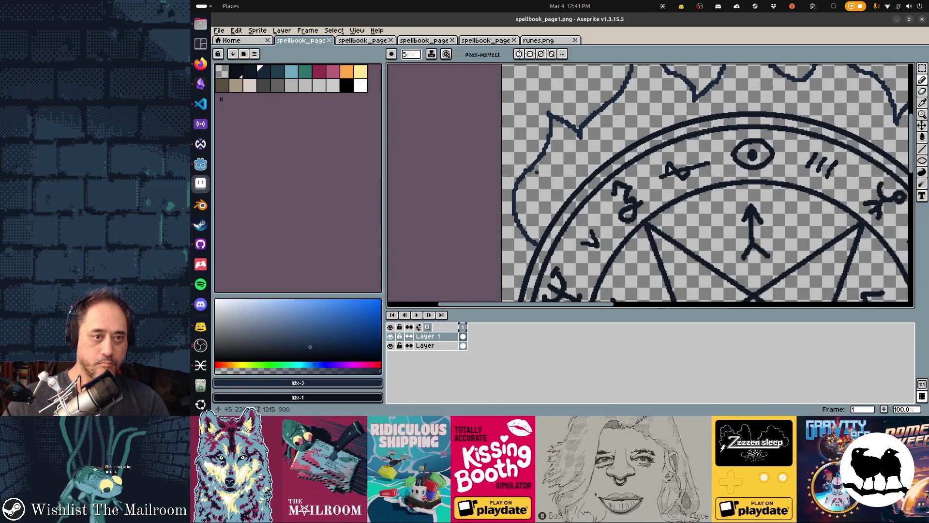
mouse_move(548, 161)
mouse_down()
mouse_move(549, 151)
mouse_move(519, 202)
mouse_move(527, 227)
mouse_move(543, 215)
mouse_up()
scroll(549, 169, up, 5)
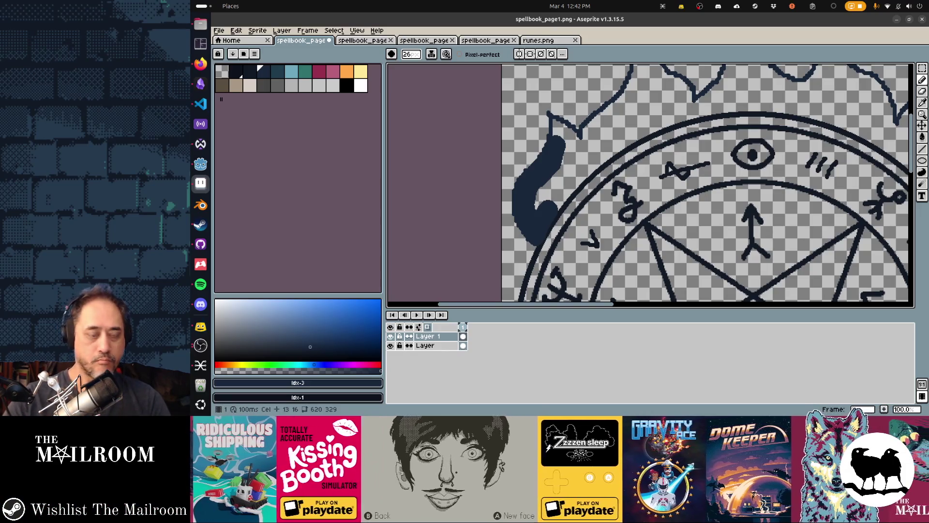
mouse_move(436, 336)
mouse_down()
mouse_move(456, 341)
mouse_move(435, 345)
mouse_up()
- Fill the left flame with dark ink, extending upward and toward the upper right
mouse_move(556, 203)
mouse_down()
mouse_move(576, 169)
mouse_move(596, 164)
mouse_move(537, 208)
mouse_up()
drag(564, 147, 556, 122)
mouse_move(566, 160)
mouse_down()
mouse_move(578, 135)
mouse_move(595, 141)
mouse_move(604, 113)
mouse_move(632, 94)
mouse_move(610, 145)
mouse_move(629, 121)
mouse_move(697, 109)
mouse_up()
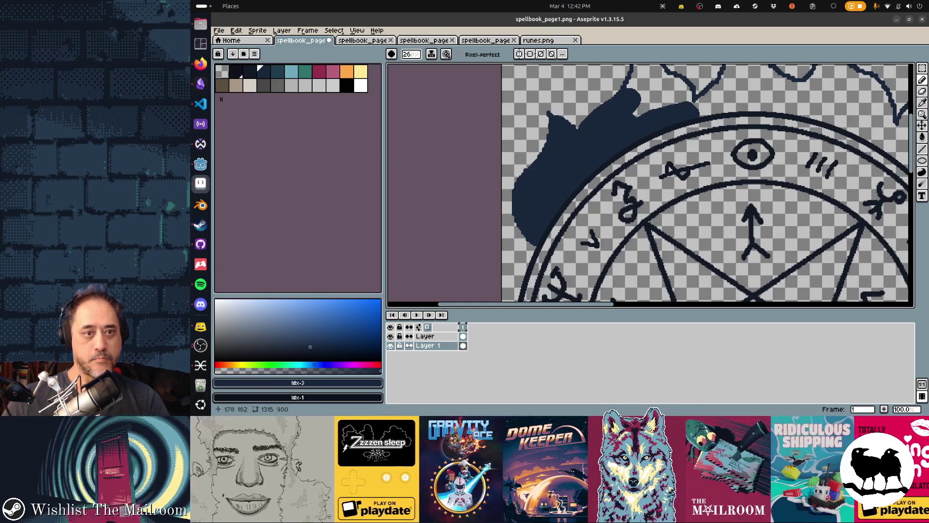
- Erase overspill on the fill's top edge and fill gaps along the flame's upper left
key(e)
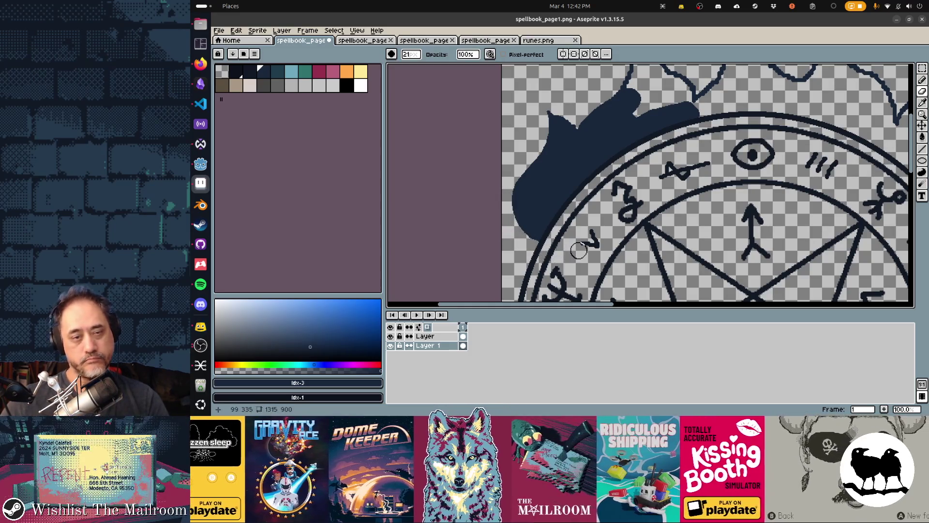
scroll(565, 219, up, 1)
key(b)
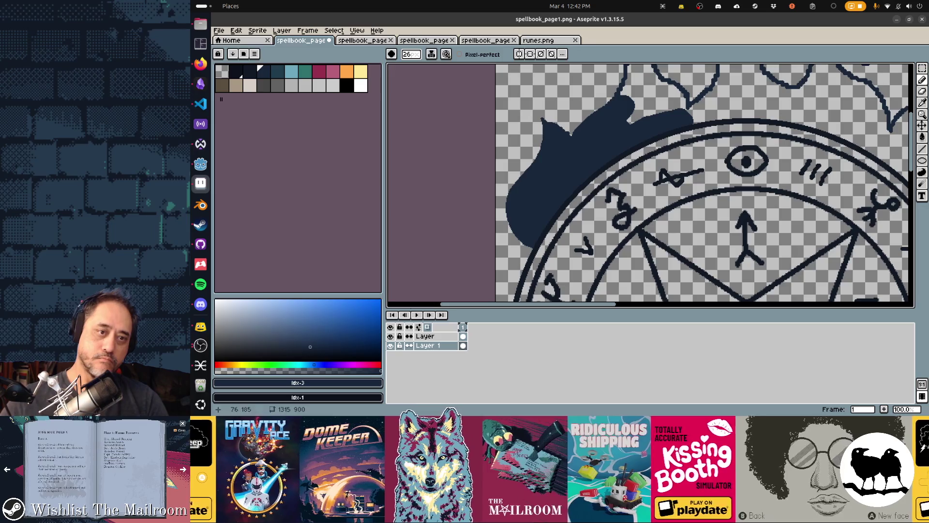
key(e)
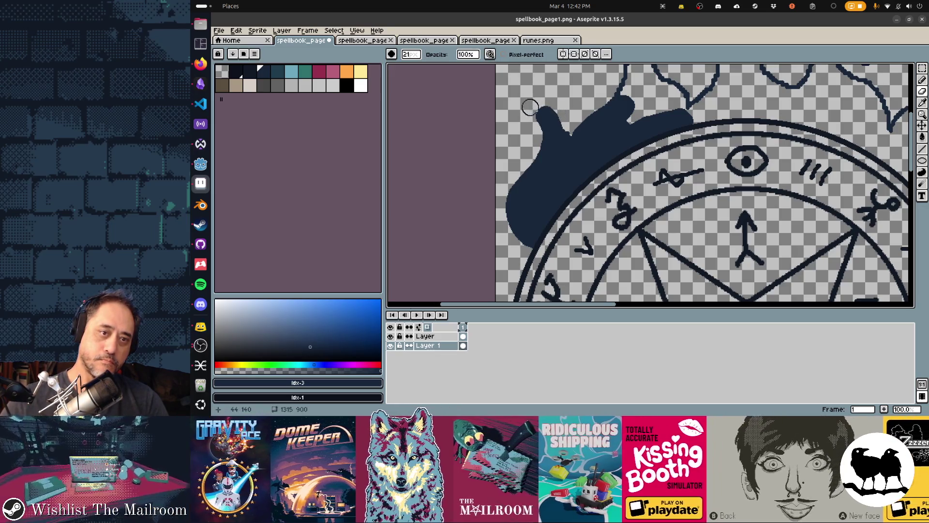
drag(556, 117, 571, 150)
key(b)
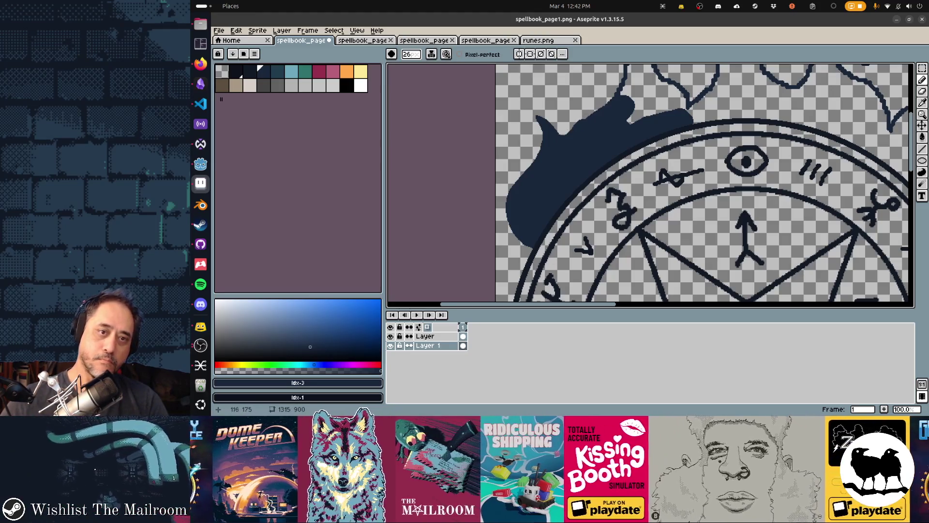
drag(588, 107, 648, 102)
mouse_move(613, 148)
mouse_down()
mouse_move(584, 132)
mouse_move(604, 99)
mouse_move(624, 99)
mouse_move(600, 88)
mouse_move(625, 104)
mouse_move(617, 109)
mouse_move(623, 130)
mouse_move(607, 108)
mouse_move(614, 103)
mouse_move(609, 133)
mouse_move(637, 141)
mouse_up()
- Add a dark flame tongue and a rounded rightward bulge, patching a light speck in the ink
key(e)
key(e)
drag(649, 184, 555, 186)
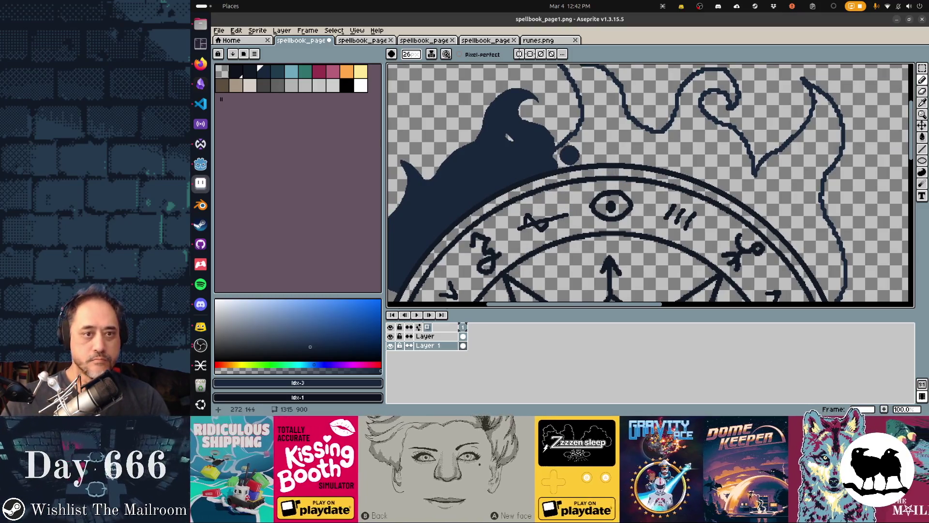
mouse_move(569, 150)
mouse_down()
mouse_move(587, 119)
mouse_move(582, 77)
mouse_move(599, 109)
mouse_up()
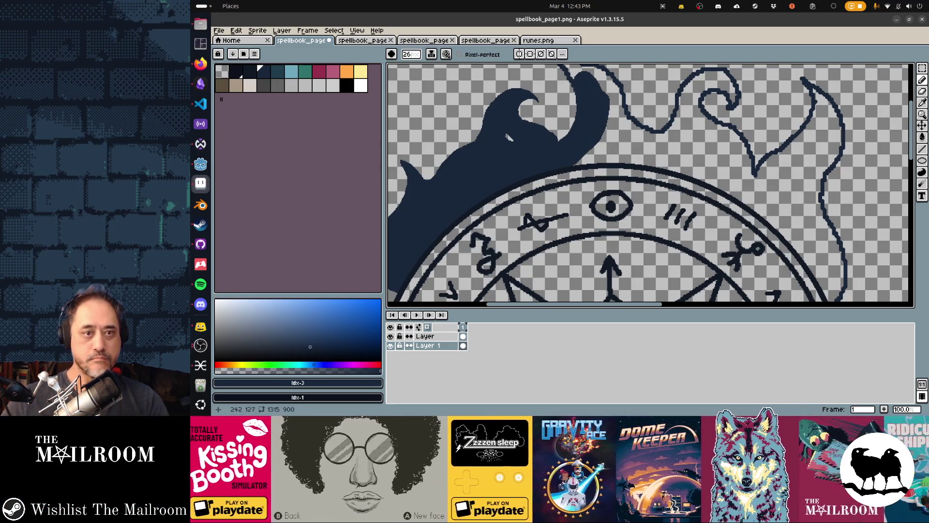
mouse_move(576, 172)
mouse_down()
mouse_move(610, 159)
mouse_move(602, 148)
mouse_move(593, 155)
mouse_move(622, 145)
mouse_move(638, 154)
mouse_move(629, 162)
mouse_up()
click(510, 138)
- Extend the dark fill right along the ring into the upper right flame
drag(703, 182, 602, 195)
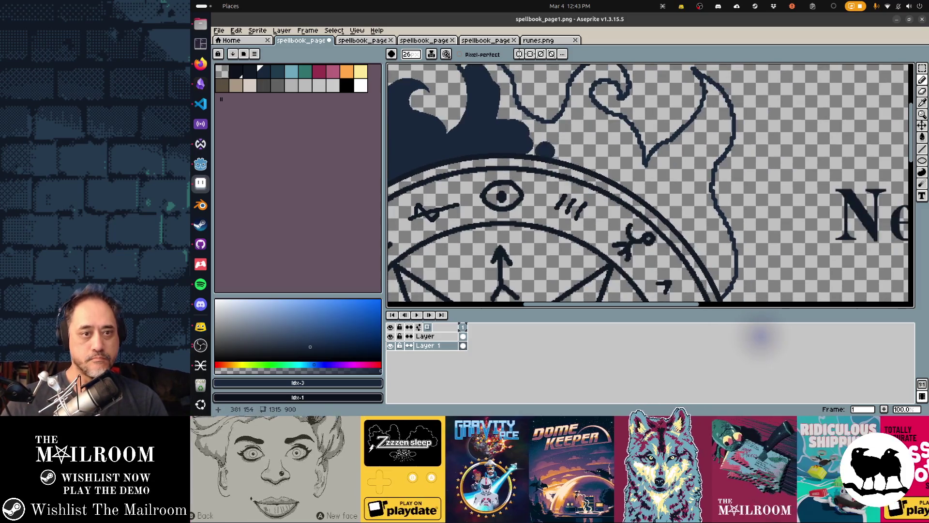
mouse_move(508, 117)
mouse_down()
mouse_move(499, 72)
mouse_move(518, 82)
mouse_up()
mouse_move(530, 118)
mouse_down()
mouse_move(579, 155)
mouse_move(624, 169)
mouse_move(593, 138)
mouse_move(615, 116)
mouse_up()
drag(624, 169, 639, 152)
drag(628, 228, 597, 200)
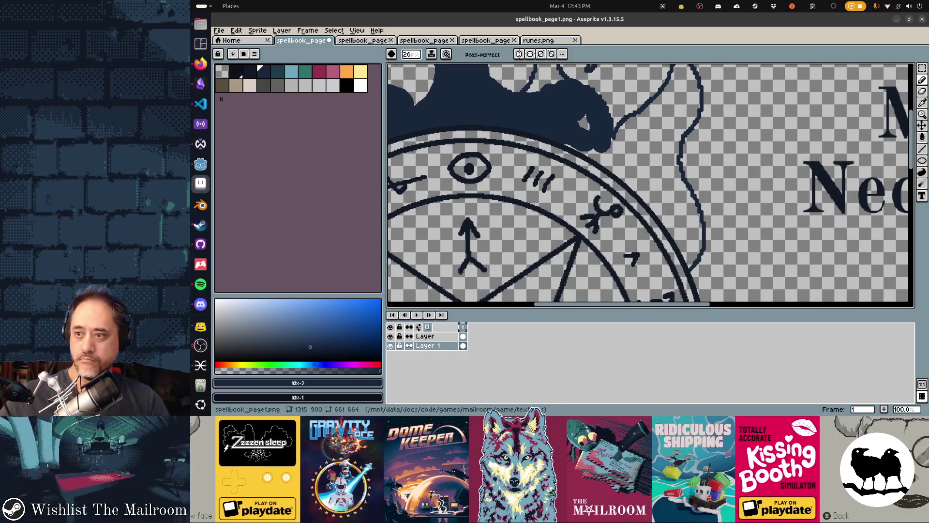
click(200, 345)
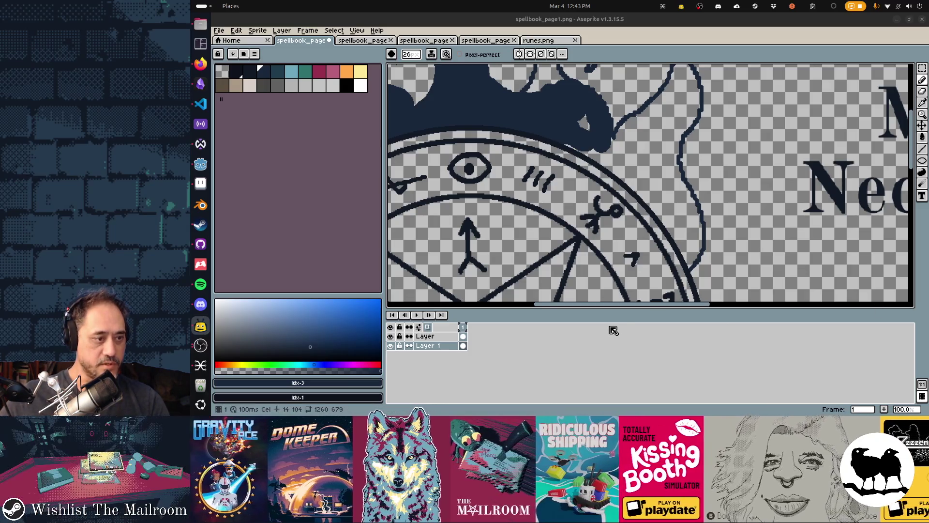
key(super)
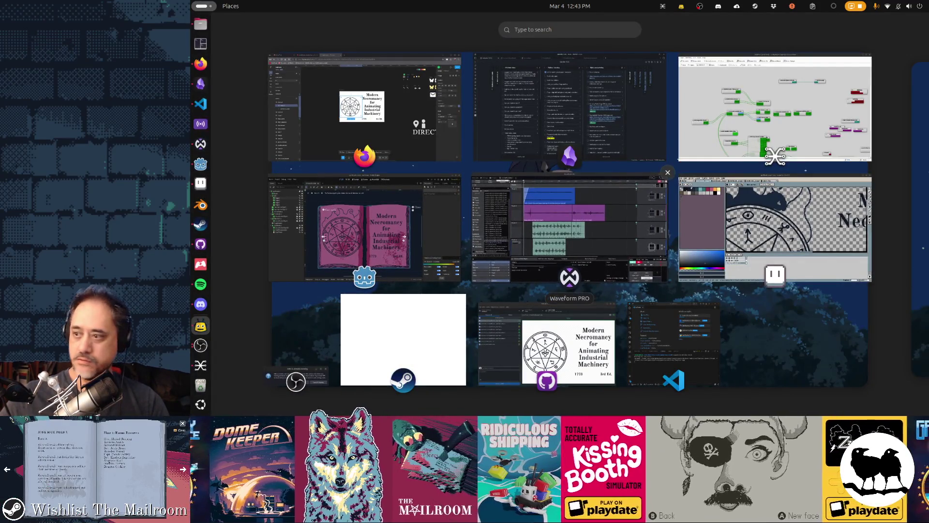
- Close the window overview and bring Firefox with the Figma mailroom design forward
key(super)
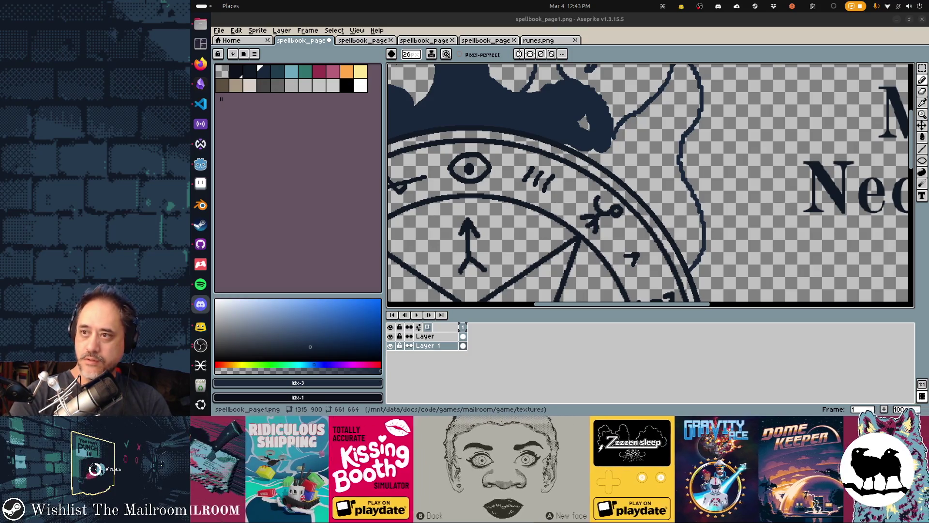
key(alt+Tab)
key(alt+Tab)
key(alt+Tab)
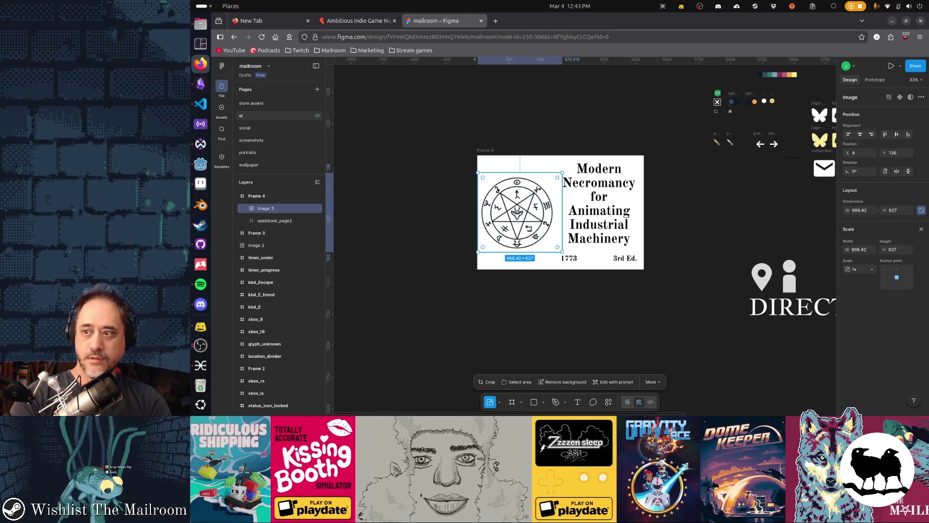
- Open a new browser tab, then close the extra blank tab
key(ctrl+t)
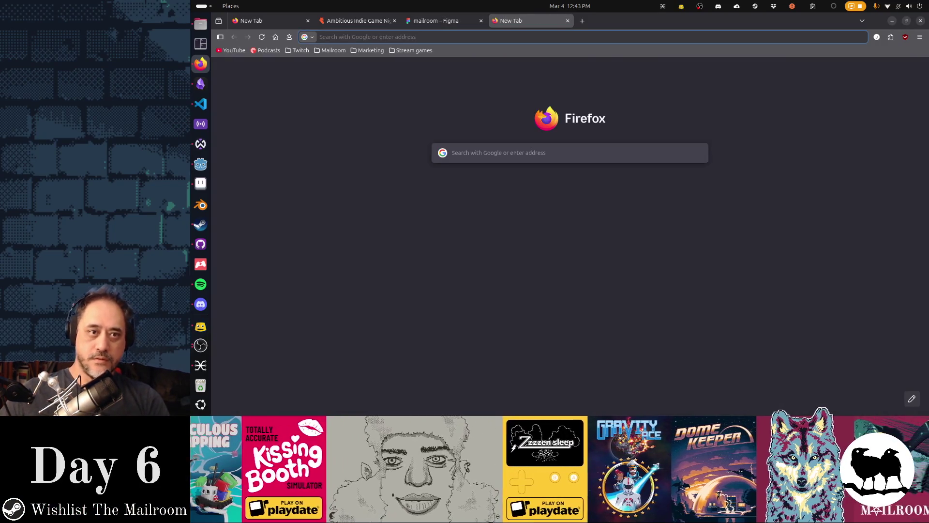
click(567, 21)
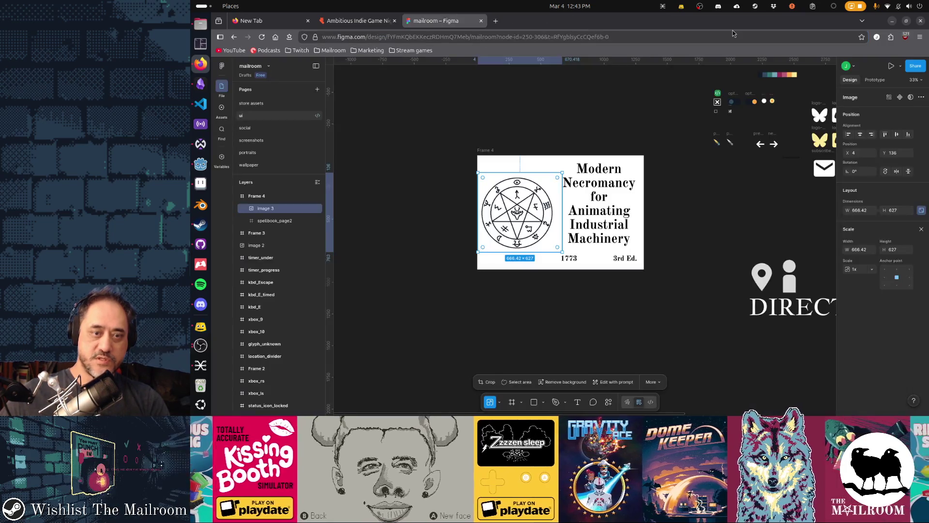
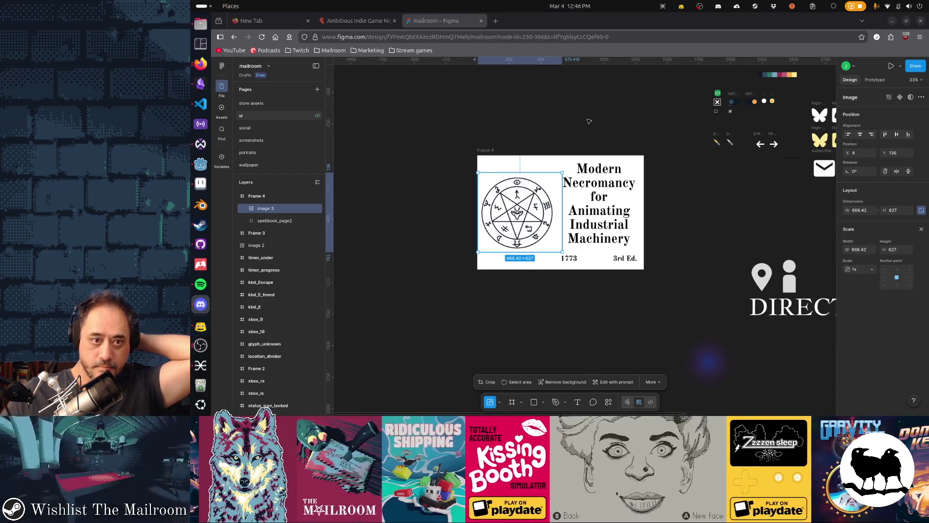
- Paint more dark navy flame fill along the rune circle's upper-right edge
key(alt+Tab)
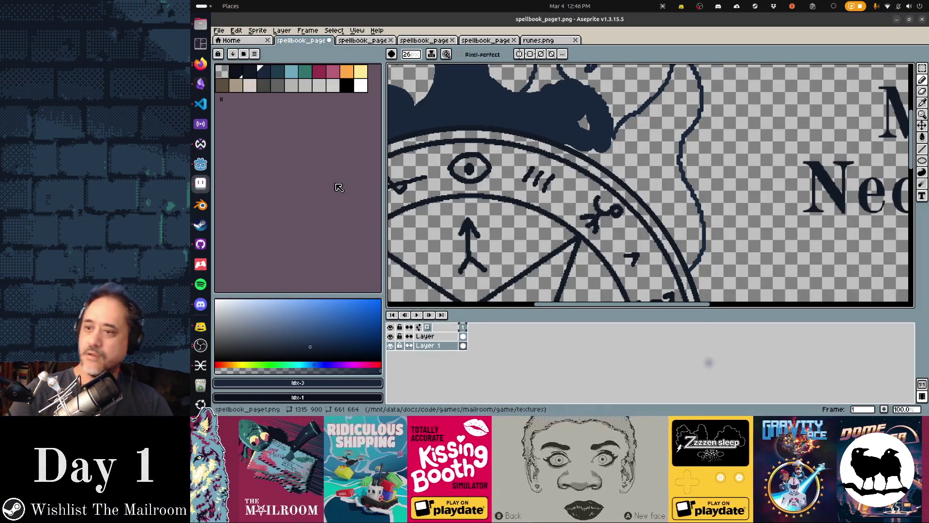
click(200, 326)
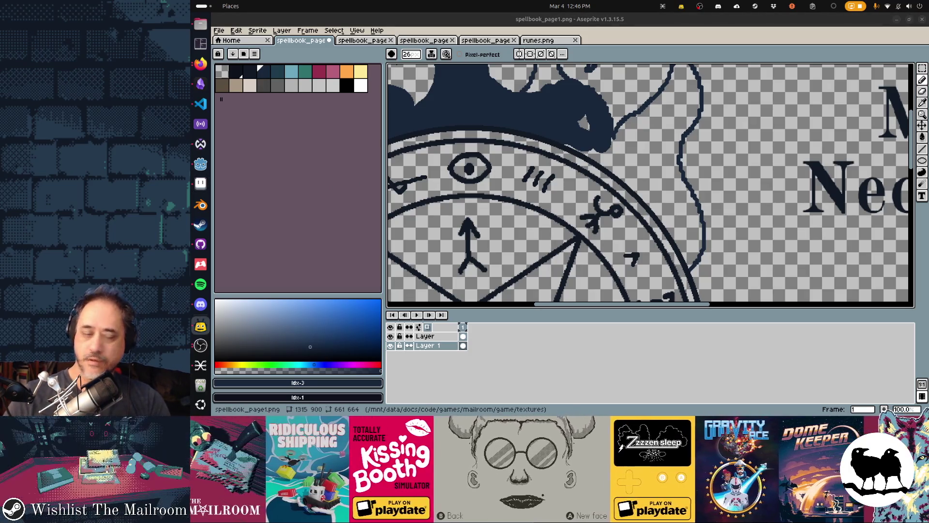
key(alt+Tab)
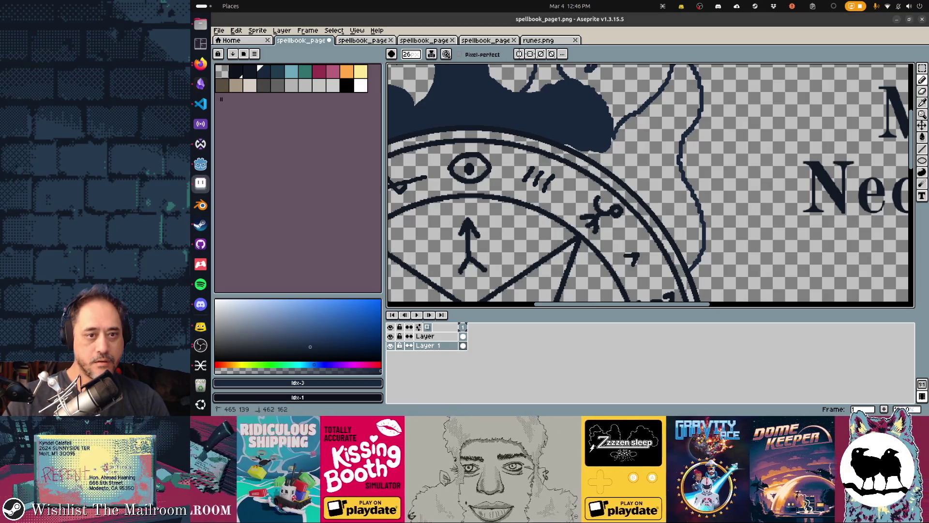
mouse_move(583, 152)
mouse_down()
mouse_move(610, 162)
mouse_move(689, 75)
mouse_move(696, 97)
mouse_move(664, 164)
mouse_move(670, 181)
mouse_up()
mouse_move(680, 109)
mouse_down()
mouse_move(625, 179)
mouse_move(673, 191)
mouse_move(697, 237)
mouse_move(657, 211)
mouse_up()
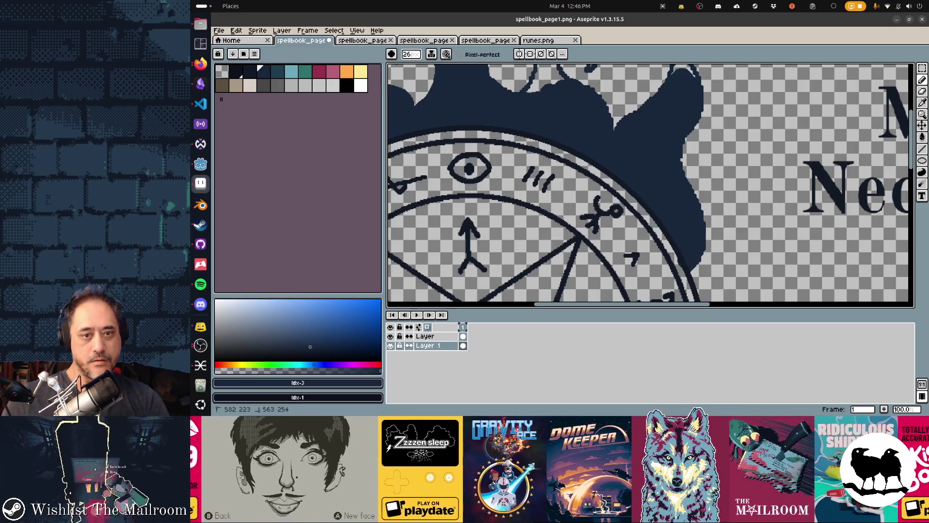
key(e)
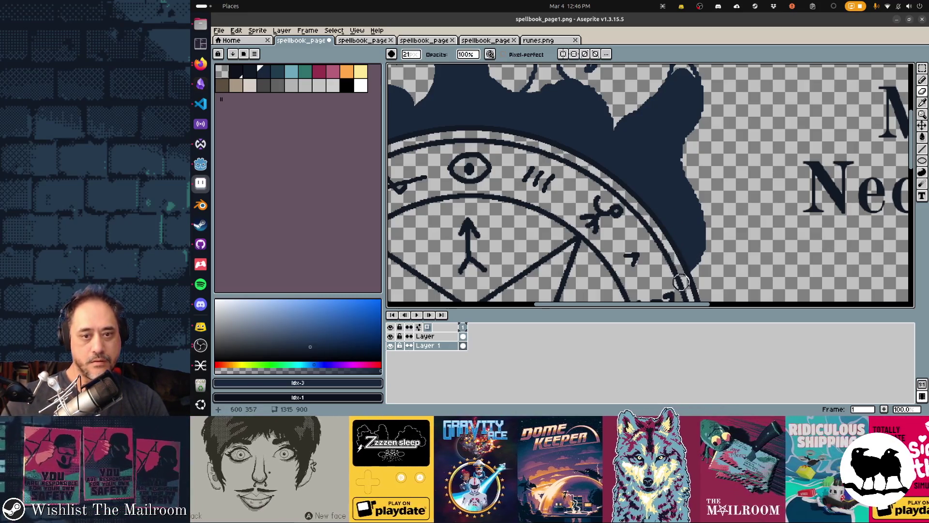
scroll(576, 207, down, 2)
- Repaint and trim the big wave tip above the circle into a broader, cleaner point
scroll(597, 199, up, 1)
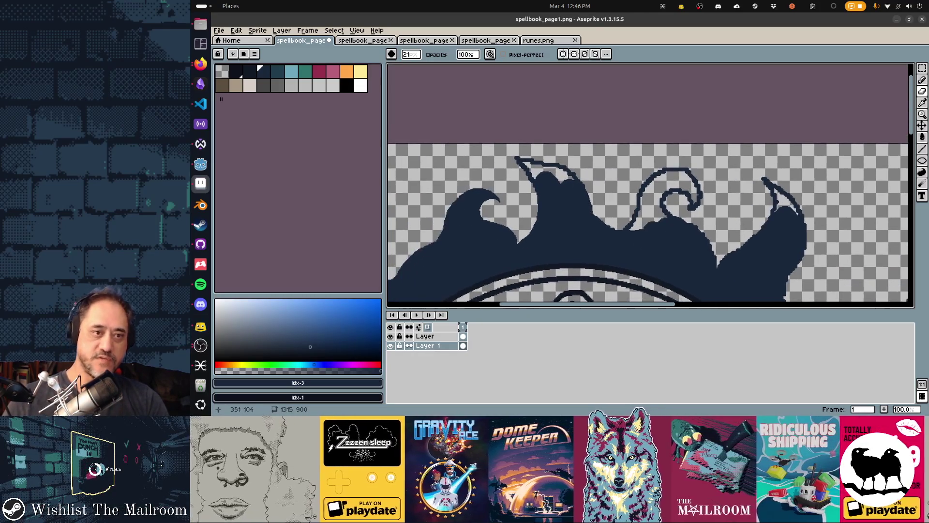
key(b)
mouse_move(546, 169)
mouse_down()
mouse_move(533, 157)
mouse_move(550, 186)
mouse_move(558, 176)
mouse_up()
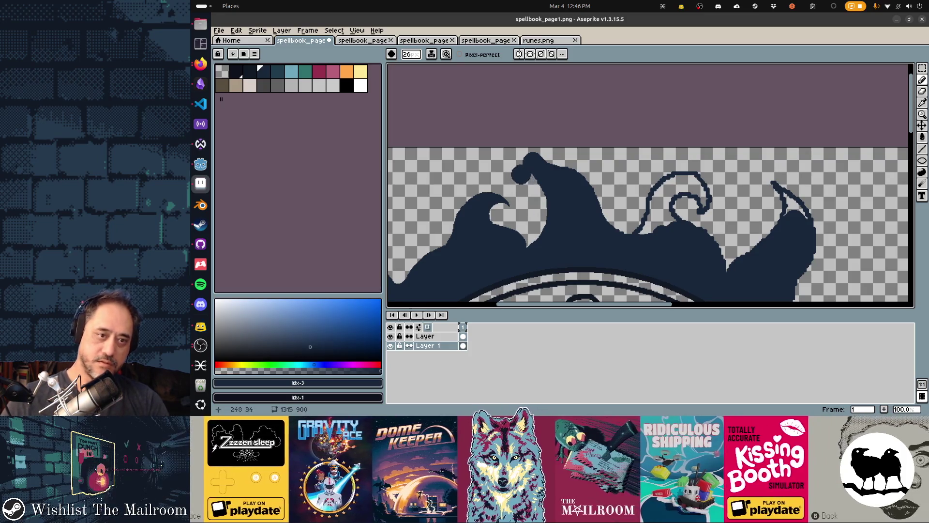
key(b)
mouse_move(516, 160)
mouse_down()
mouse_move(549, 161)
mouse_move(608, 197)
mouse_up()
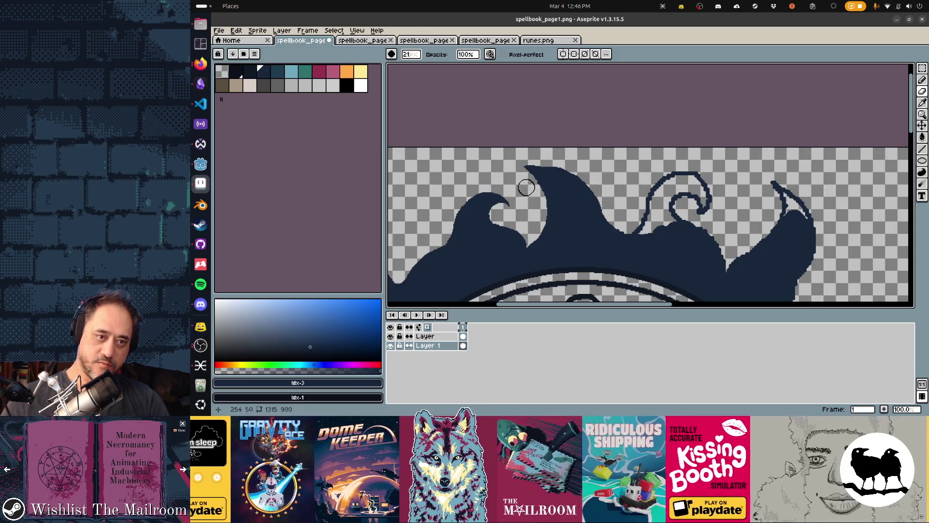
key(e)
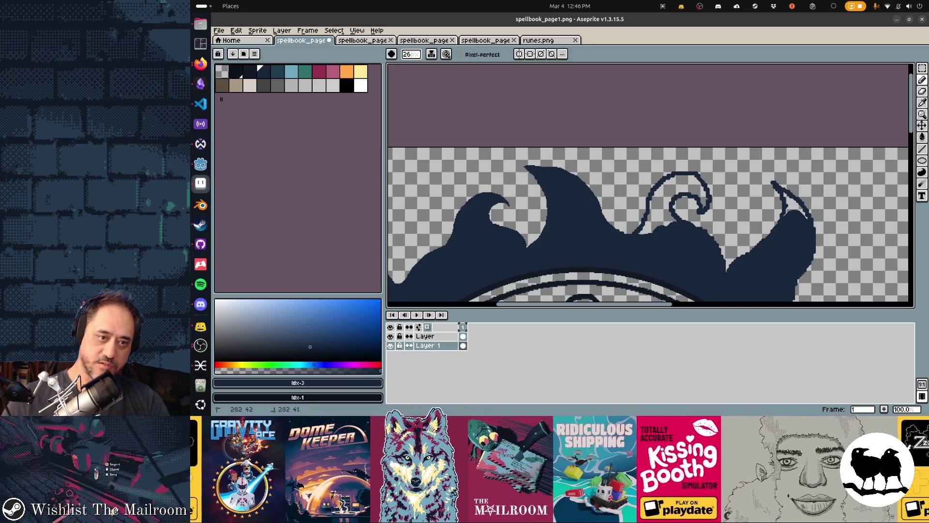
key(e)
mouse_move(521, 183)
mouse_down()
mouse_move(541, 193)
mouse_move(537, 221)
mouse_up()
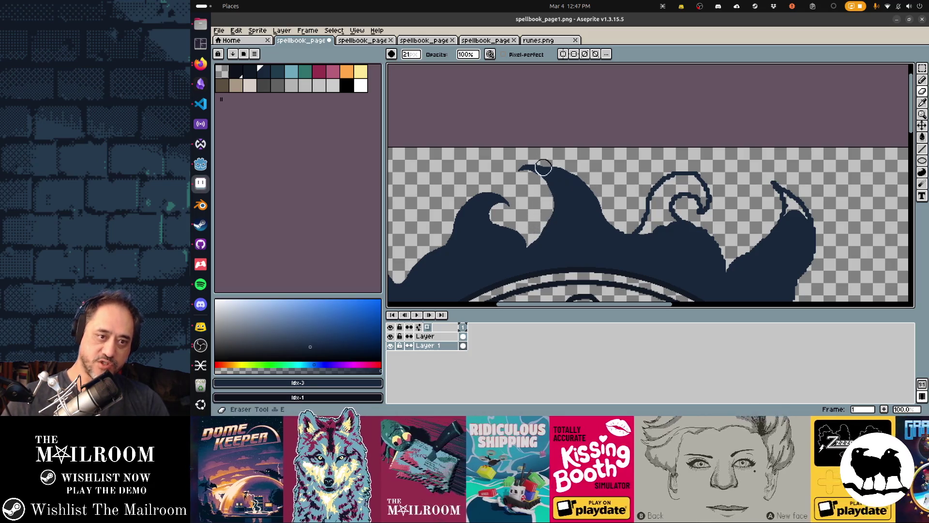
key(b)
click(600, 188)
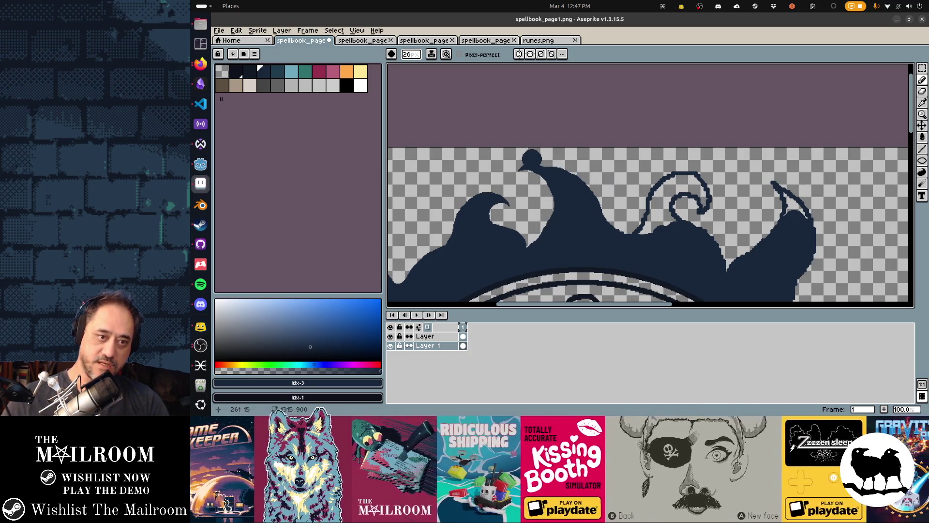
drag(533, 157, 568, 162)
- Thicken the curled wave line into a solid bump and fill its small gap
key(e)
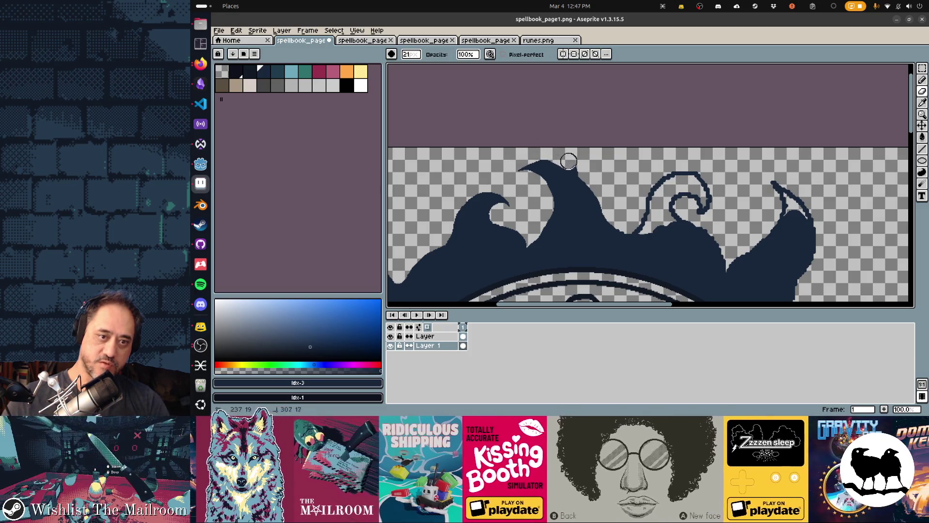
key(b)
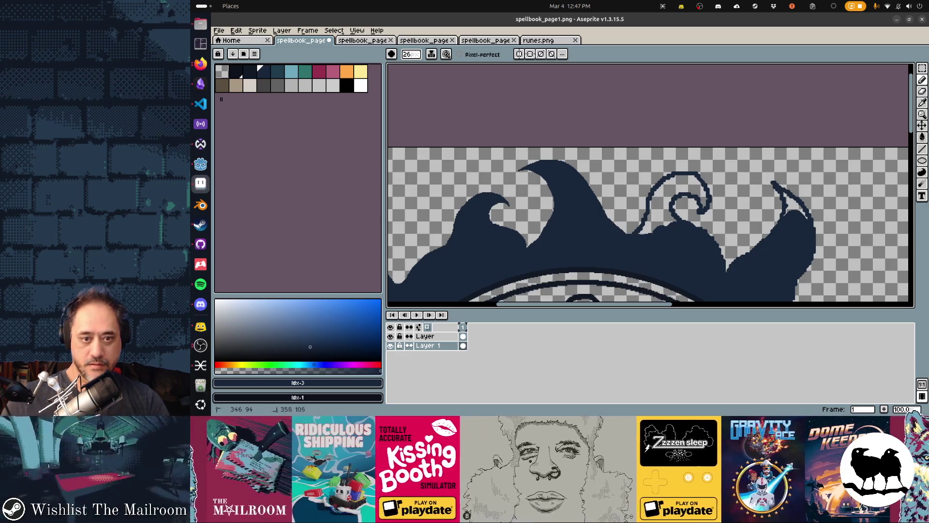
mouse_move(628, 231)
mouse_down()
mouse_move(651, 226)
mouse_move(658, 206)
mouse_move(702, 201)
mouse_move(693, 203)
mouse_up()
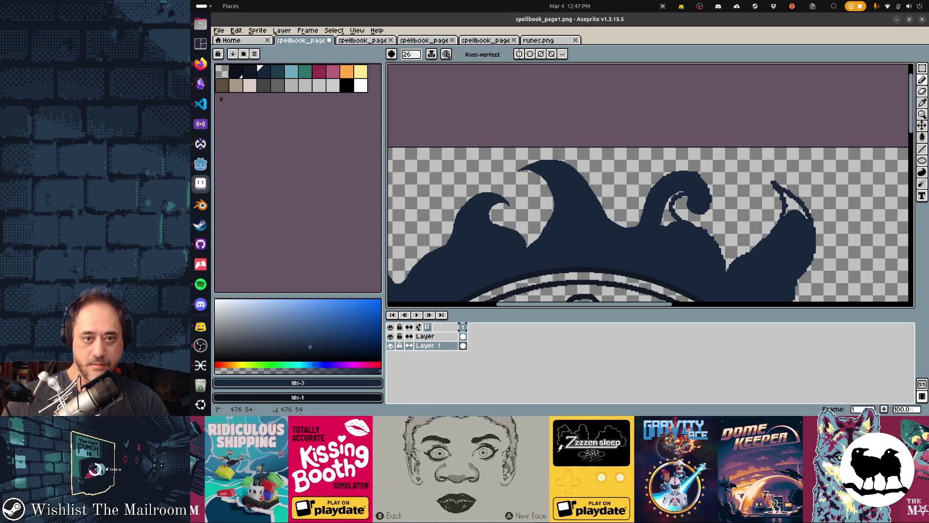
click(667, 215)
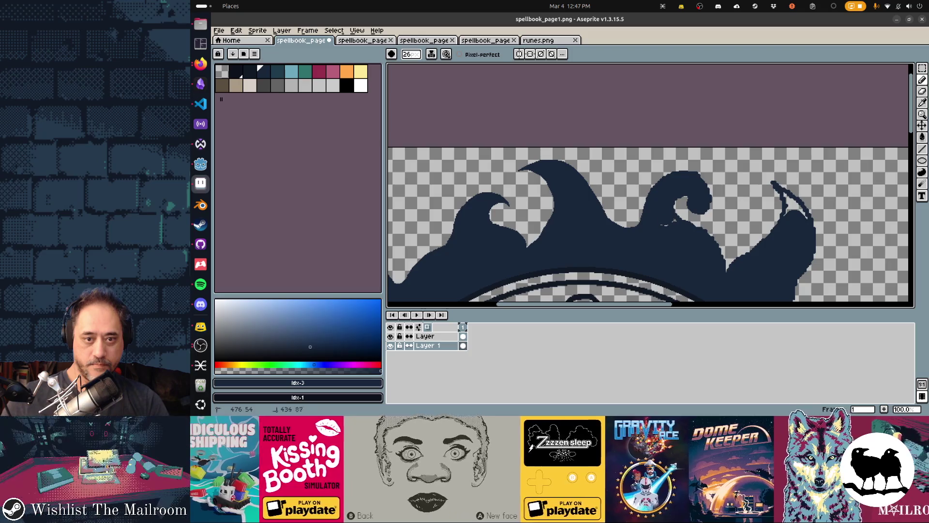
- Trim the edge of the right-hand flame tip to a clean point
key(b)
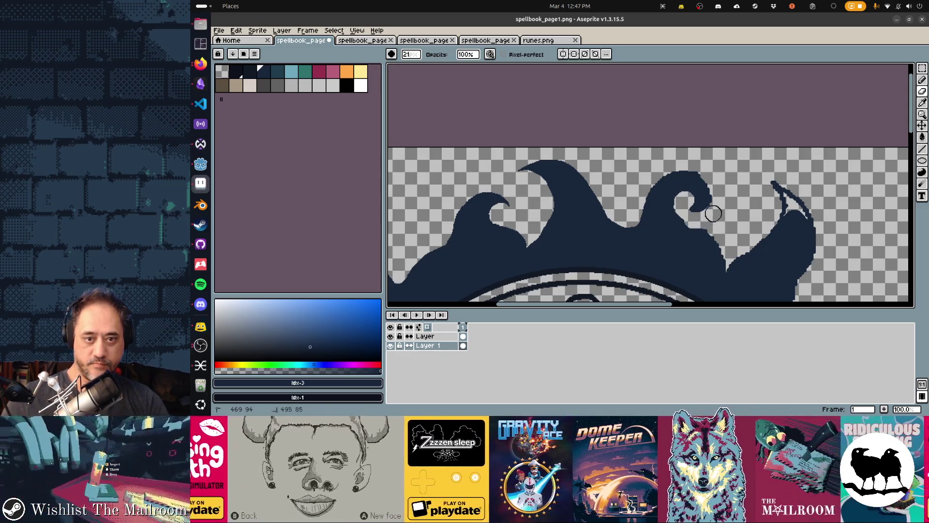
key(e)
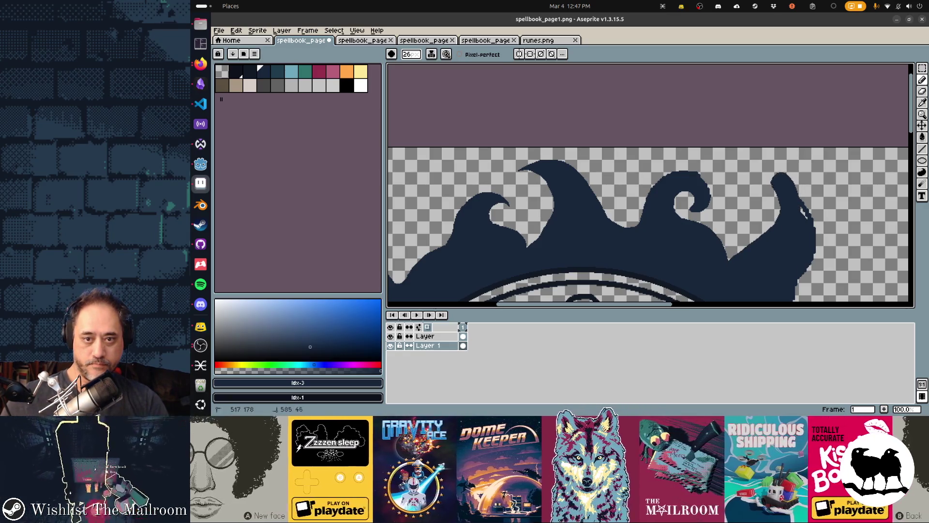
key(b)
mouse_move(773, 174)
mouse_down()
mouse_move(766, 191)
mouse_move(757, 165)
mouse_move(809, 199)
mouse_up()
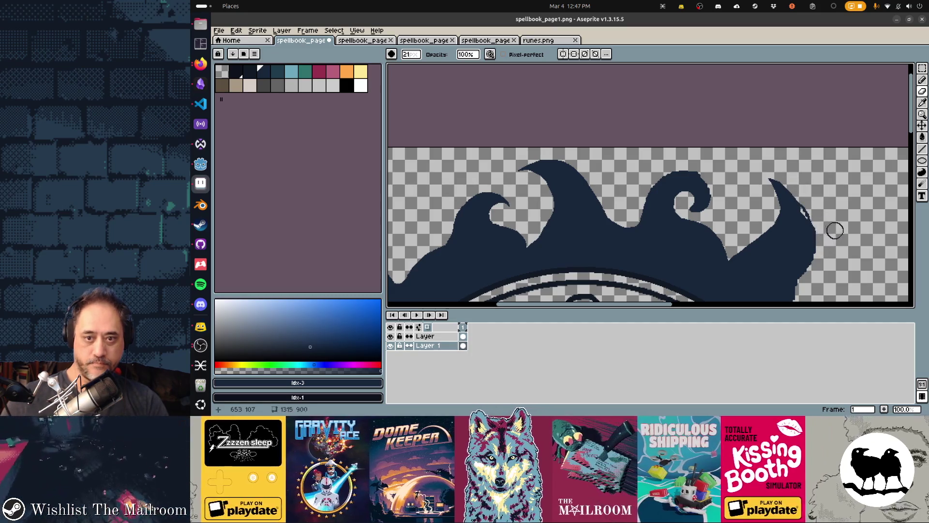
key(e)
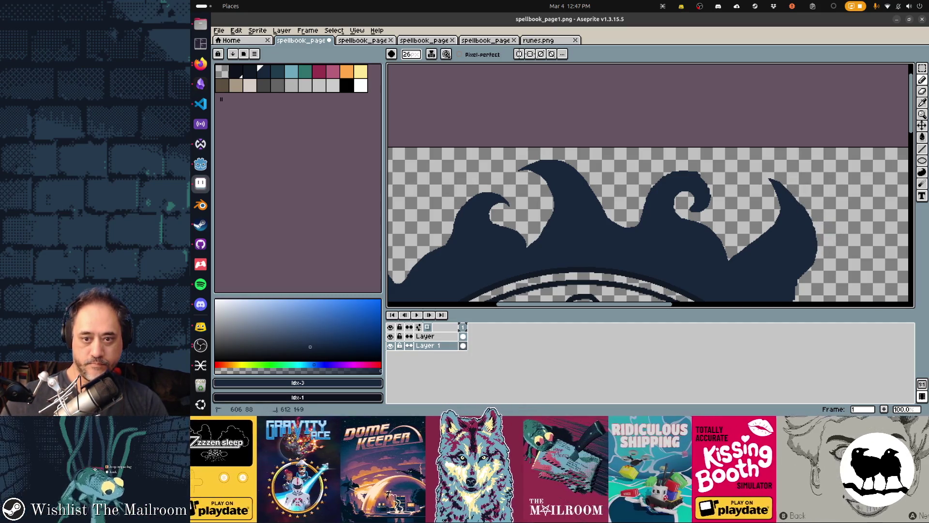
scroll(650, 184, down, 3)
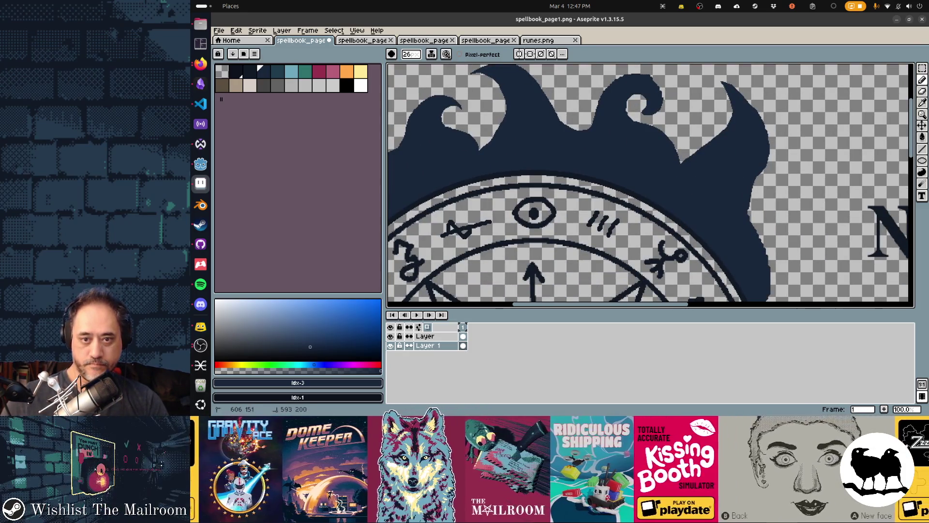
- Repaint the upper-left flame bump's edge and round it into a curled, hooked tip
scroll(650, 184, down, 3)
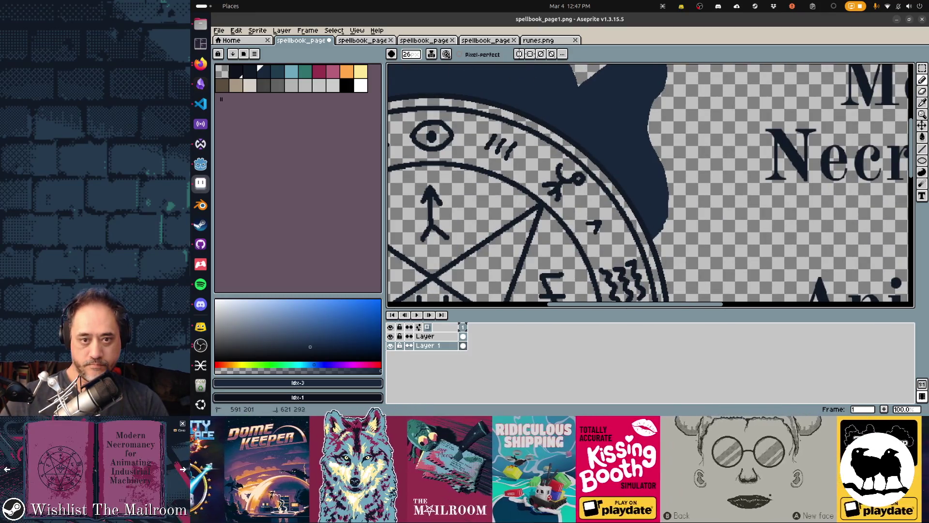
key(e)
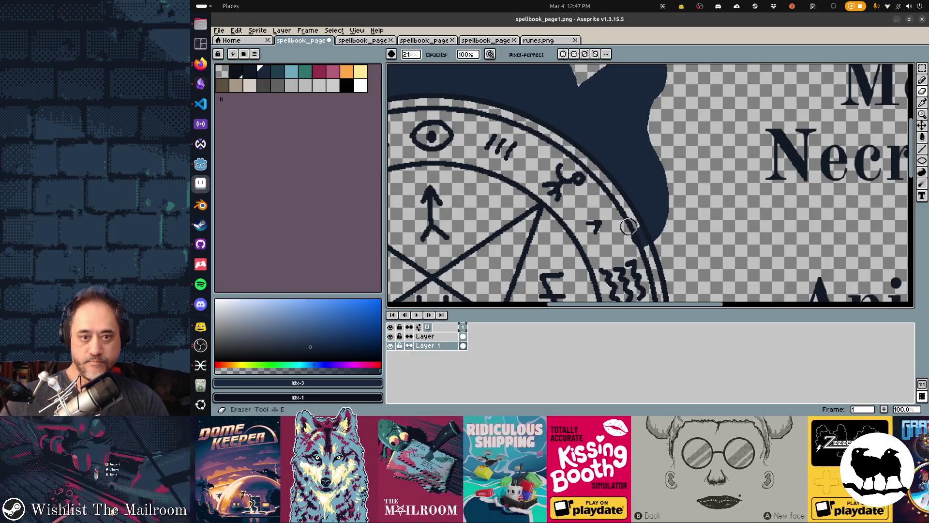
scroll(535, 193, left, 6)
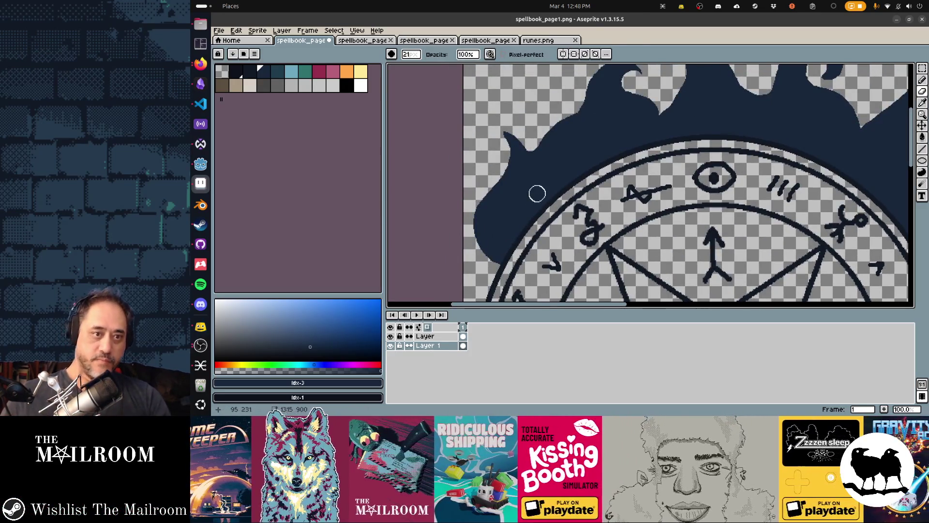
key(b)
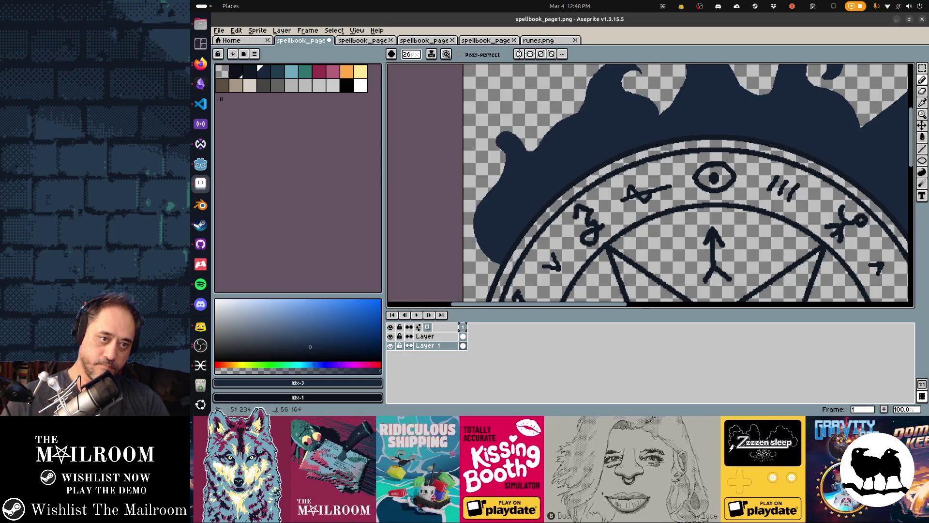
key(e)
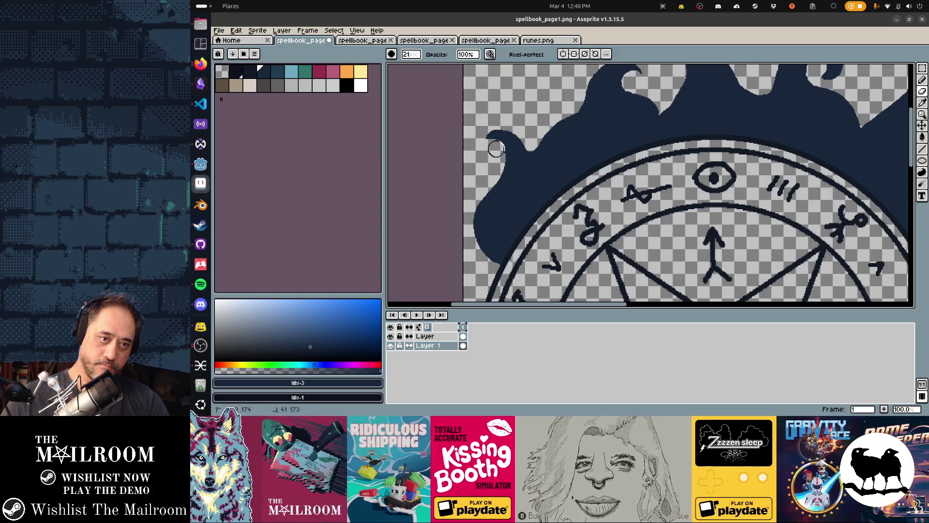
key(b)
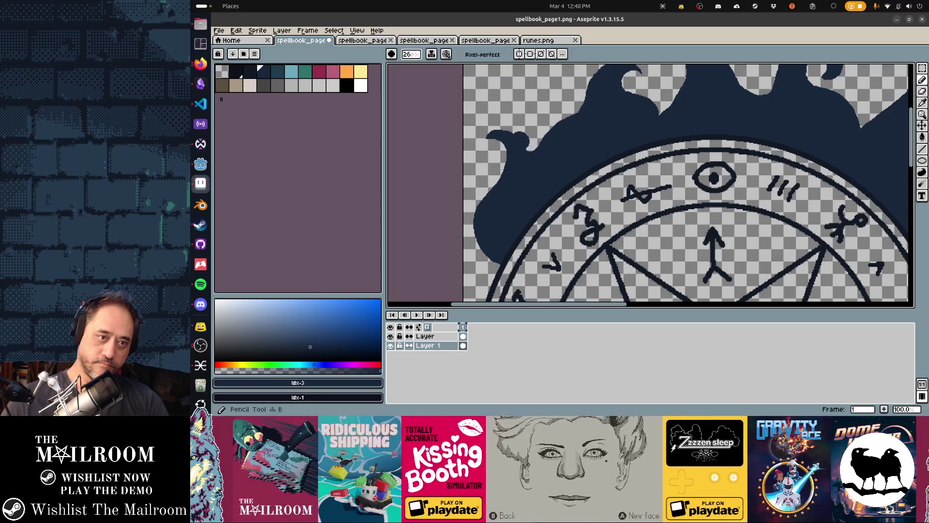
drag(499, 126, 527, 145)
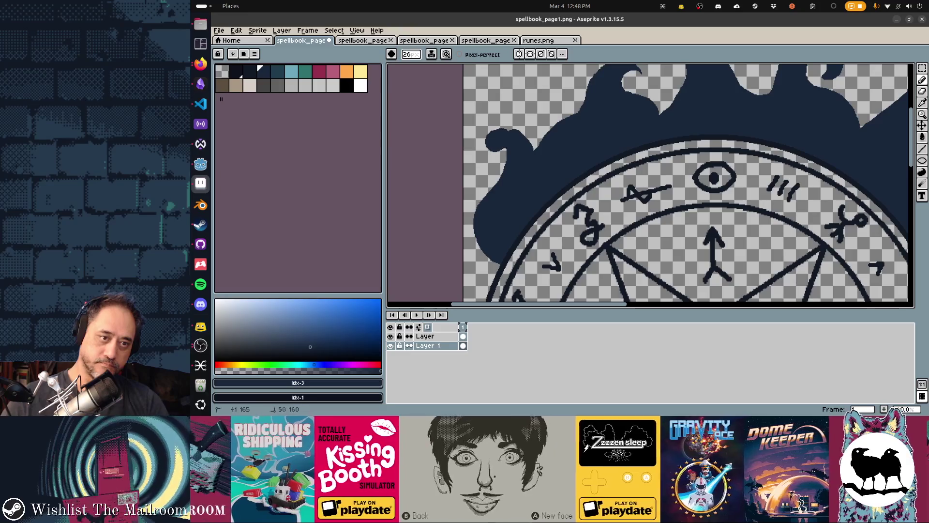
drag(515, 140, 485, 150)
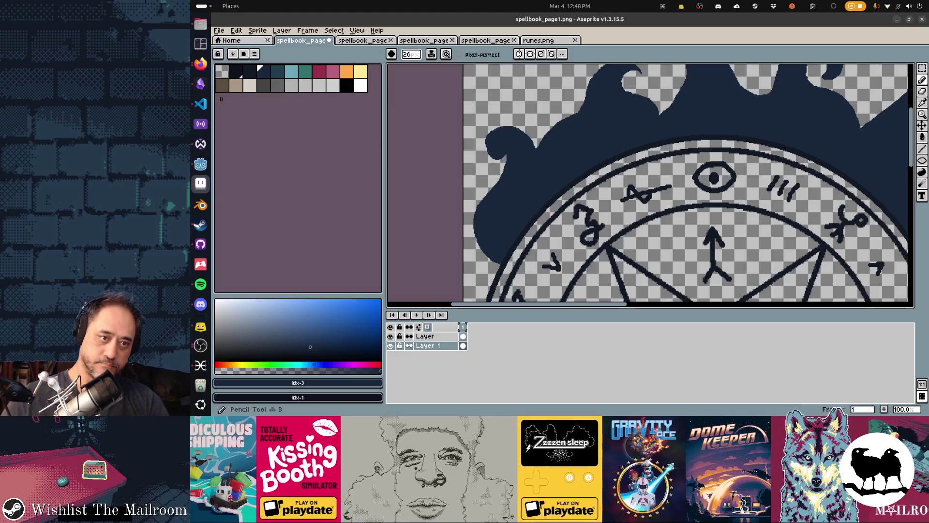
key(b)
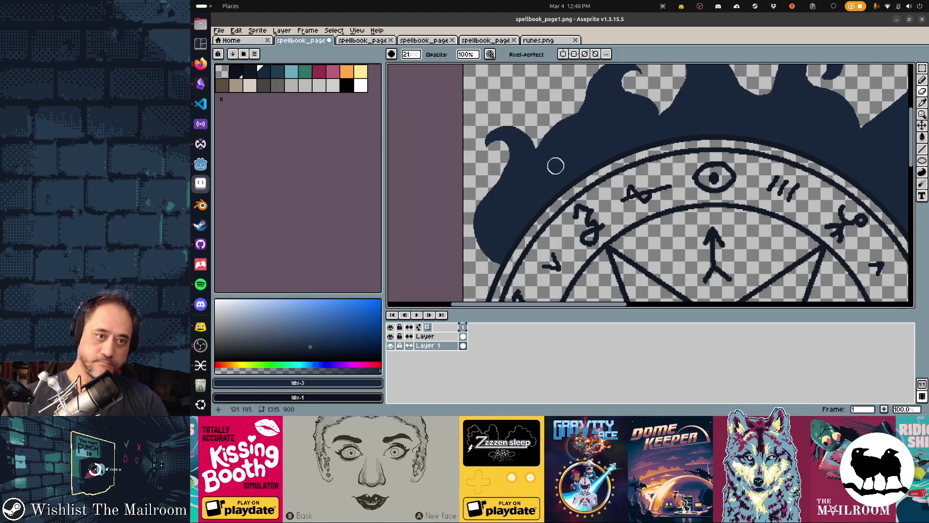
- Undo the last pencil stroke and draw a pointed navy tendril rising from the wave
scroll(542, 175, up, 2)
key(e)
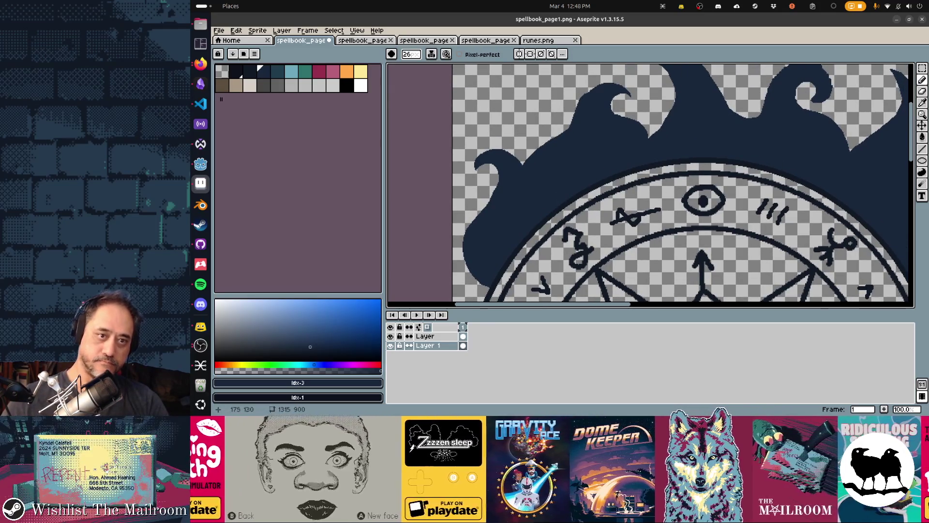
key(ctrl+z)
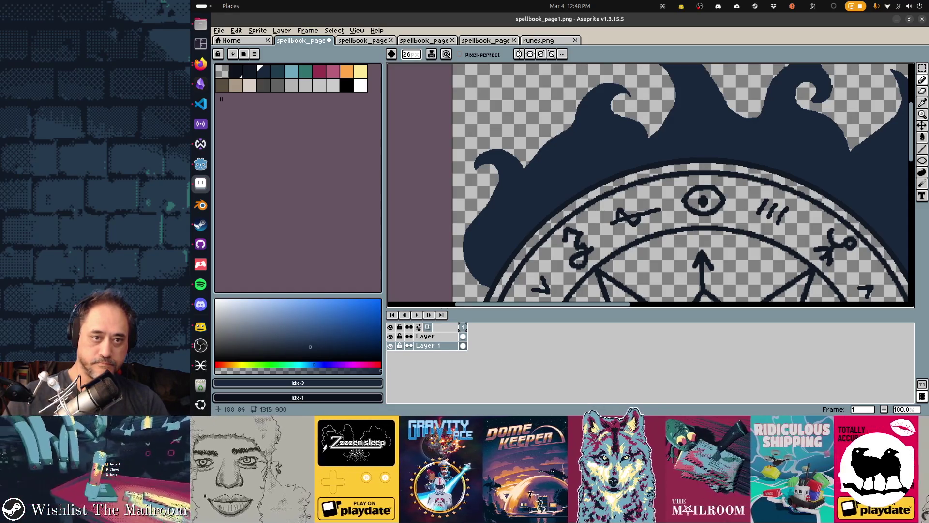
scroll(649, 184, up, 3)
mouse_move(562, 191)
mouse_down()
mouse_move(568, 155)
mouse_move(596, 129)
mouse_up()
key(e)
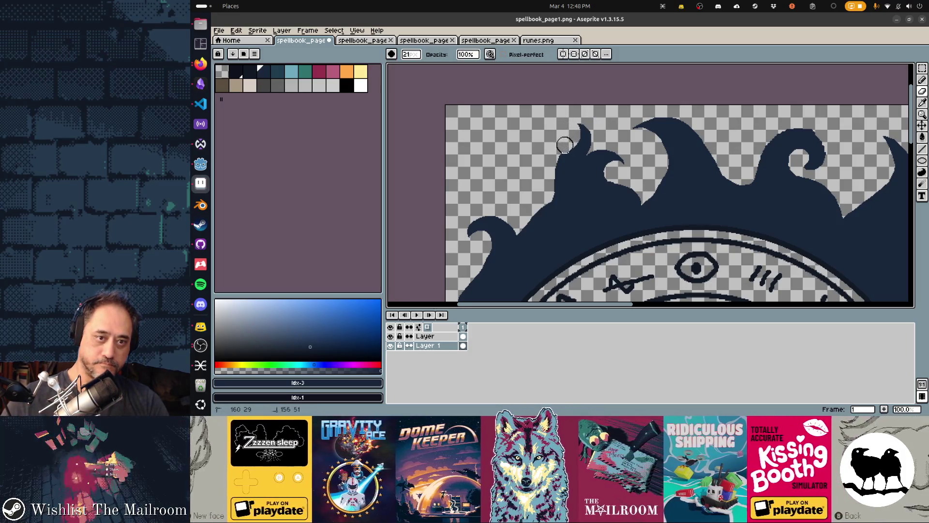
key(e)
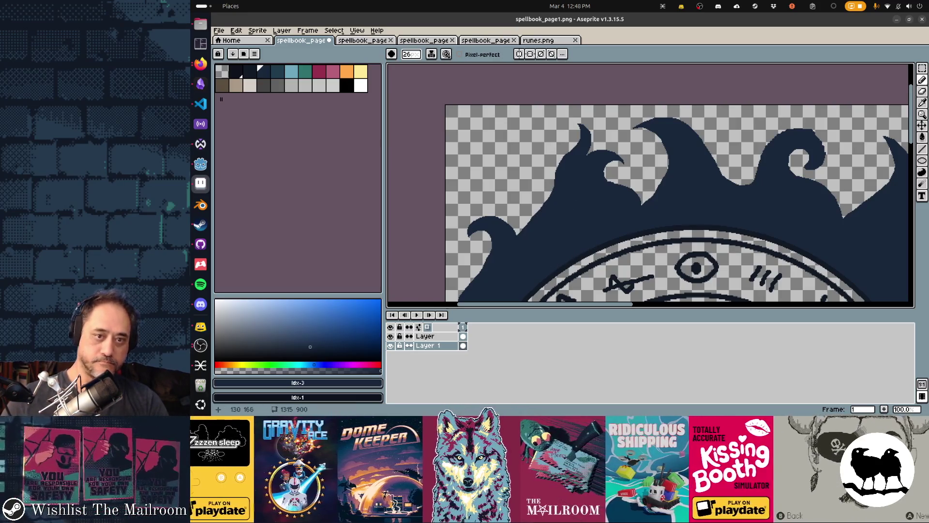
scroll(648, 184, right, 5)
scroll(648, 183, down, 3)
scroll(648, 184, right, 3)
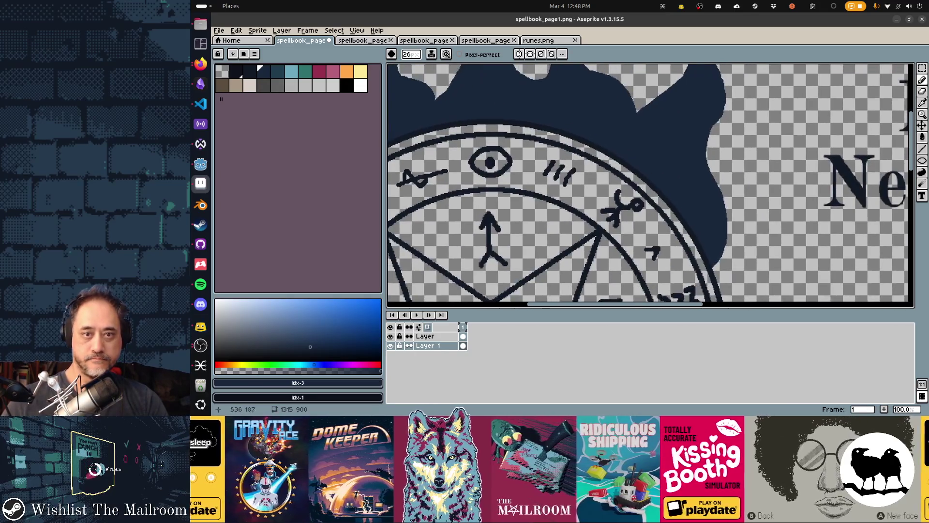
- Paint a hooked tendril on the wave's right edge, thicken it, and trim its tip sharp
scroll(649, 184, down, 2)
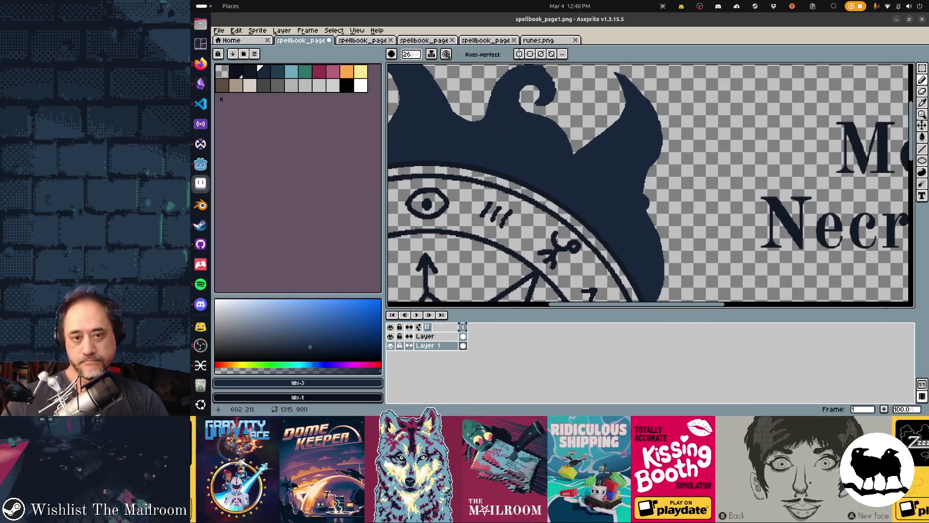
mouse_move(648, 196)
mouse_down()
mouse_move(674, 141)
mouse_move(644, 173)
mouse_up()
key(e)
key(b)
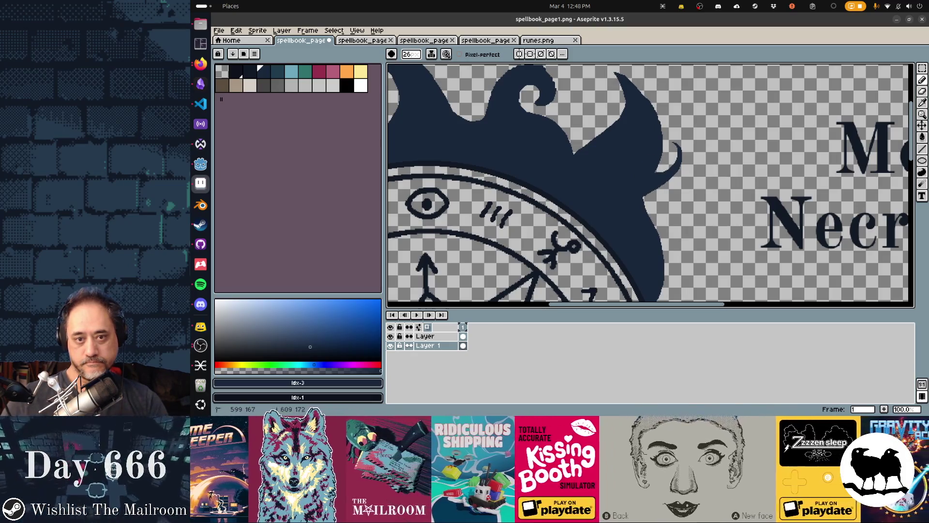
mouse_move(677, 167)
mouse_down()
mouse_move(680, 180)
mouse_move(697, 157)
mouse_up()
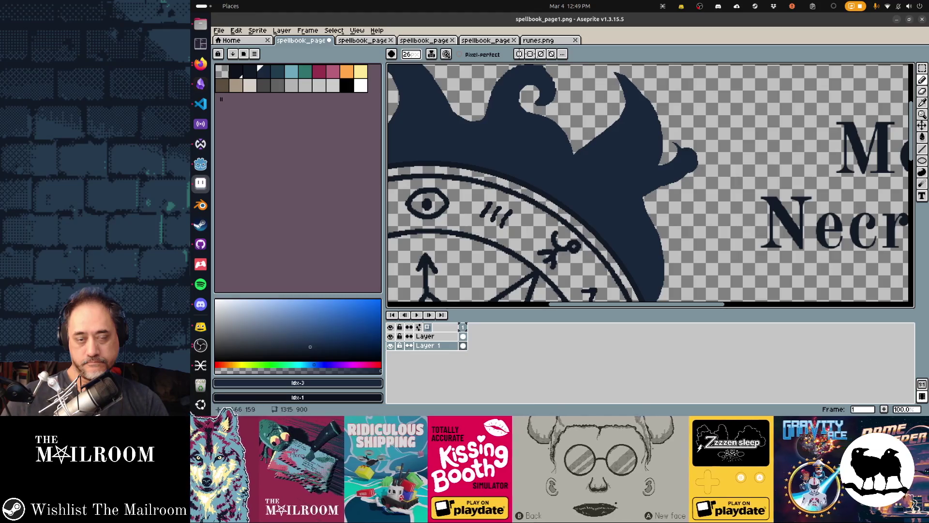
key(e)
drag(689, 143, 692, 164)
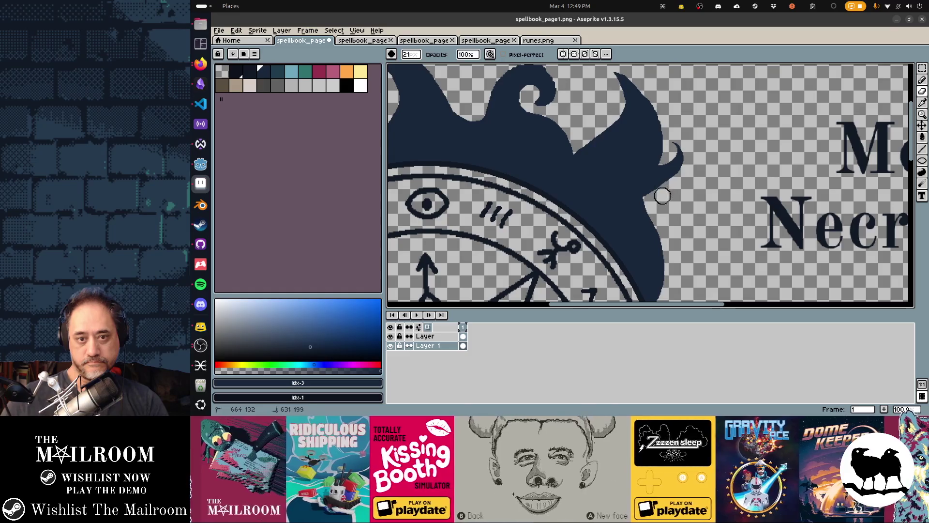
key(b)
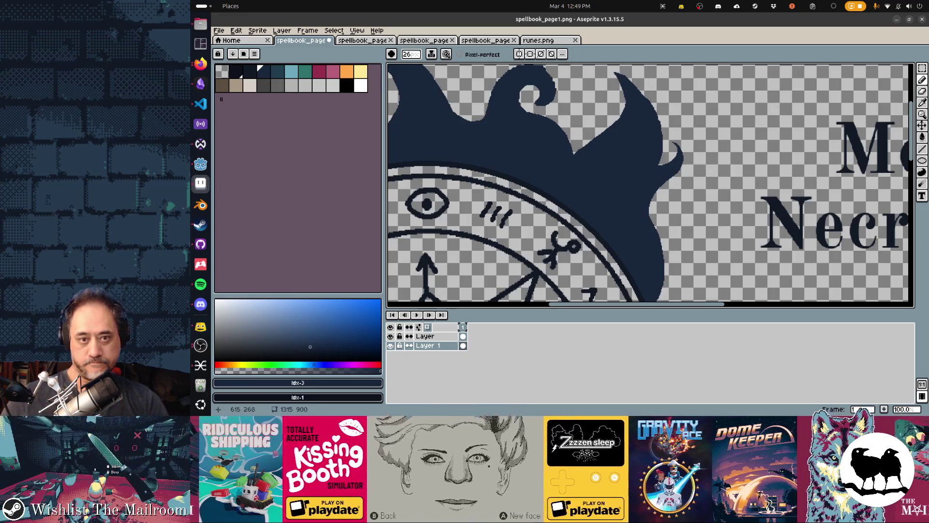
scroll(655, 192, down, 2)
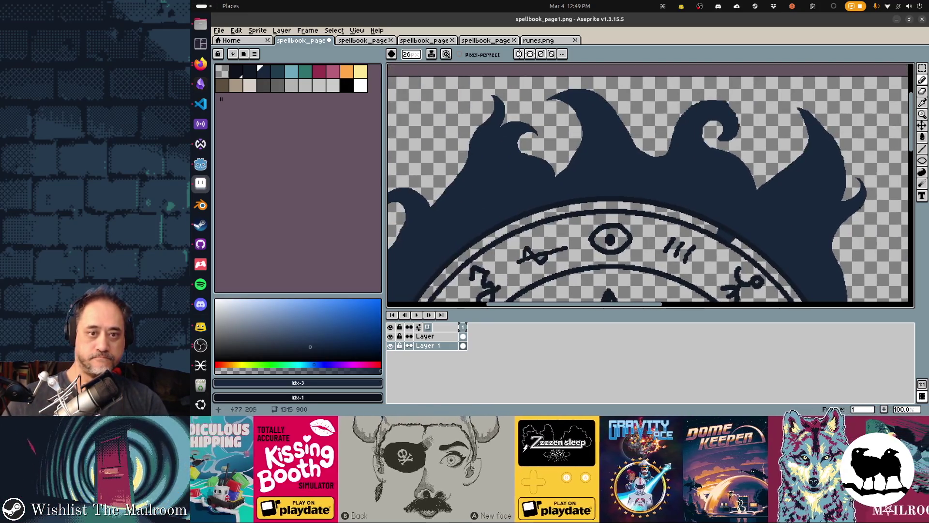
- Save spellbook_page1.png
scroll(655, 193, down, 2)
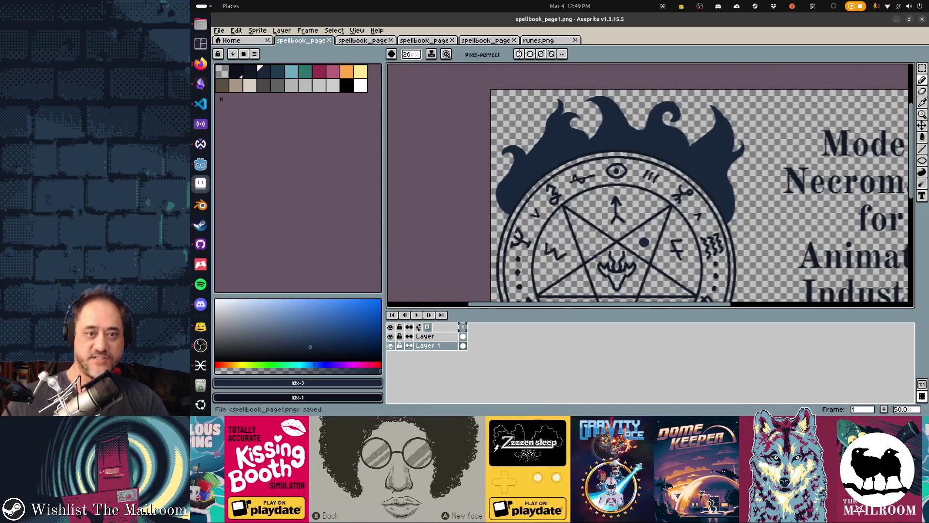
key(ctrl+s)
scroll(539, 237, up, 4)
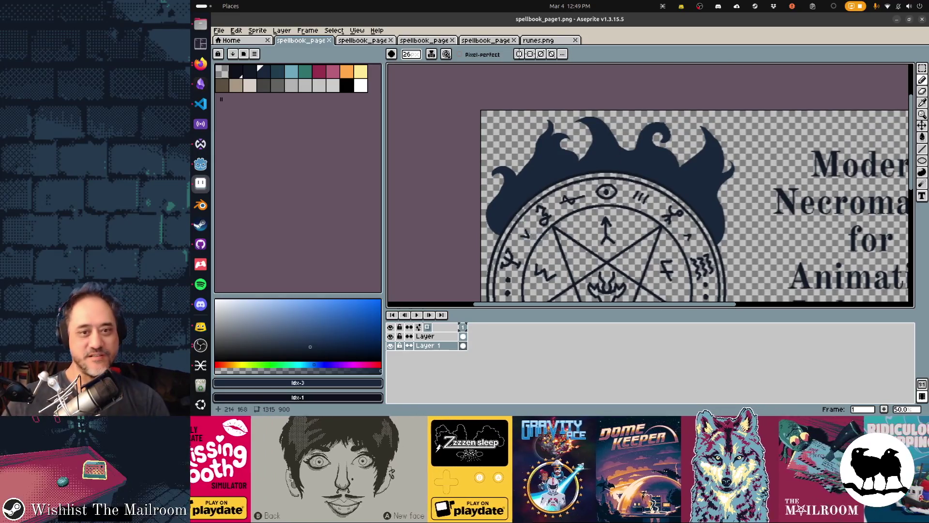
- Bring the Godot Engine editor to the front
key(alt+Tab)
key(Left)
key(Left)
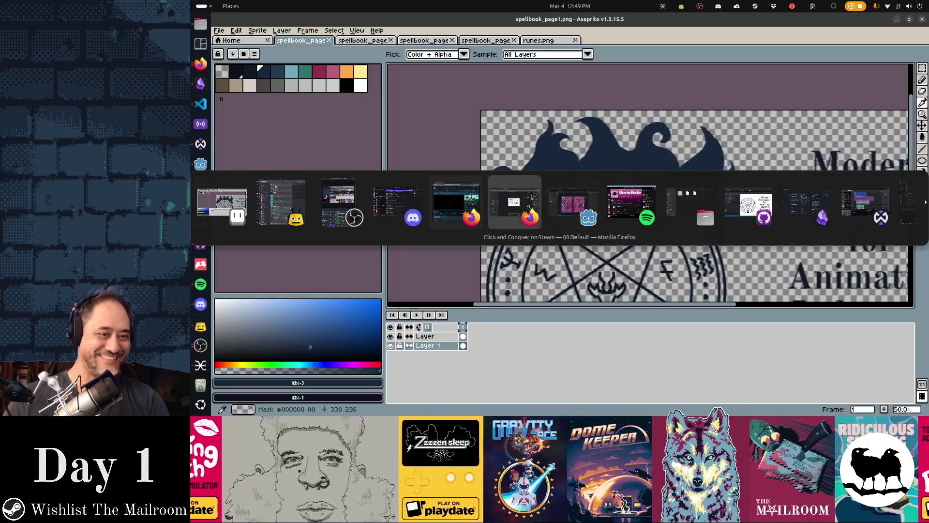
key(Left)
key(Right)
key(Right)
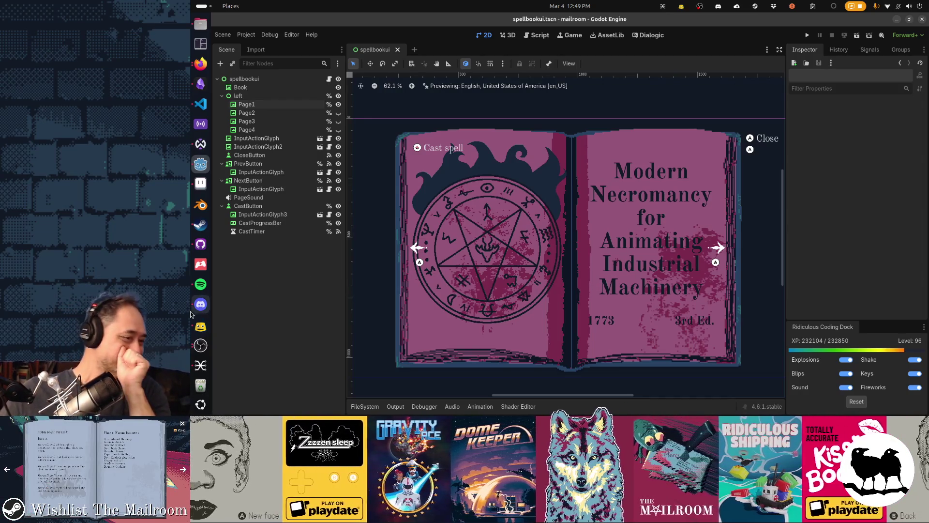
- Look over the flame-ringed page in Godot's spellbookui scene, then return to Aseprite
click(200, 304)
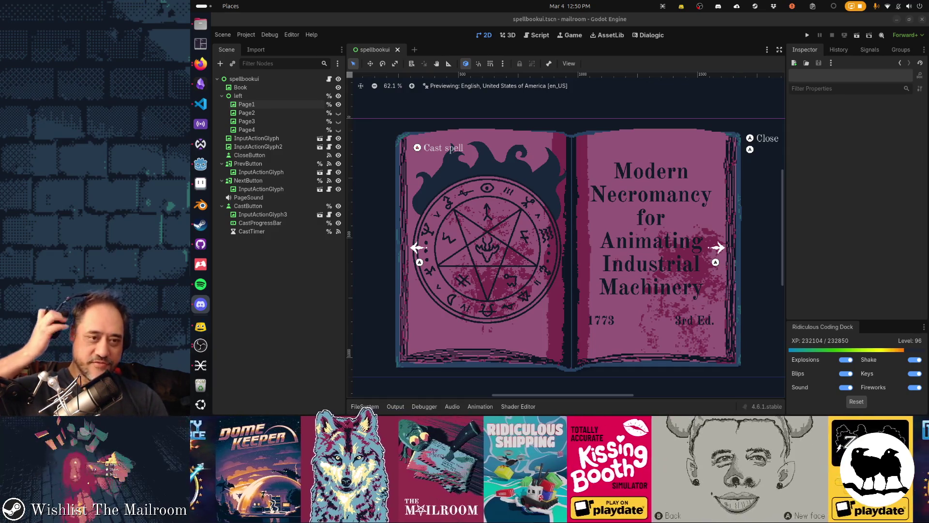
key(alt+Tab)
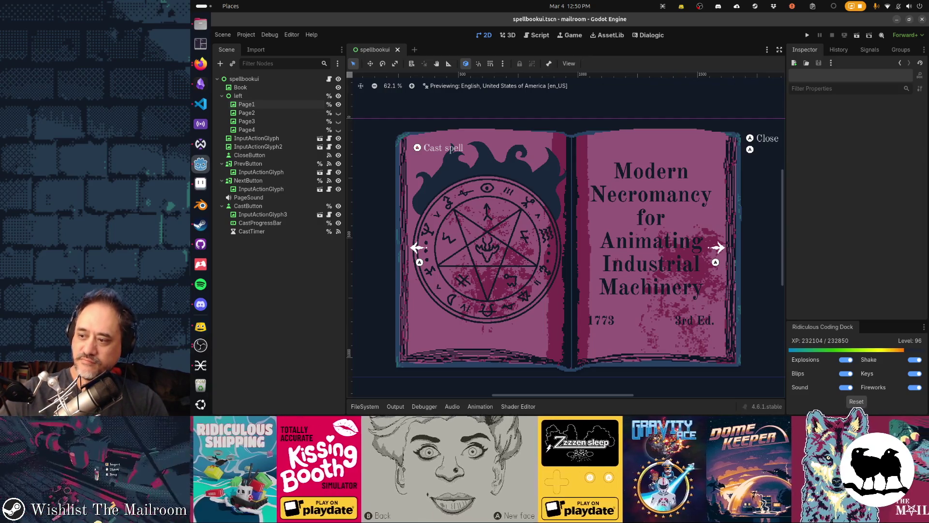
key(alt+Tab)
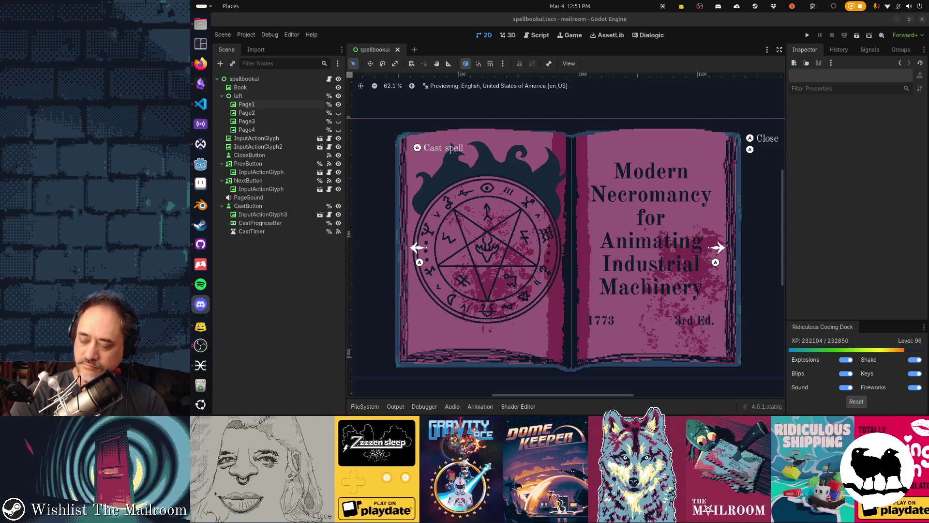
key(alt+Tab)
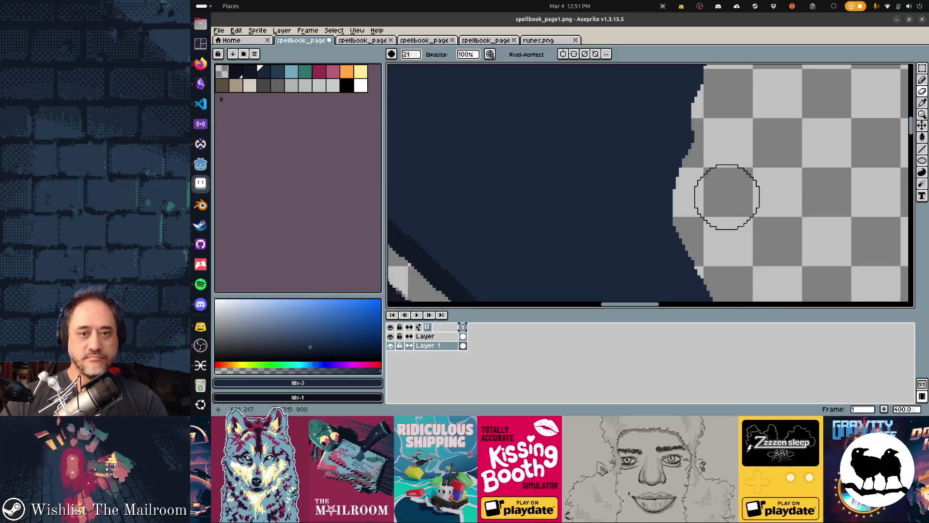
- Erase the tip of the leftmost flame tendril, save, and check it in Godot
scroll(668, 141, down, 3)
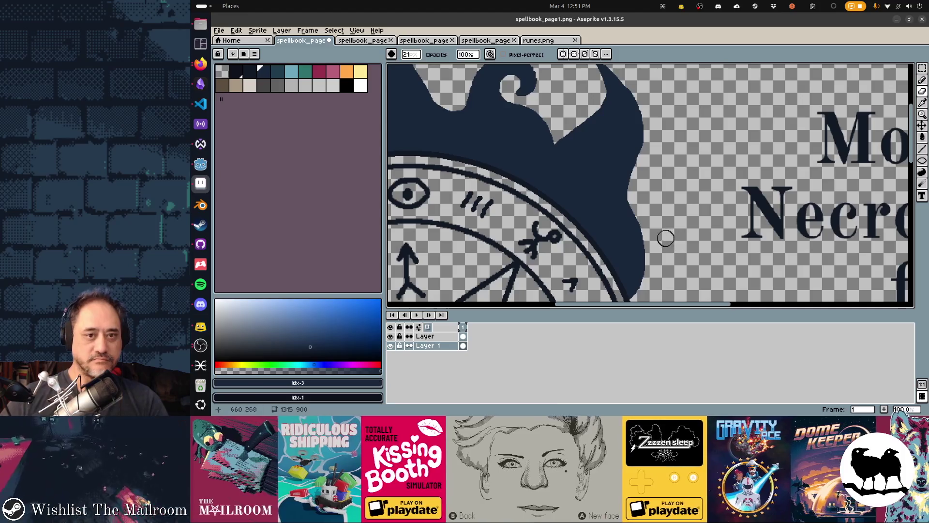
scroll(604, 210, up, 5)
scroll(604, 211, left, 5)
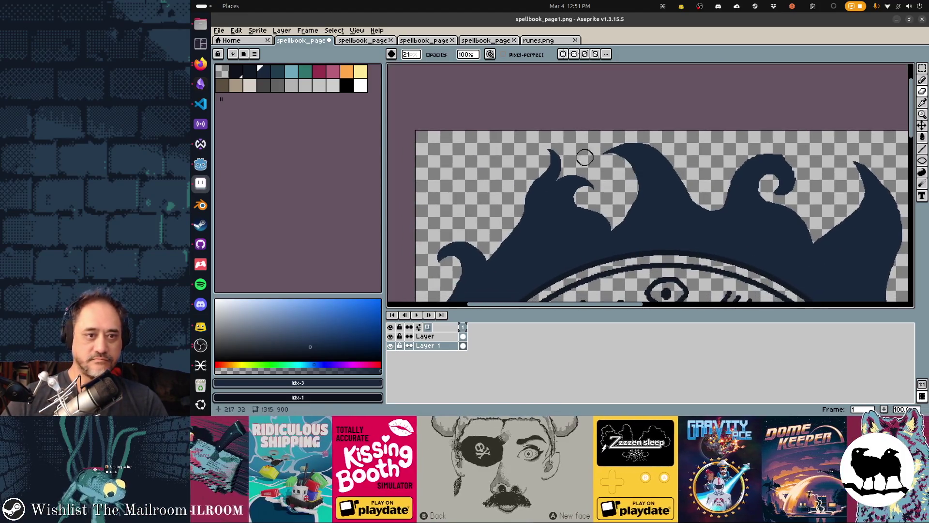
drag(546, 142, 551, 165)
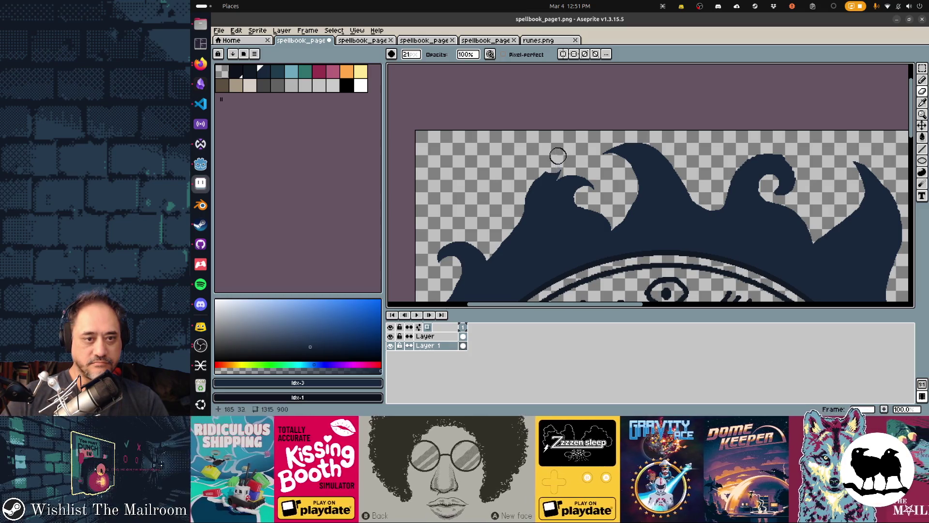
key(ctrl+z)
click(552, 155)
key(ctrl+s)
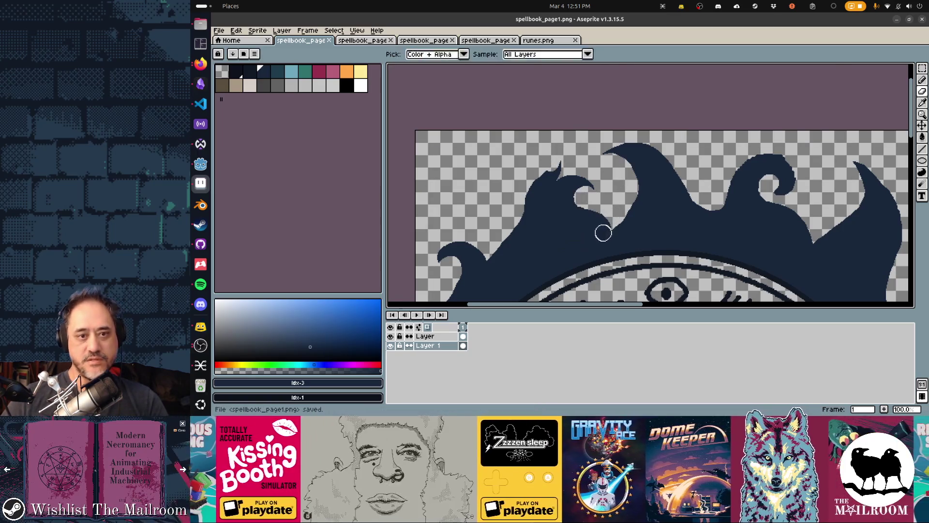
key(alt+Tab)
key(alt+Tab)
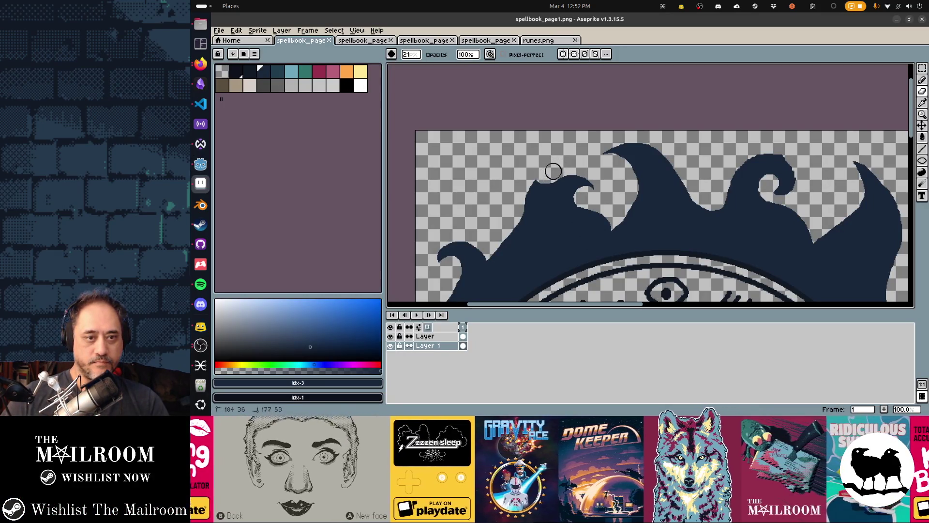
- Save again, undo a trial erase along the wave's top, select the Move tool, and re-save
key(ctrl+s)
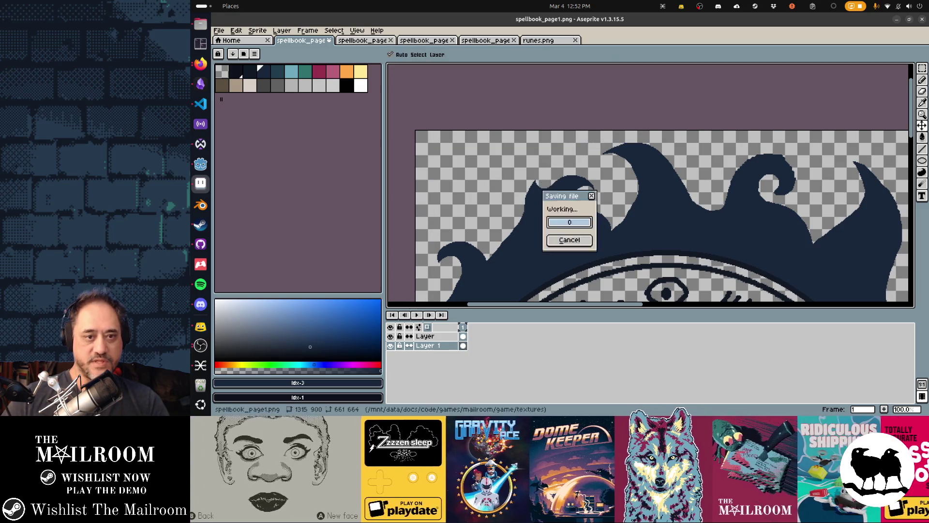
key(alt+Tab)
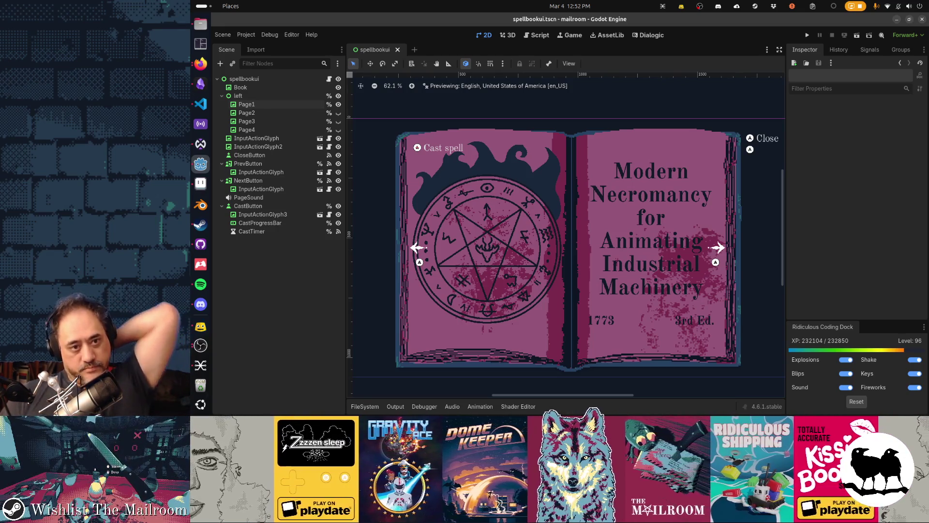
key(alt+Tab)
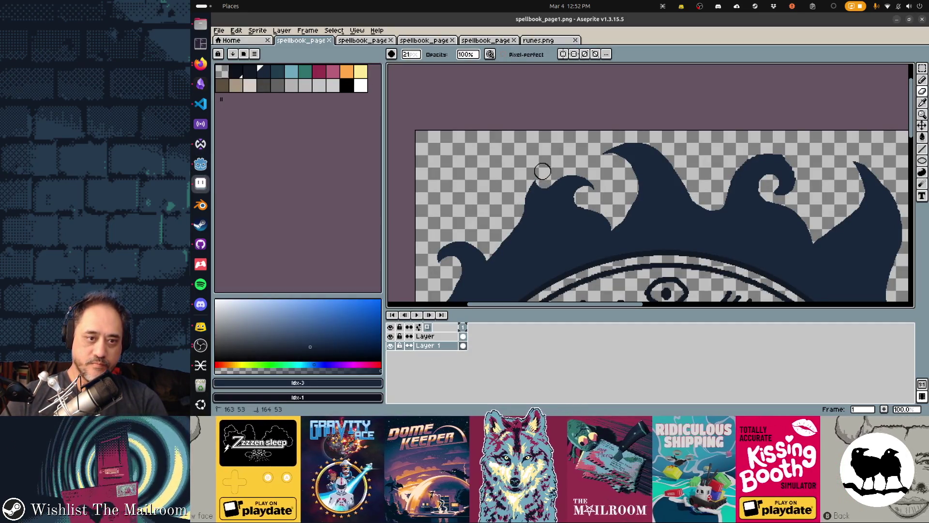
mouse_move(542, 171)
mouse_down()
mouse_move(546, 185)
mouse_move(586, 171)
mouse_move(601, 190)
mouse_up()
key(ctrl+z)
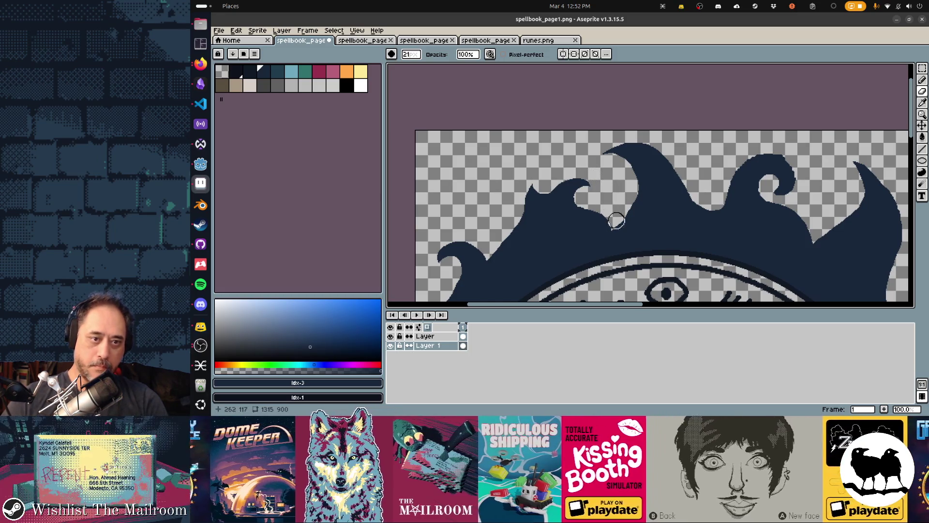
key(v)
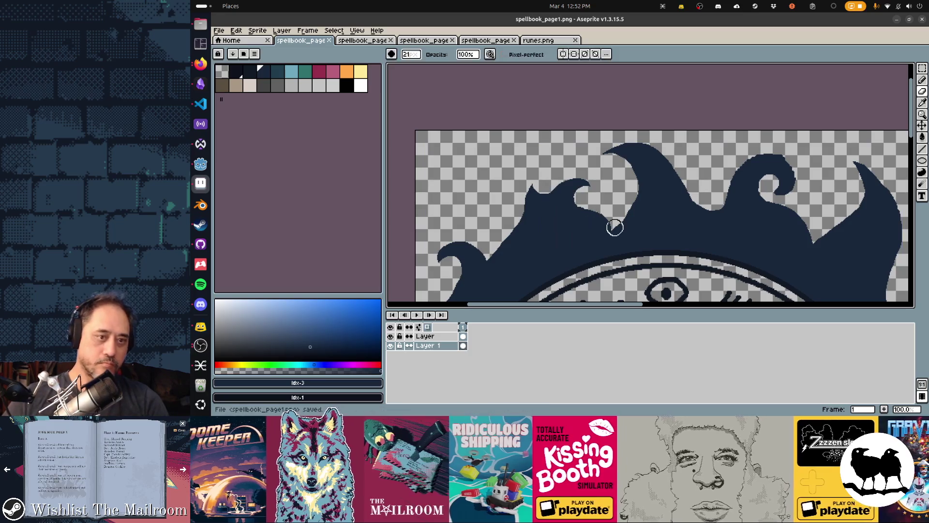
key(ctrl+s)
key(alt+Tab)
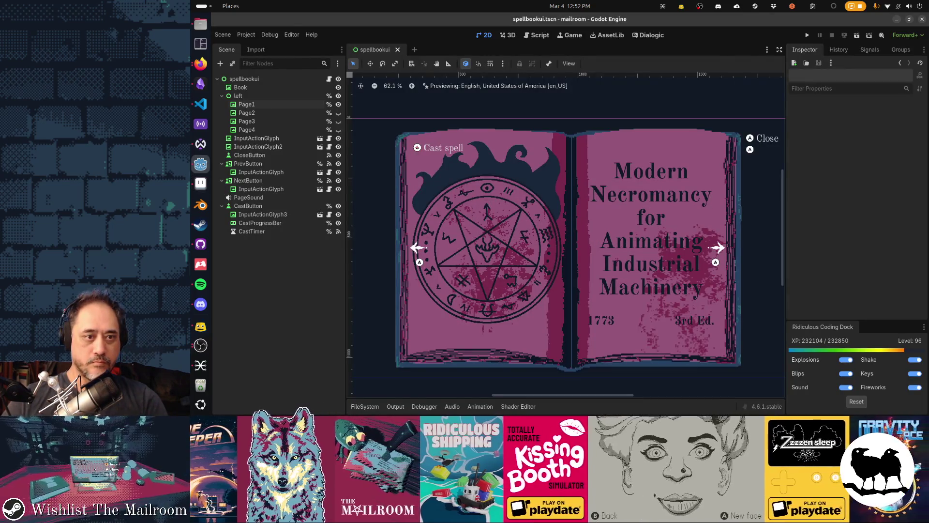
- With a 1 px pencil, trim the flame's upper-left curl to a point and preview in Godot
key(alt+Tab)
scroll(576, 197, up, 2)
key(b)
drag(576, 194, 563, 193)
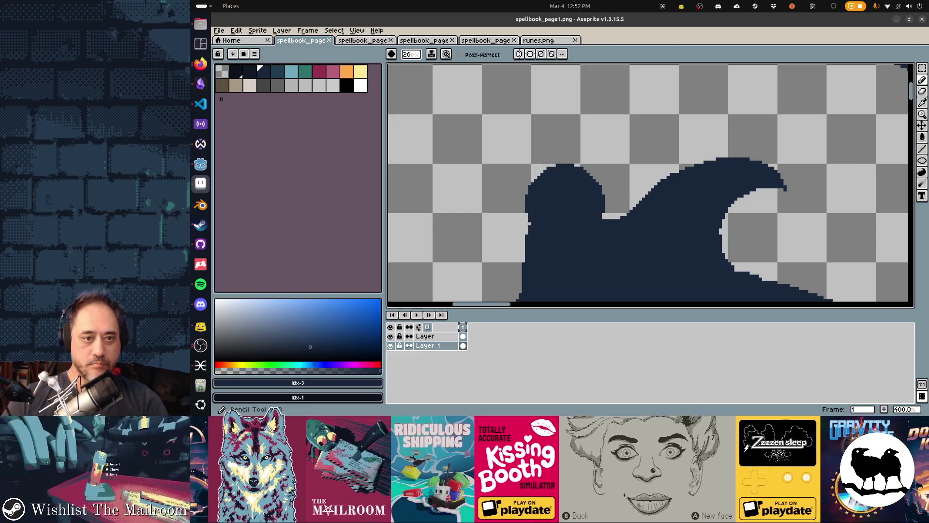
key(minus)
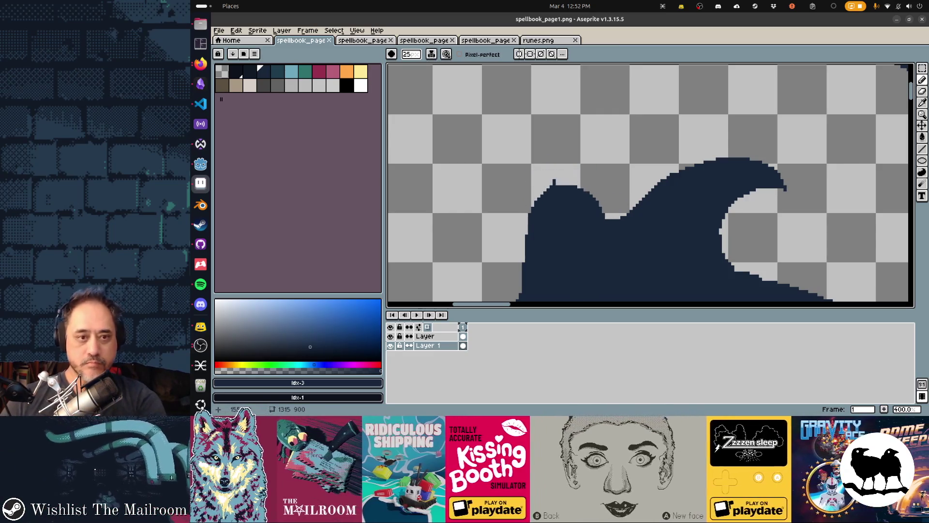
key(minus)
key(minus)
key(minus)
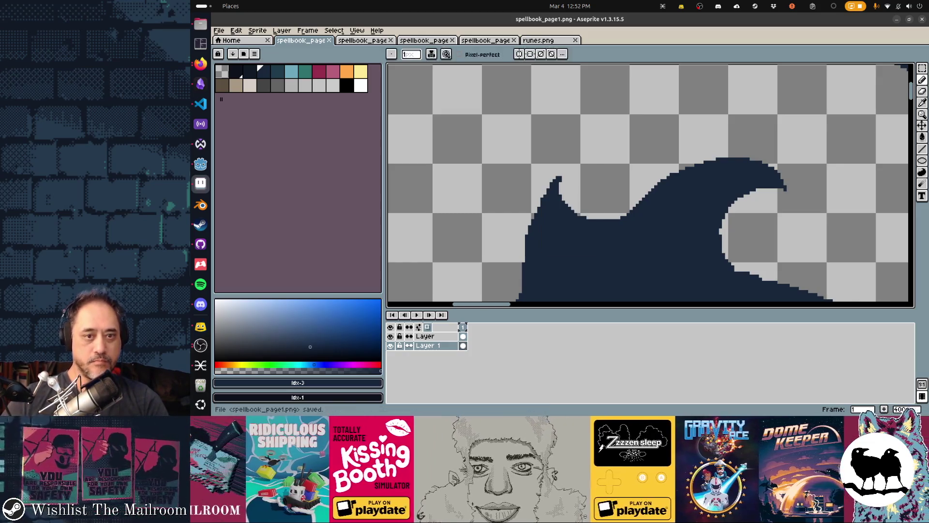
key(alt+Tab)
key(alt+Tab)
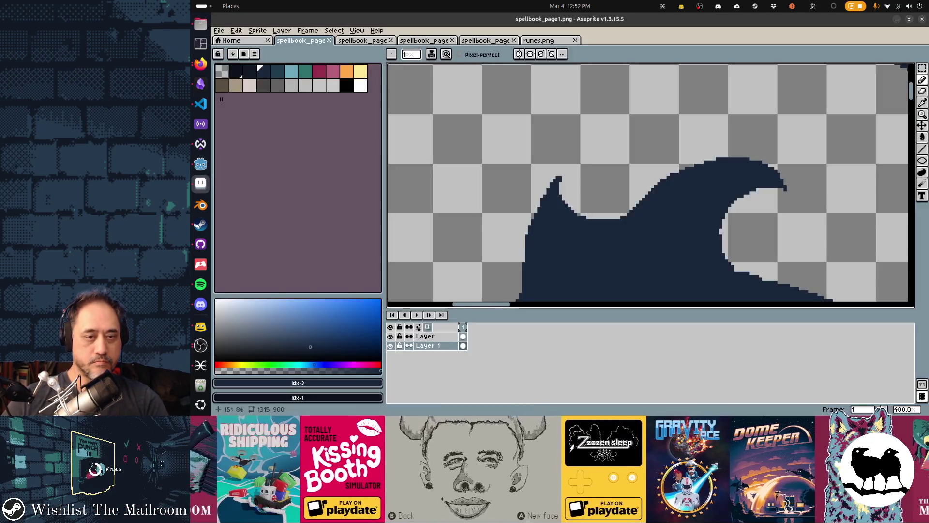
drag(556, 177, 531, 218)
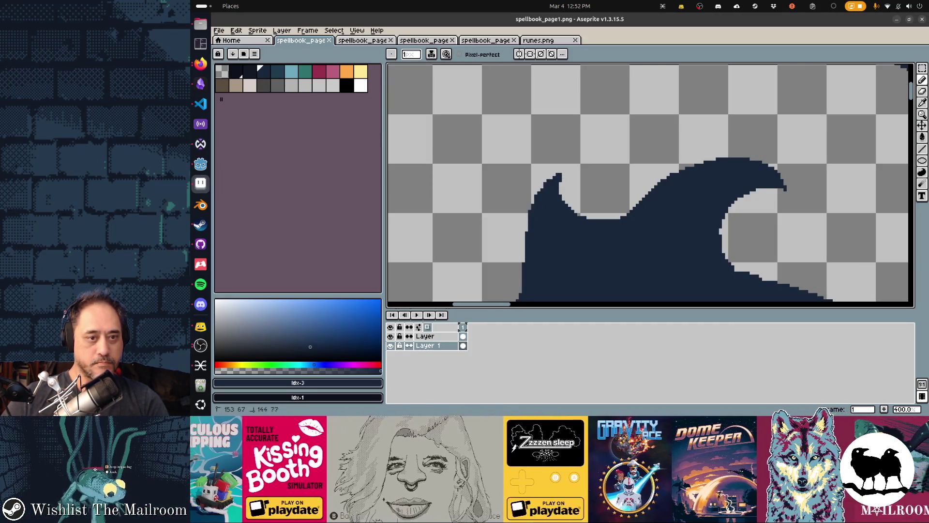
key(alt+Tab)
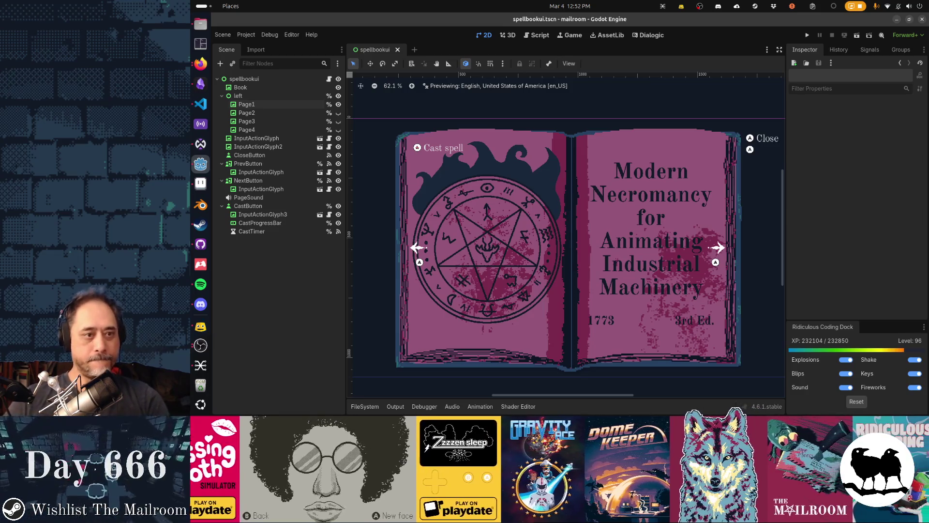
- Try filled Contour Tool shapes along the flame edge, undoing both attempts
key(alt+Tab)
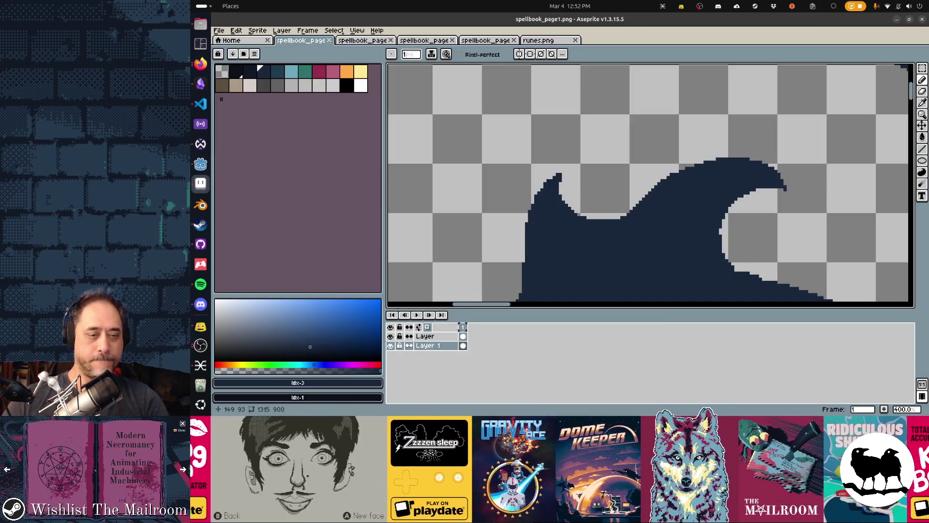
scroll(635, 162, left, 5)
scroll(635, 162, down, 3)
key(d)
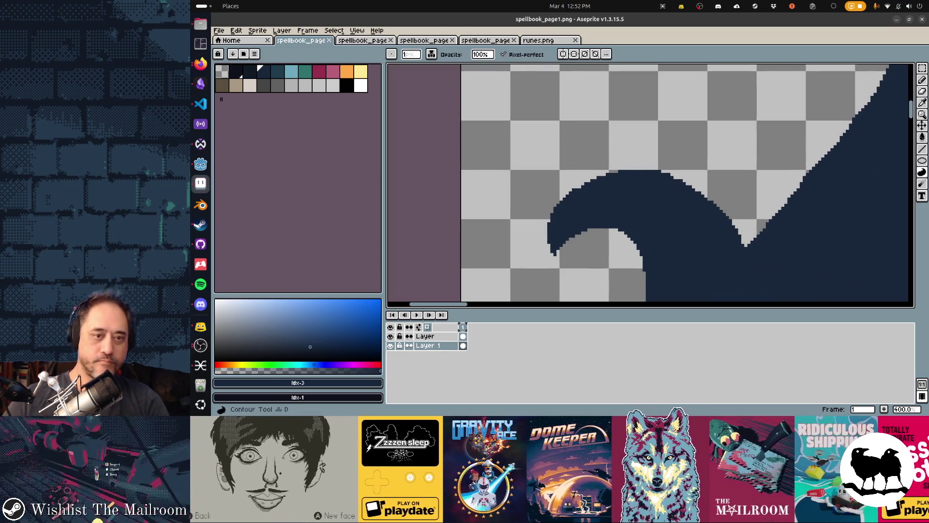
mouse_move(608, 165)
mouse_down()
mouse_move(752, 237)
mouse_move(637, 262)
mouse_up()
key(ctrl+z)
mouse_move(580, 185)
mouse_down()
mouse_move(741, 210)
mouse_move(753, 239)
mouse_move(588, 233)
mouse_up()
key(ctrl+z)
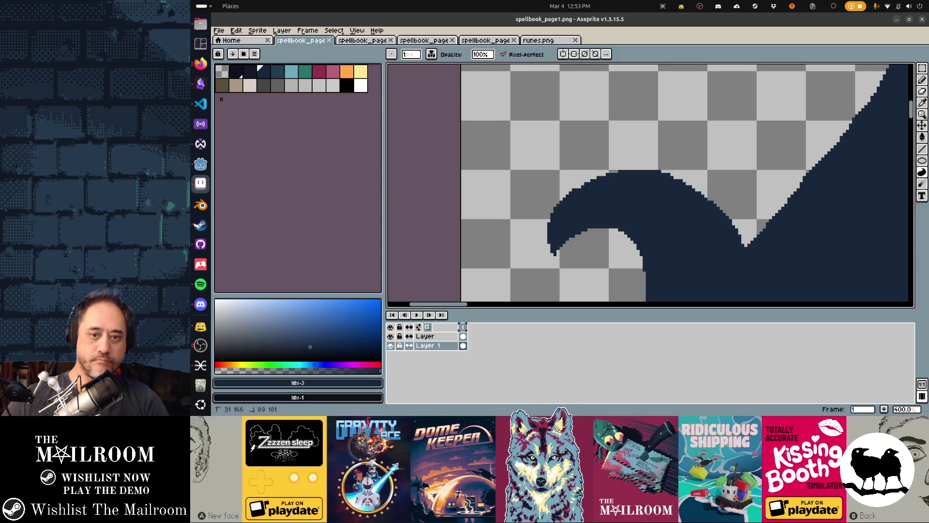
- Outline and fill a thicker top for the flame curl, save, and preview in Godot
mouse_move(771, 209)
mouse_down()
mouse_move(676, 156)
mouse_move(597, 157)
mouse_move(565, 194)
mouse_up()
drag(565, 241, 591, 251)
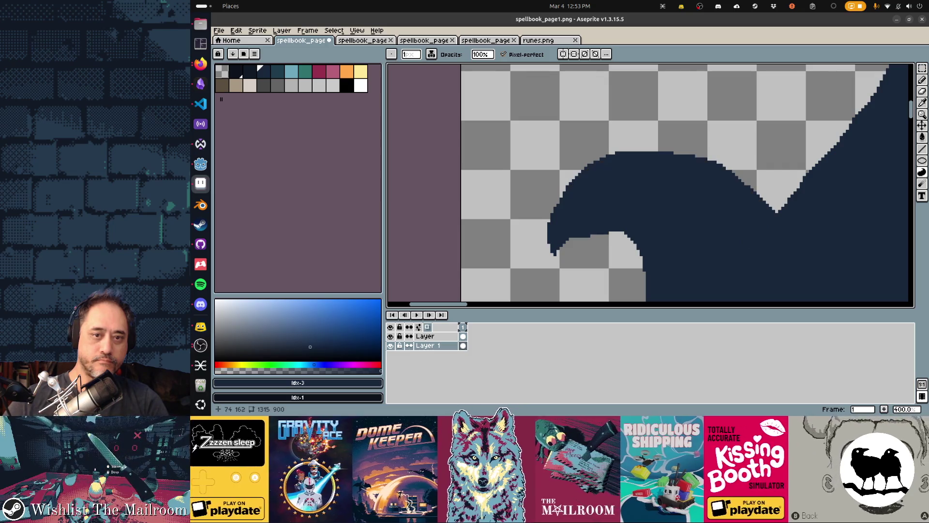
key(e)
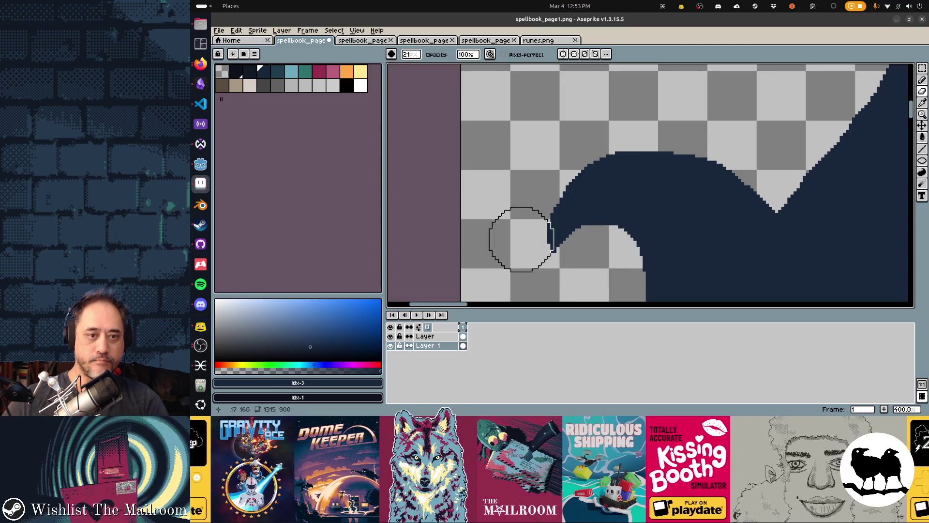
key(ctrl+s)
key(i)
key(alt+Tab)
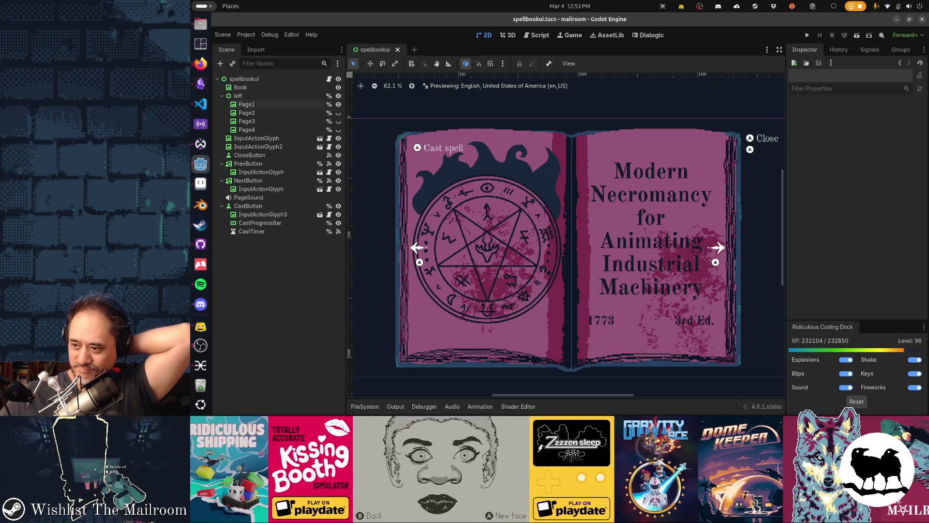
- Leave the Godot spellbook preview, come back to the flame sprite in Aseprite, and pan the canvas
key(alt+Tab)
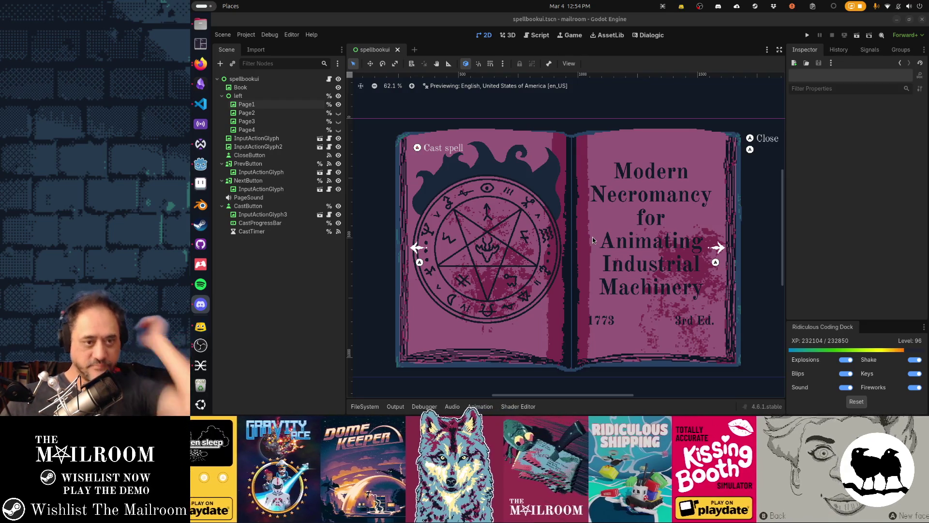
click(201, 163)
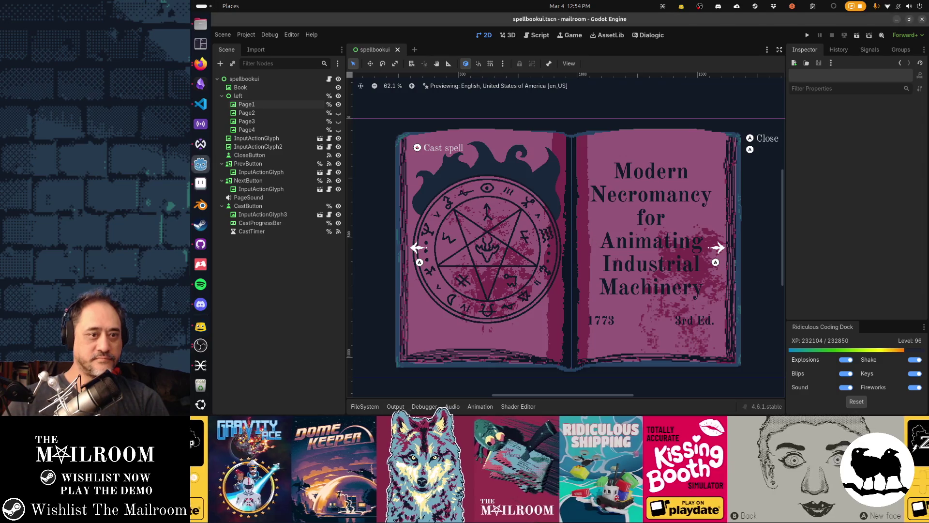
key(alt+Tab)
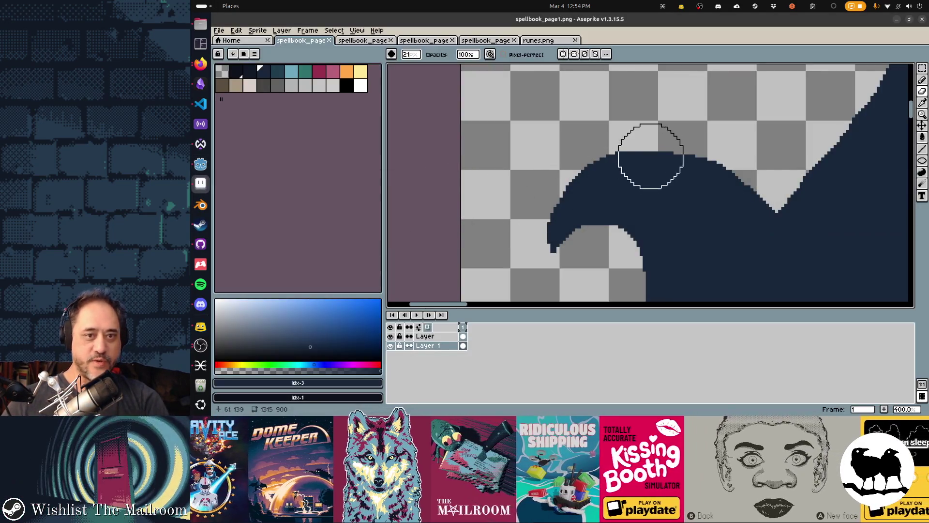
drag(645, 155, 577, 162)
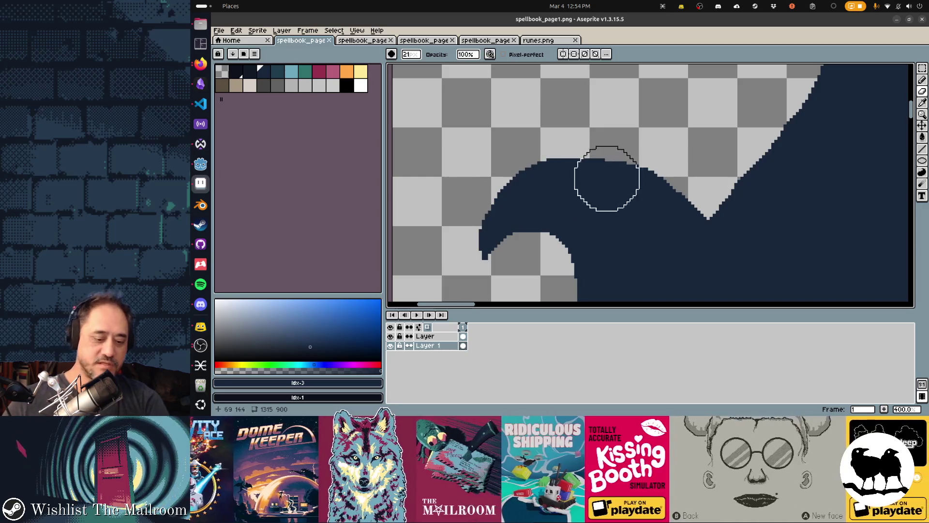
- Draw and fill a new navy flame wisp on the crown, save, and preview it in Godot
drag(640, 165, 581, 188)
key(b)
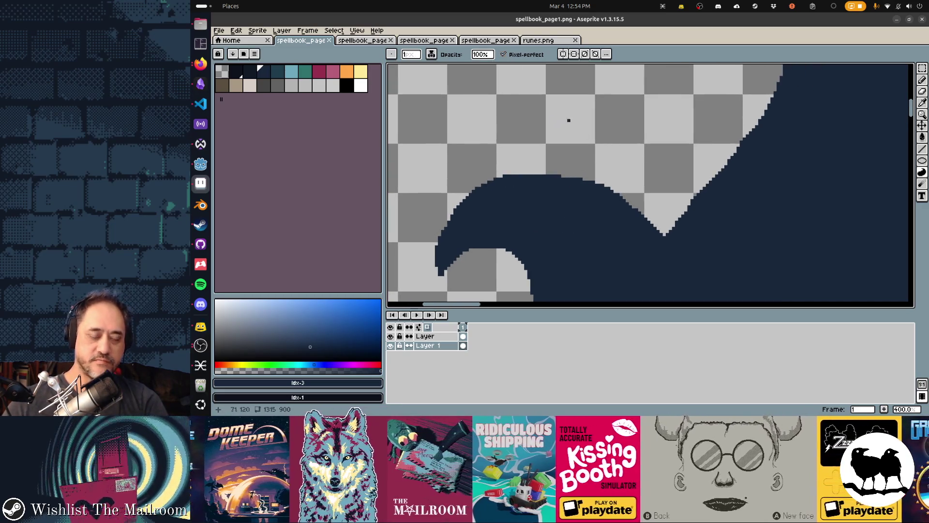
mouse_move(529, 104)
mouse_down()
mouse_move(543, 129)
mouse_move(622, 162)
mouse_move(621, 175)
mouse_up()
drag(621, 139, 593, 114)
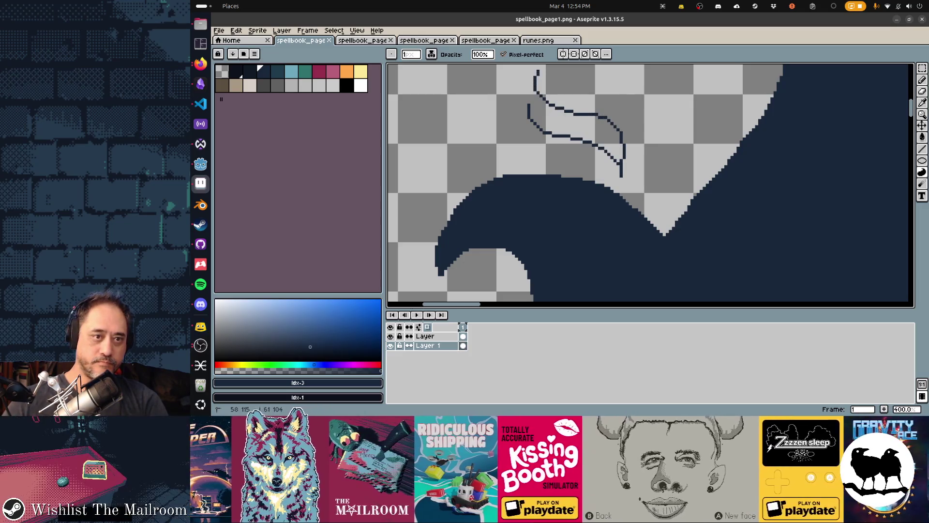
click(576, 121)
key(ctrl+s)
key(alt+Tab)
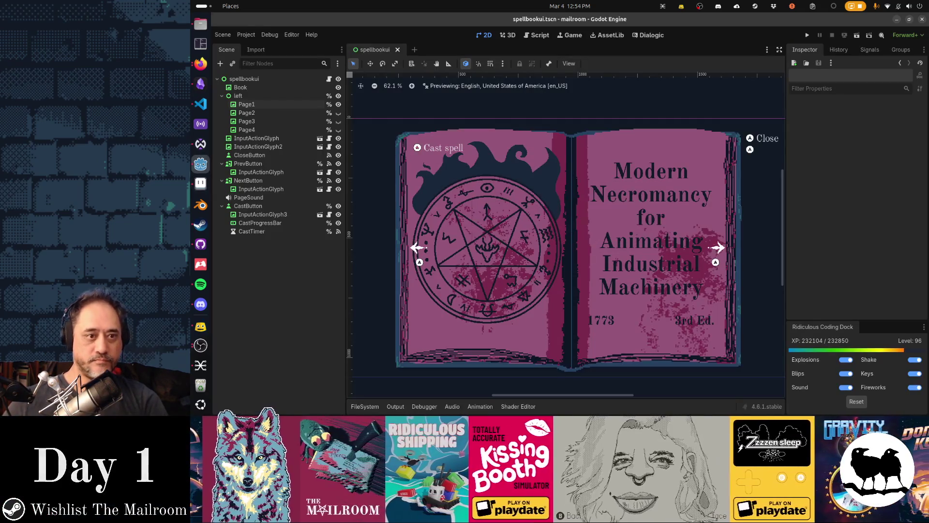
key(alt+Tab)
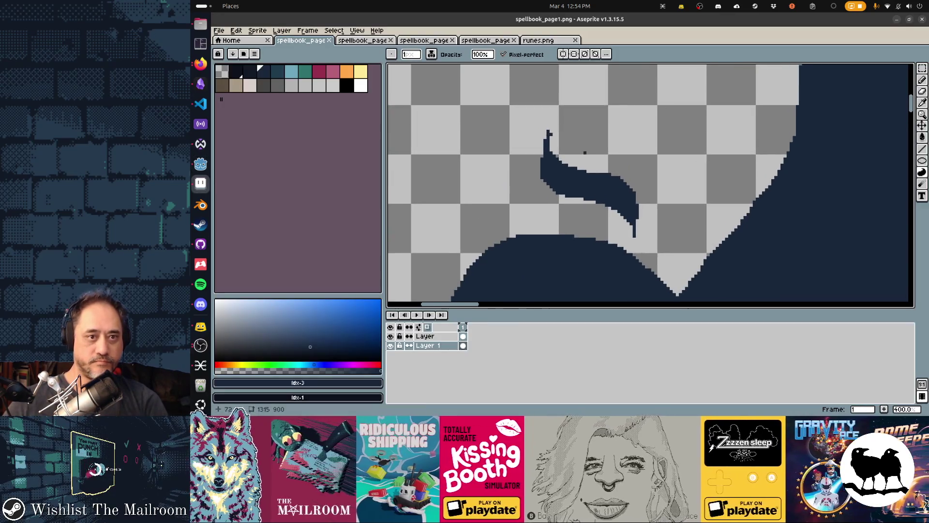
key(ctrl+s)
key(alt+Tab)
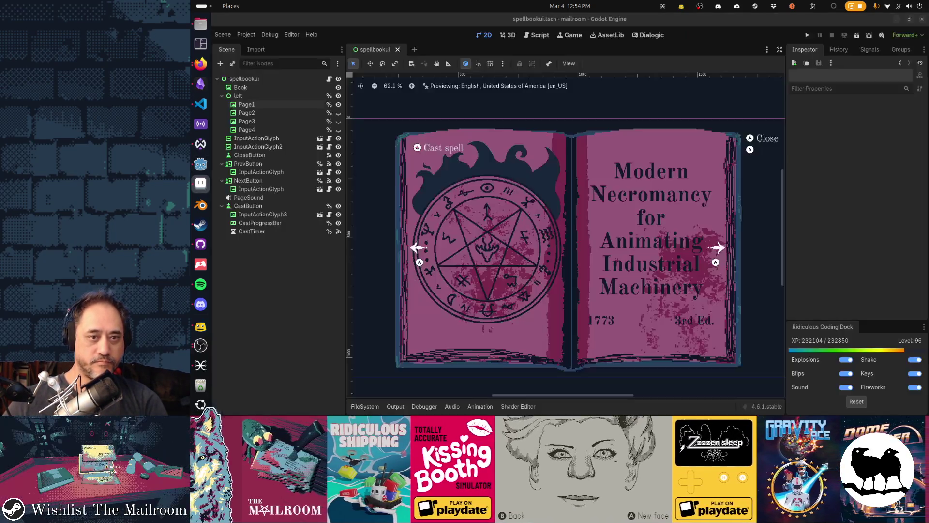
key(alt+Tab)
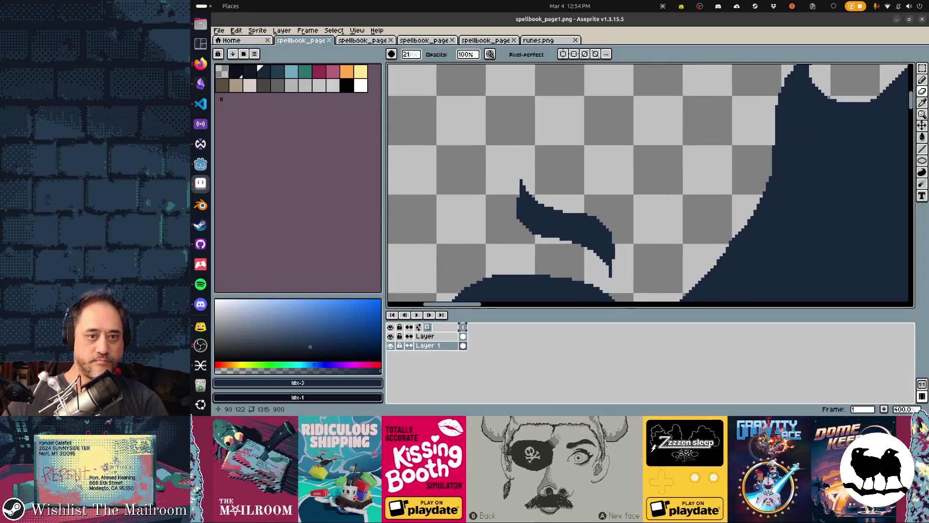
- Try a filled crescent flame lick beside the wave, preview it in Godot, then undo it
mouse_move(608, 202)
mouse_down()
mouse_move(650, 112)
mouse_move(630, 152)
mouse_move(627, 236)
mouse_move(610, 135)
mouse_move(695, 113)
mouse_move(624, 228)
mouse_up()
key(ctrl+z)
key(ctrl+s)
key(Return)
key(alt+Tab)
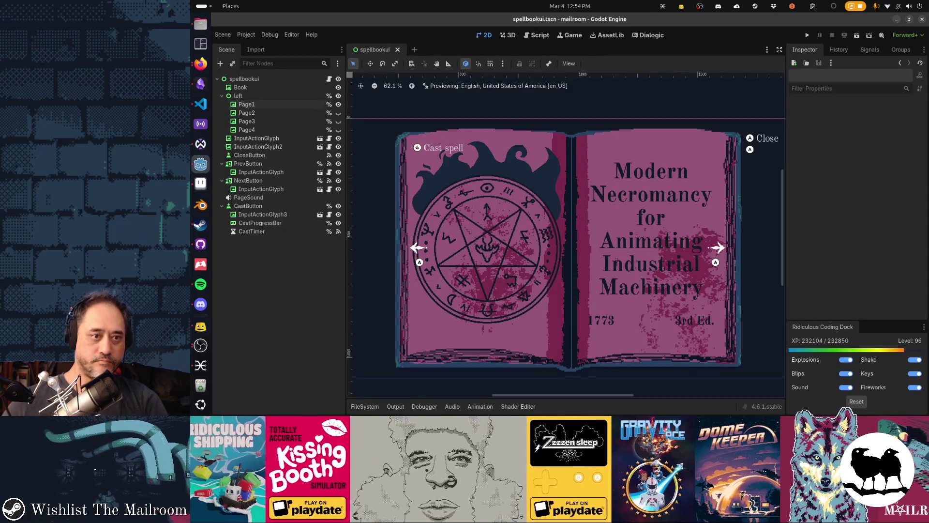
key(alt+Tab)
key(ctrl+z)
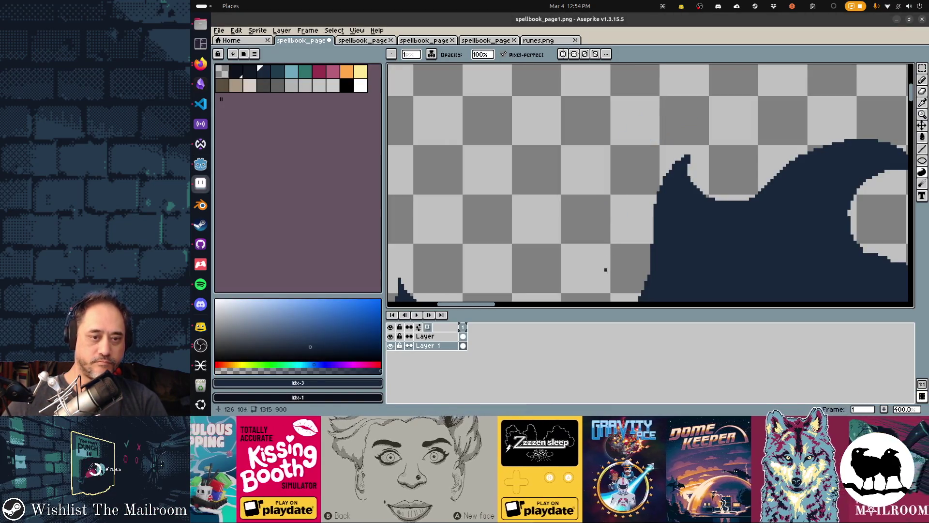
drag(604, 276, 584, 201)
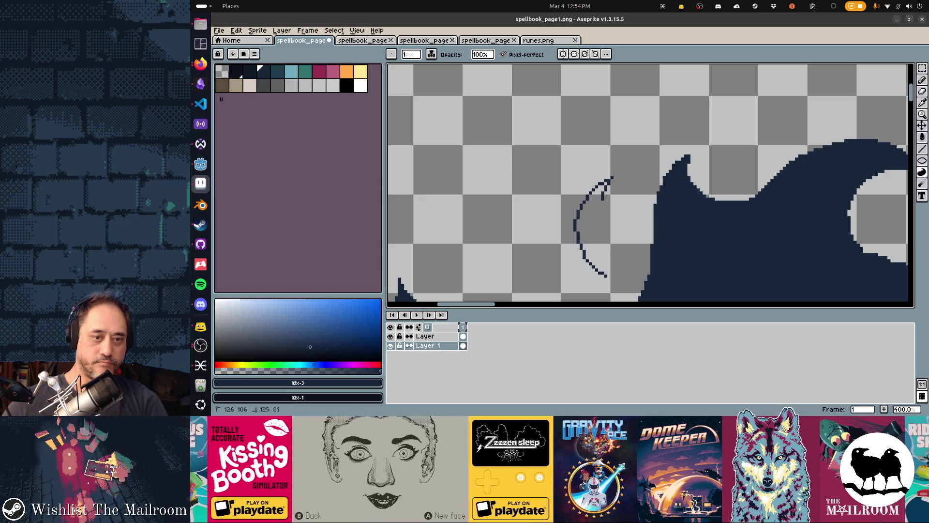
drag(604, 274, 612, 282)
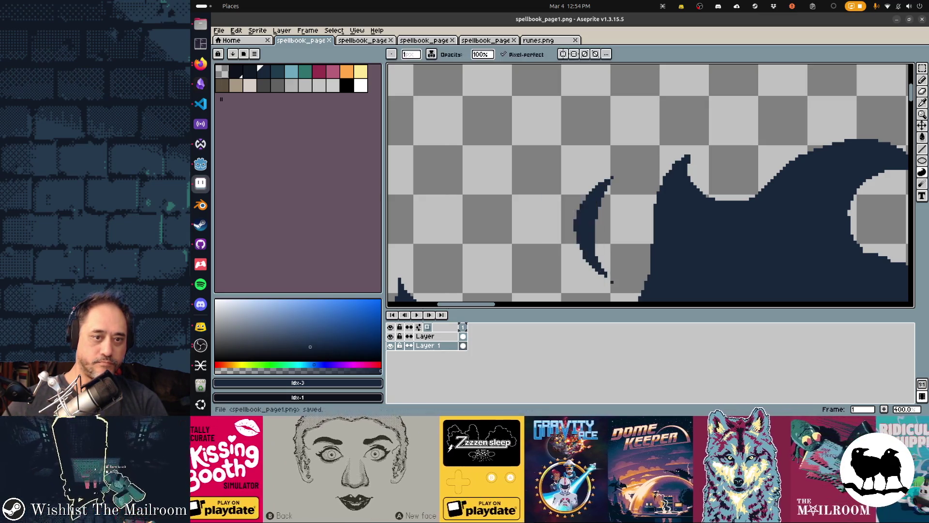
key(alt+Tab)
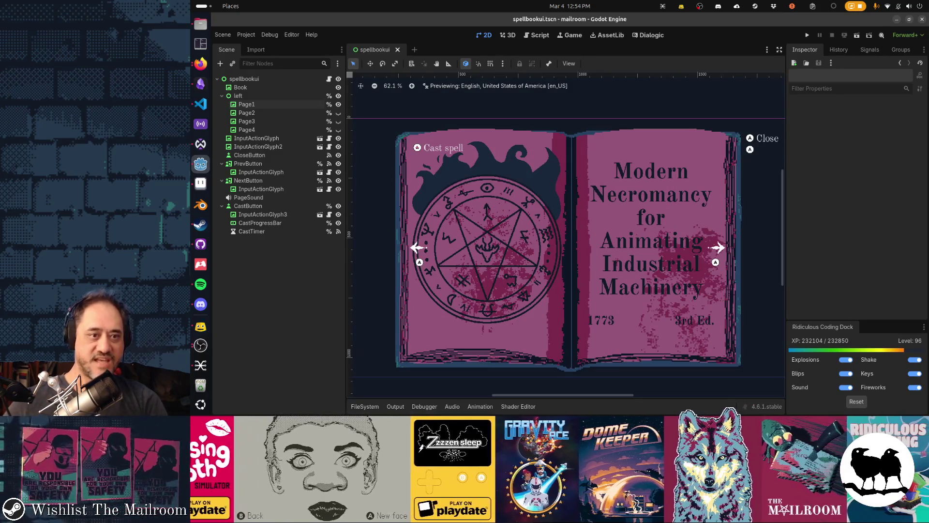
key(alt+Tab)
key(ctrl+z)
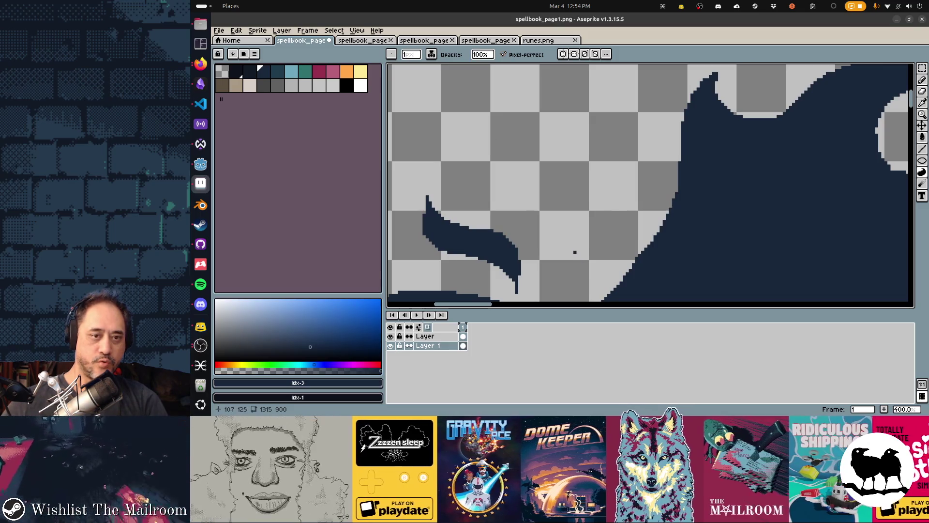
- Outline a new flame tongue on the crown, save, and preview it in Godot
mouse_move(569, 255)
mouse_down()
mouse_move(563, 203)
mouse_move(590, 119)
mouse_move(602, 208)
mouse_up()
key(ctrl+s)
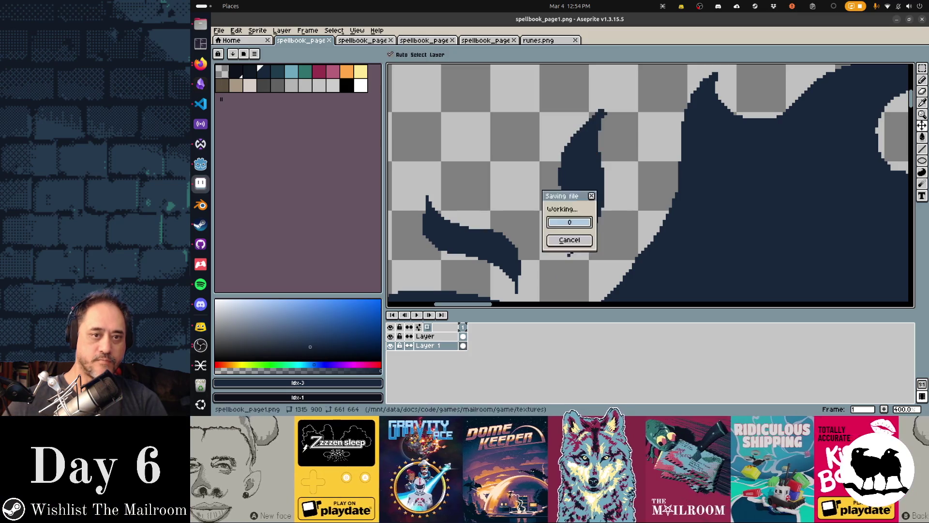
key(alt+Tab)
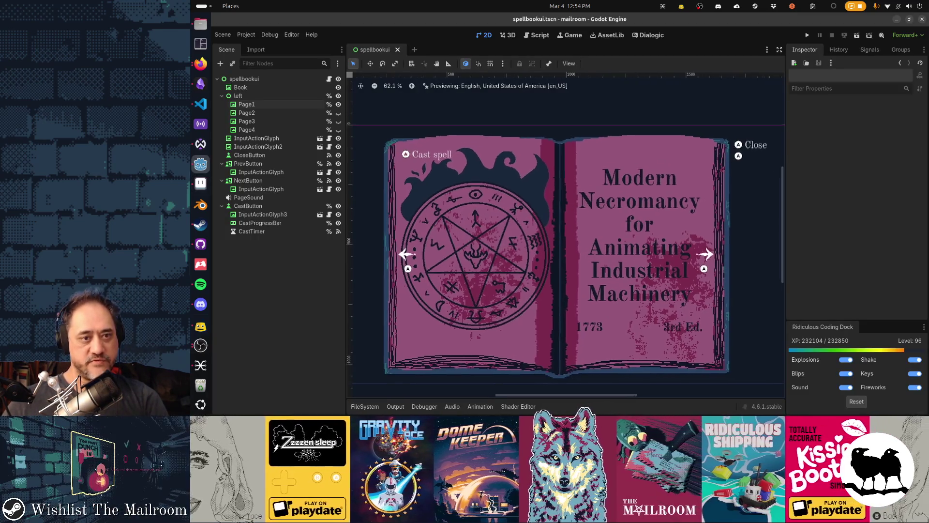
key(alt+Tab)
- Draw and fill another dark flame tongue and check the page in Godot
scroll(633, 214, up, 2)
scroll(633, 215, right, 5)
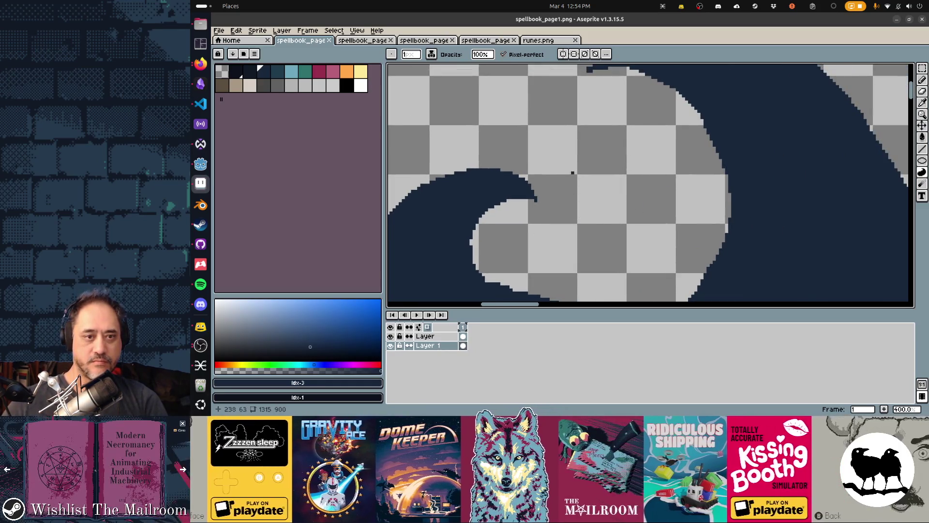
mouse_move(564, 167)
mouse_down()
mouse_move(576, 239)
mouse_move(608, 189)
mouse_move(591, 141)
mouse_move(534, 139)
mouse_up()
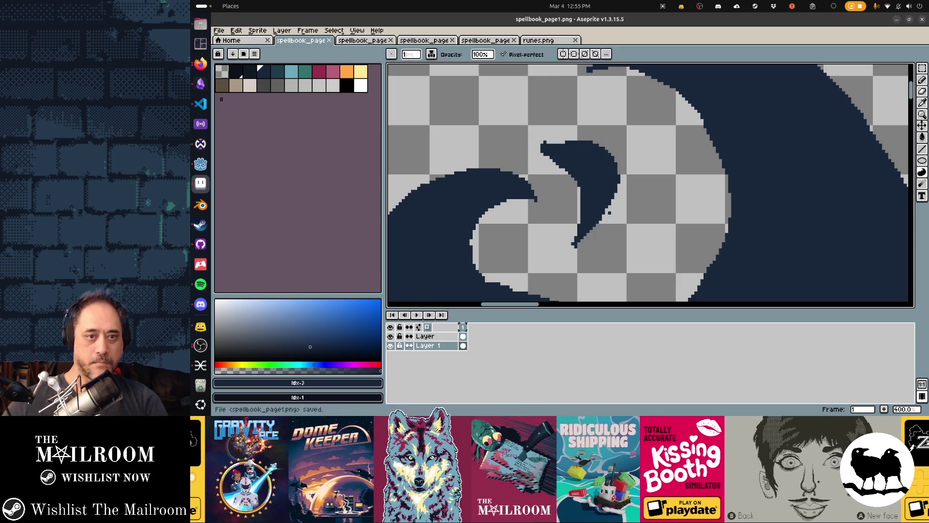
key(alt+Tab)
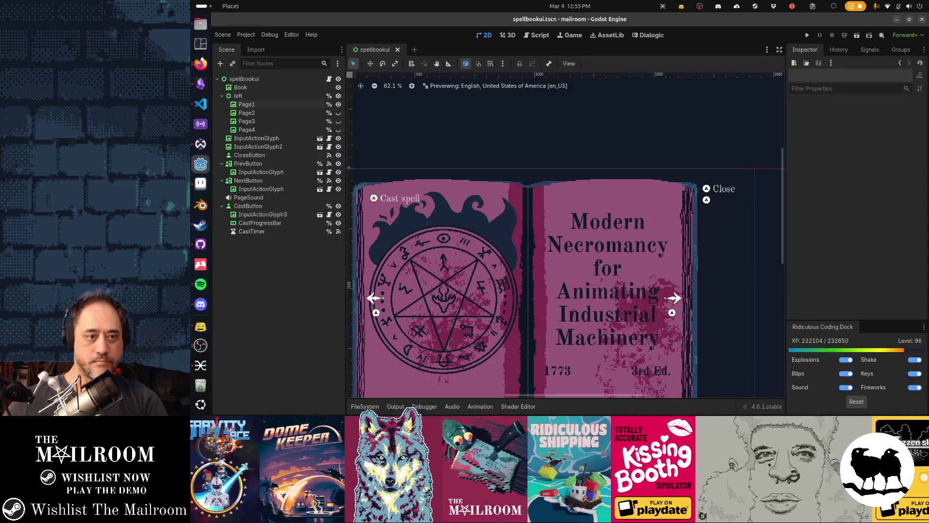
key(alt+Tab)
scroll(649, 184, down, 5)
scroll(535, 155, right, 2)
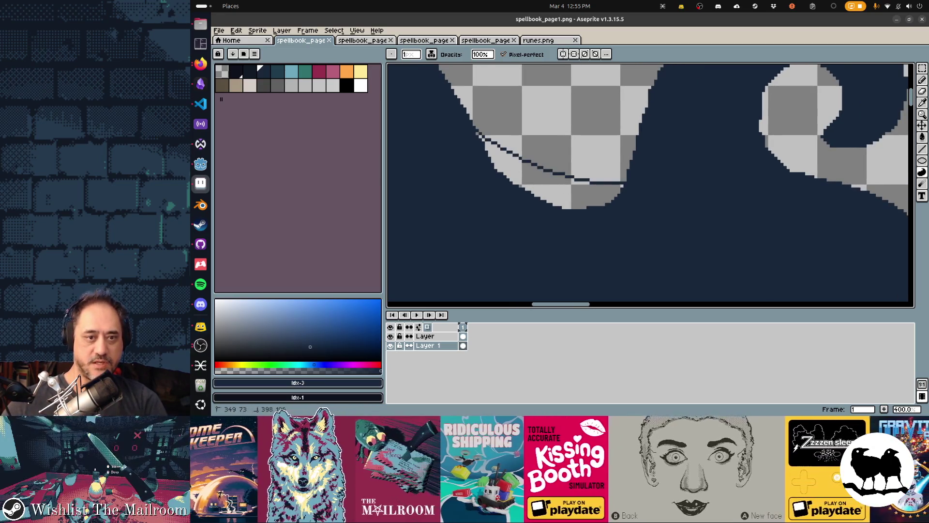
key(alt+Tab)
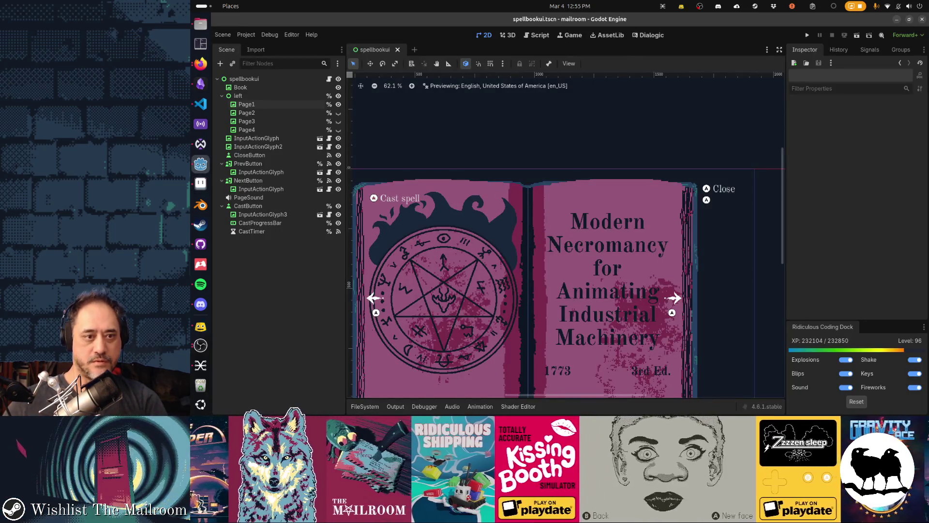
key(alt+Tab)
scroll(668, 209, down, 3)
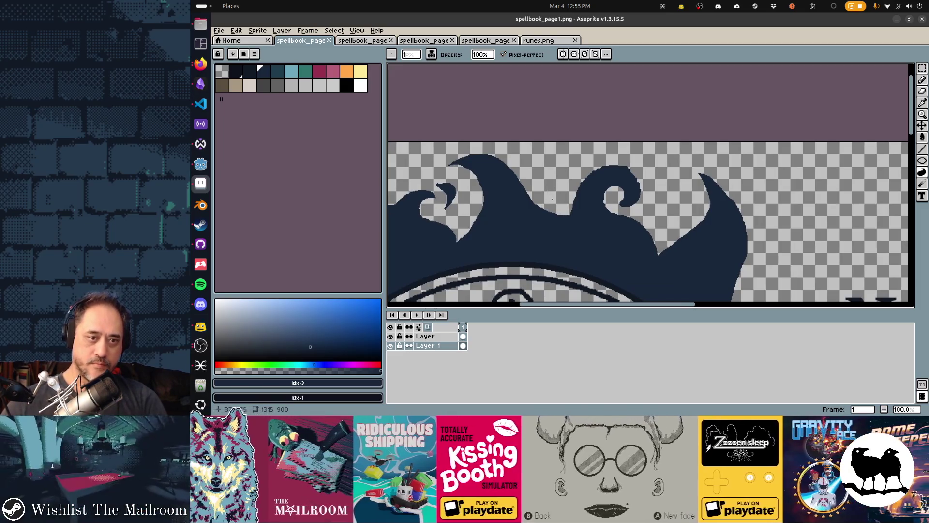
- Try a dark drip below the flames, undo it, save, and check the page in Godot
mouse_move(543, 153)
mouse_down()
mouse_move(555, 201)
mouse_move(536, 172)
mouse_move(546, 160)
mouse_up()
key(v)
key(ctrl+z)
key(ctrl+z)
key(alt+Tab)
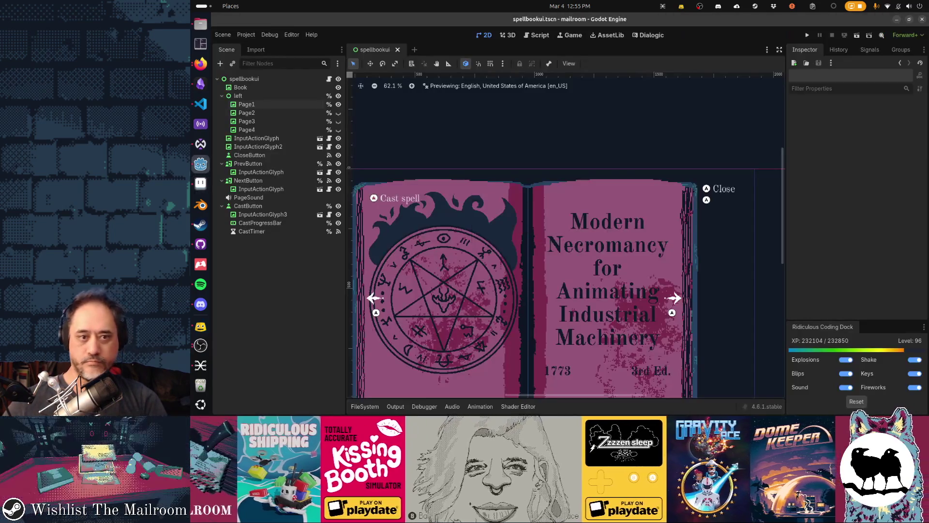
key(alt+Tab)
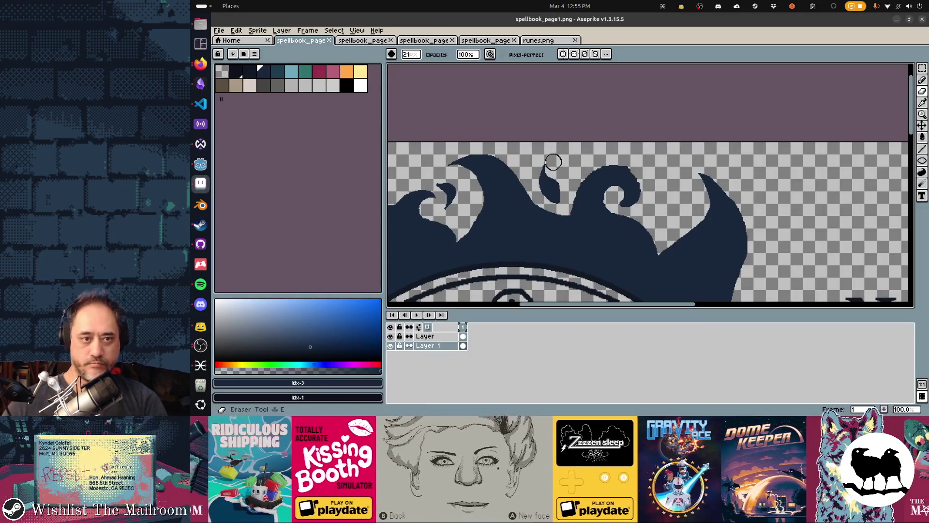
key(ctrl+s)
key(alt+Tab)
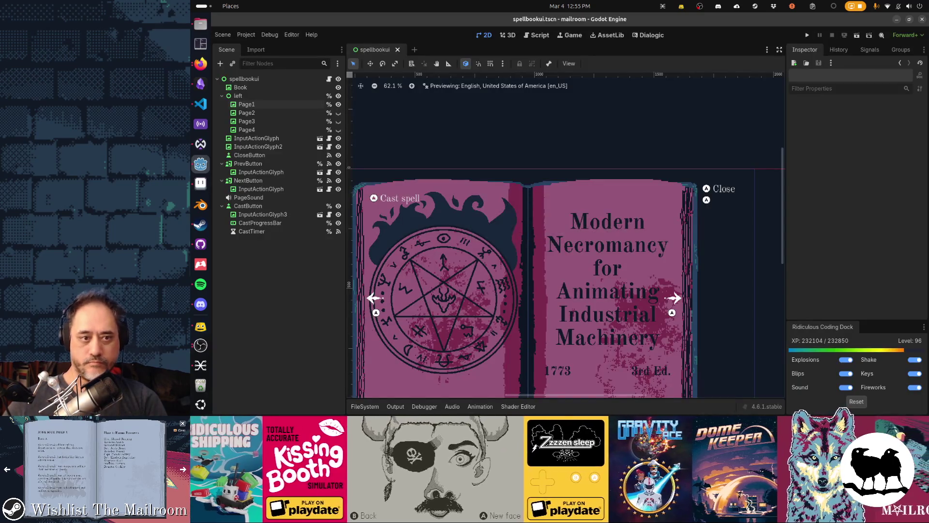
key(alt+Tab)
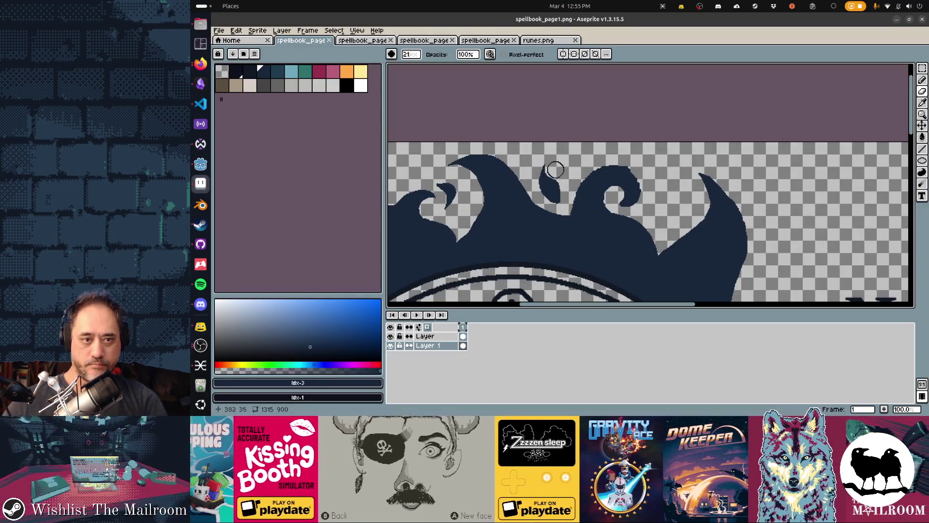
- Erase pixels to reshape the small teardrop flame droplet, save, and preview it in Godot
drag(553, 169, 571, 203)
key(ctrl+s)
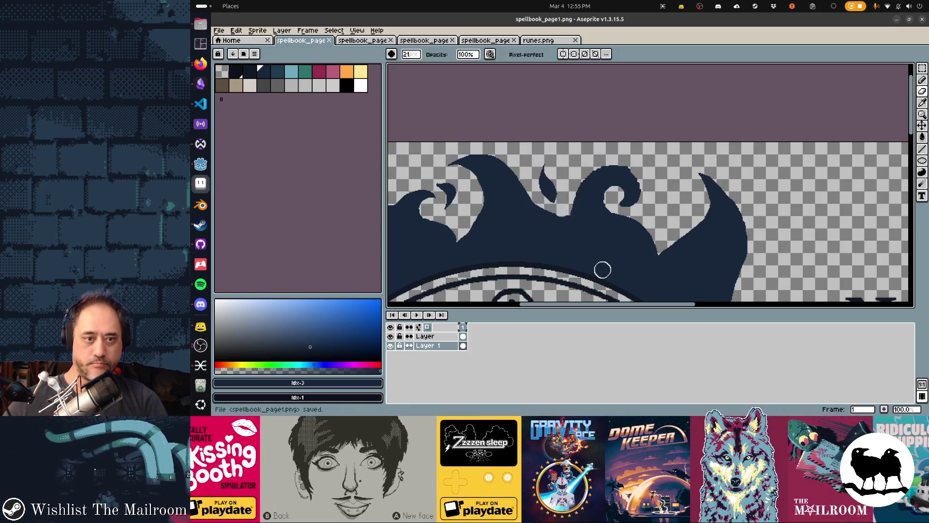
key(e)
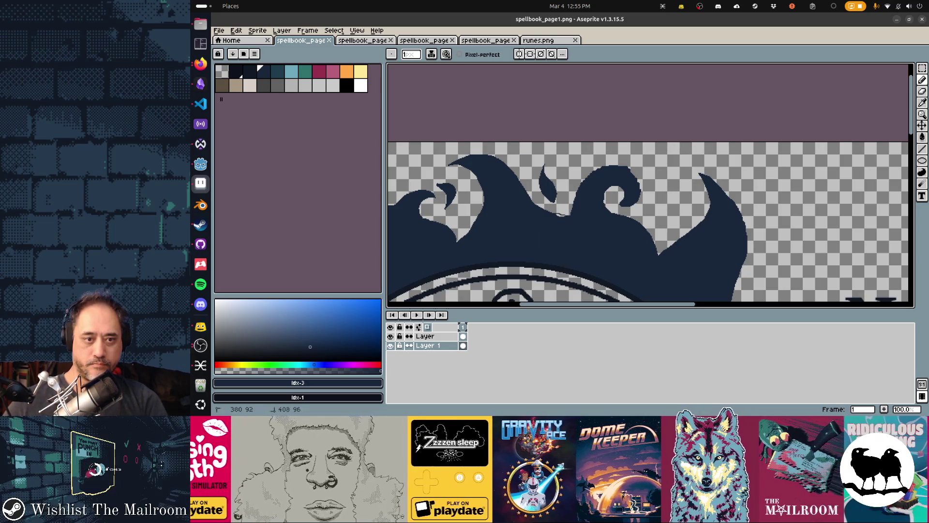
key(ctrl+z)
key(d)
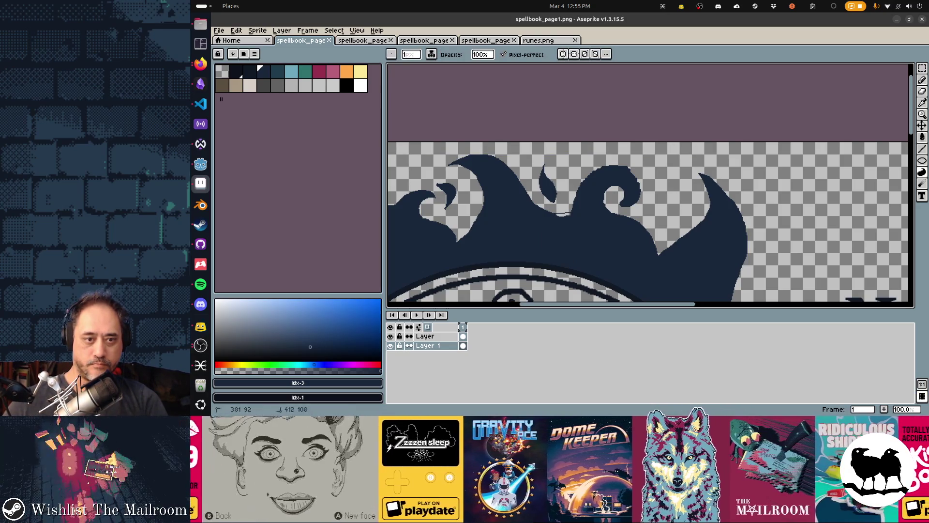
key(ctrl+z)
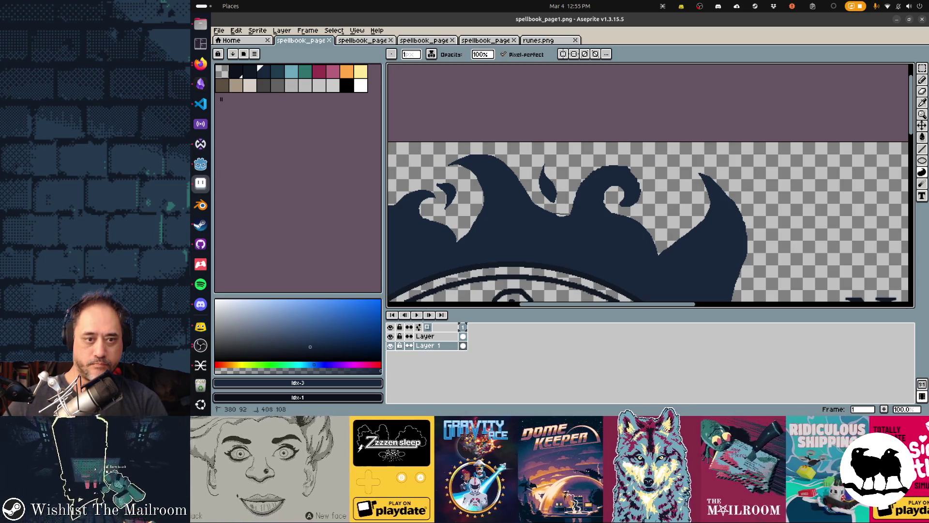
key(alt+Tab)
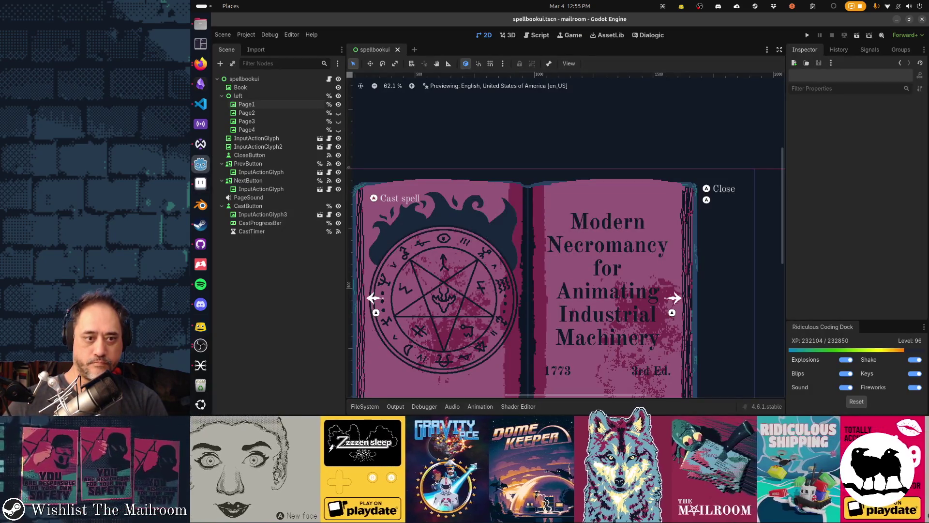
key(alt+Tab)
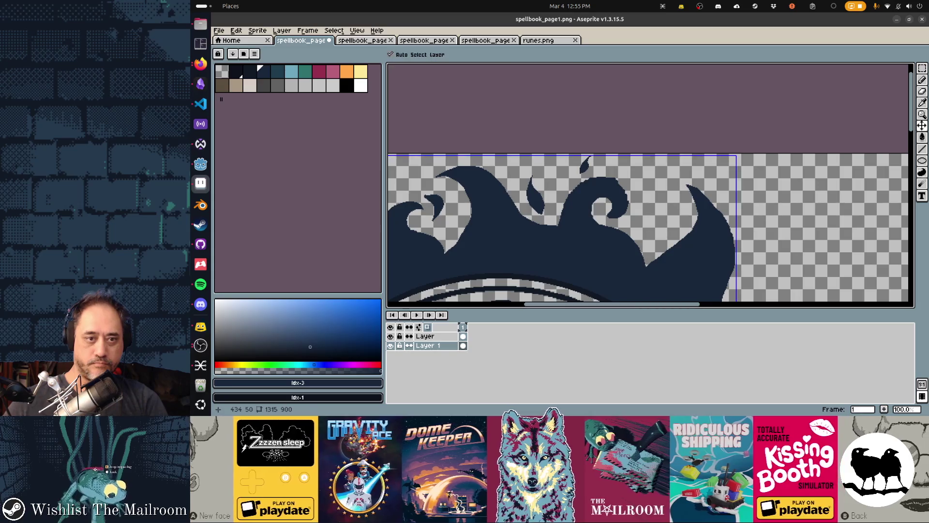
key(alt+Tab)
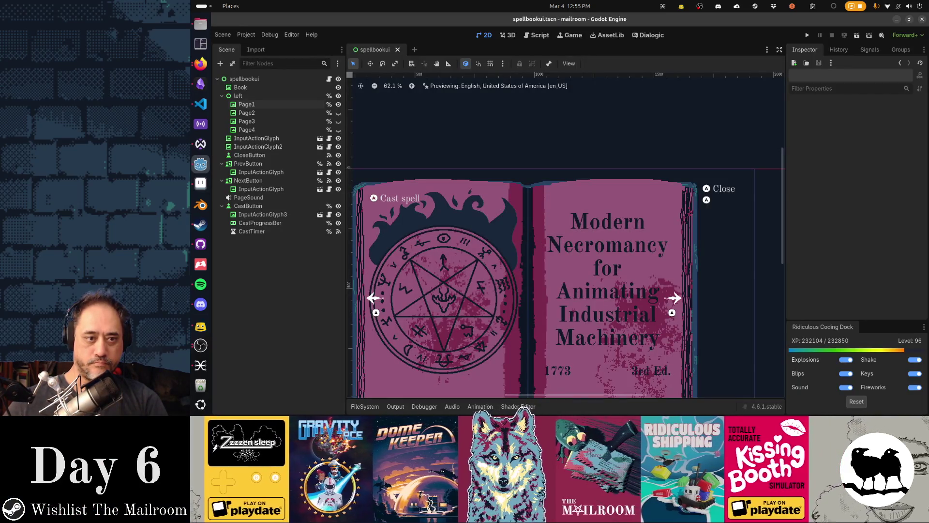
key(alt+Tab)
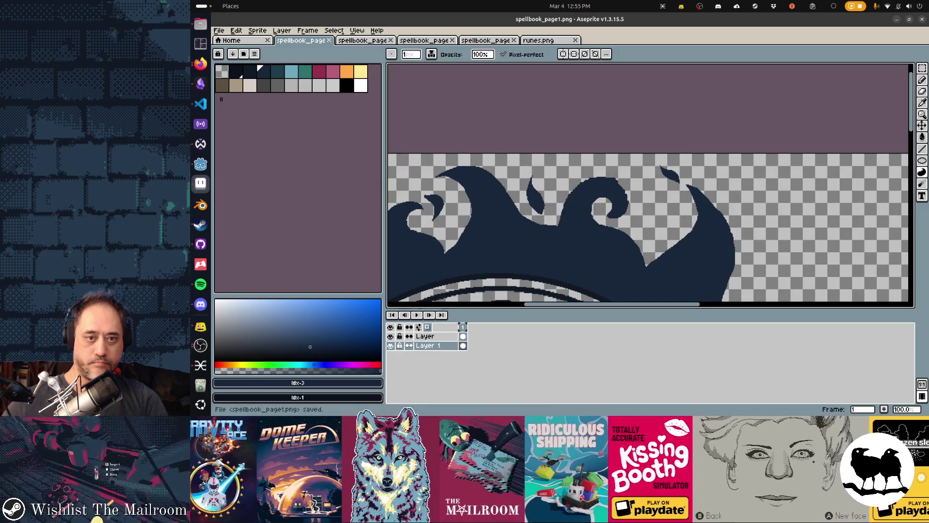
key(alt+Tab)
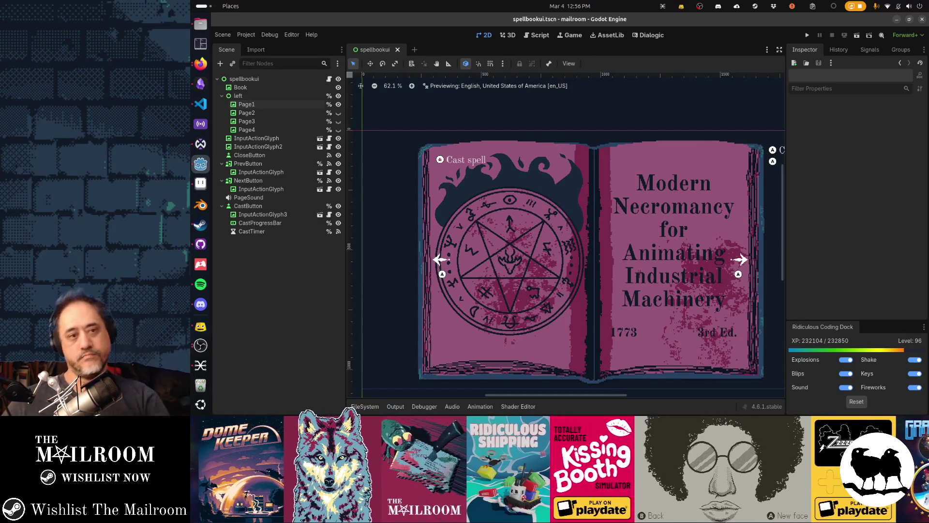
key(alt+Tab)
- Pick the teal swatch, fill the left flames with teal, and preview them in Godot
scroll(650, 186, down, 3)
scroll(650, 186, left, 4)
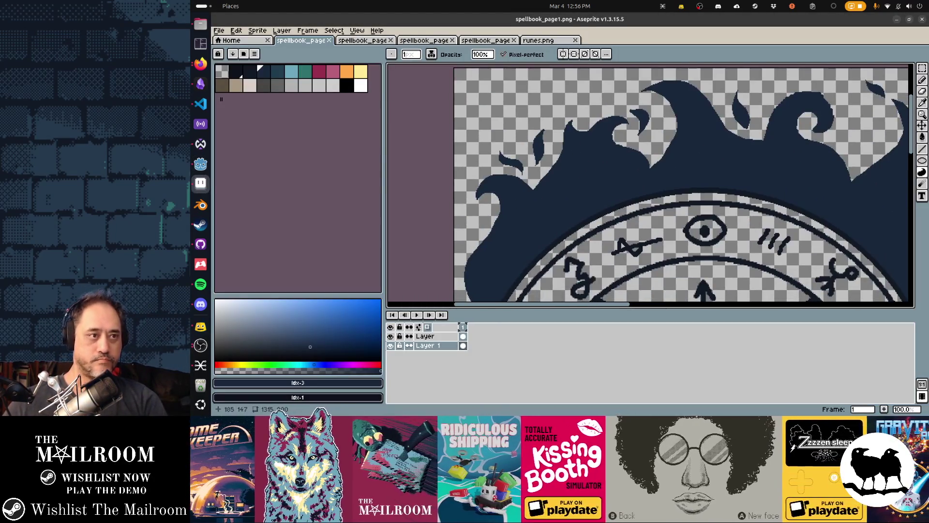
click(277, 72)
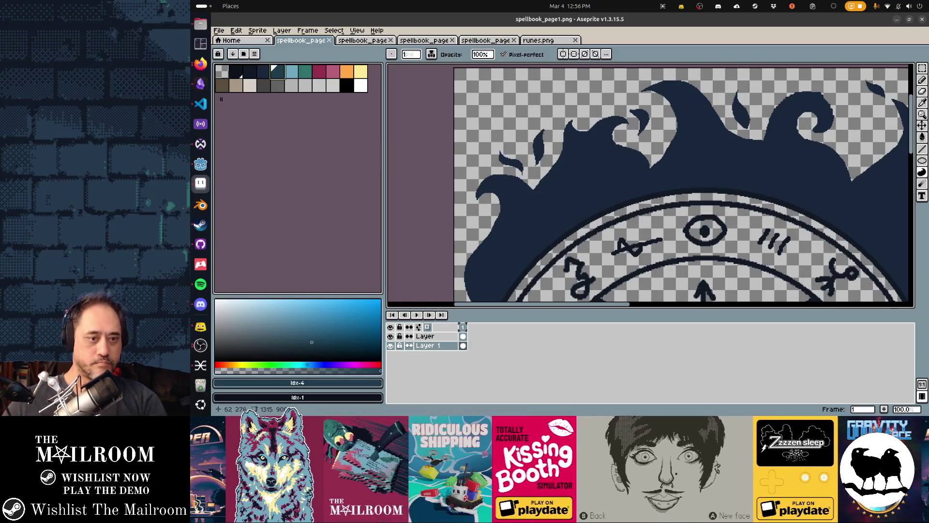
scroll(650, 184, down, 2)
scroll(651, 184, left, 1)
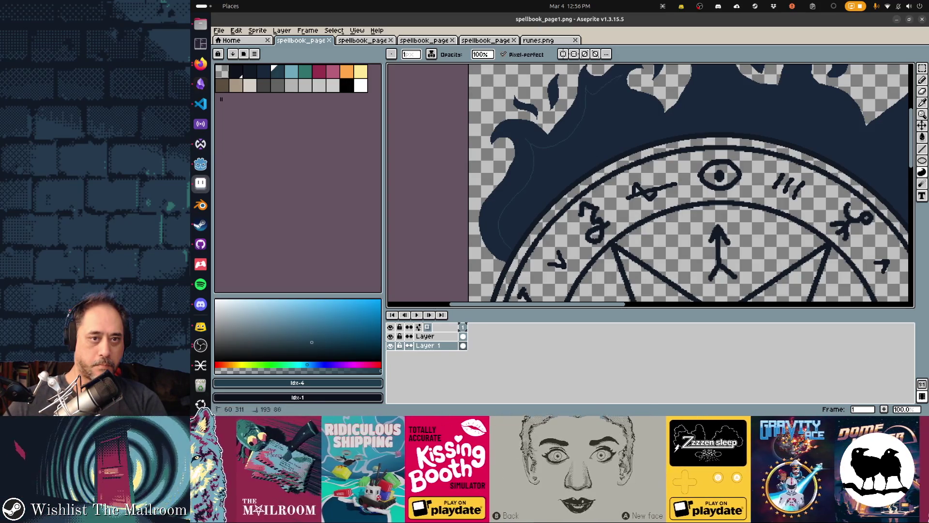
click(542, 125)
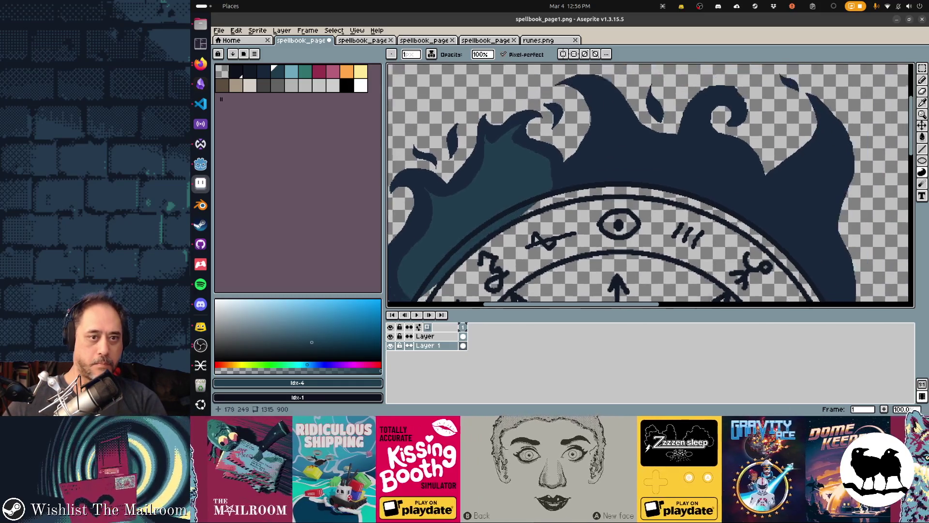
key(e)
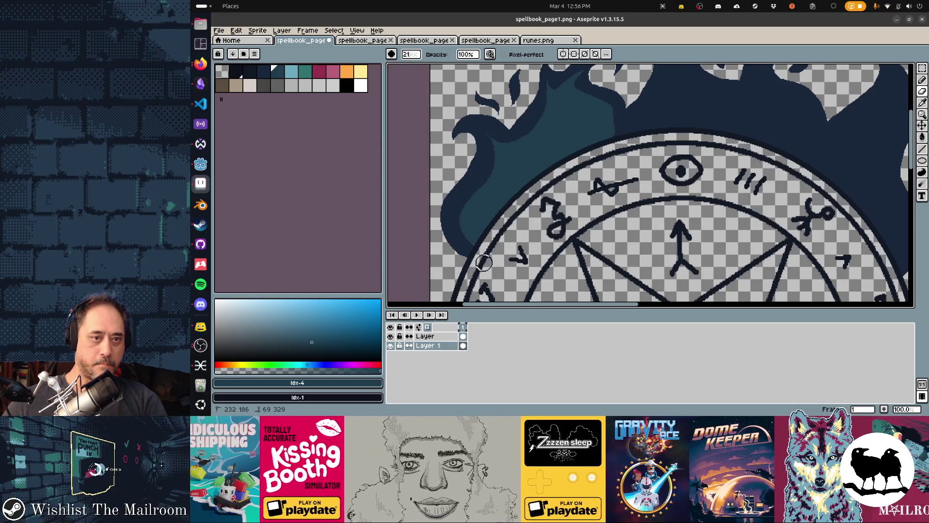
key(alt+Tab)
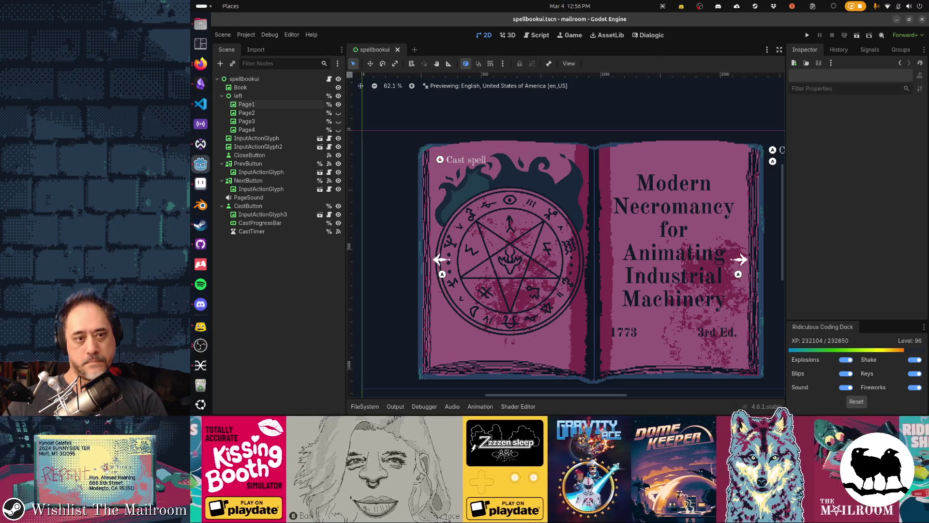
key(alt+Tab)
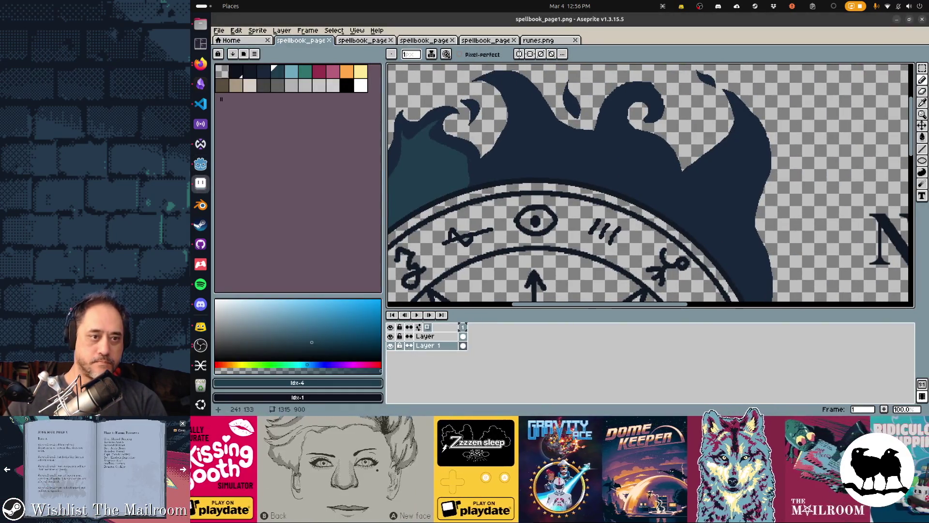
- Fill the dark right flame lobe with teal and save spellbook_page1.png
key(d)
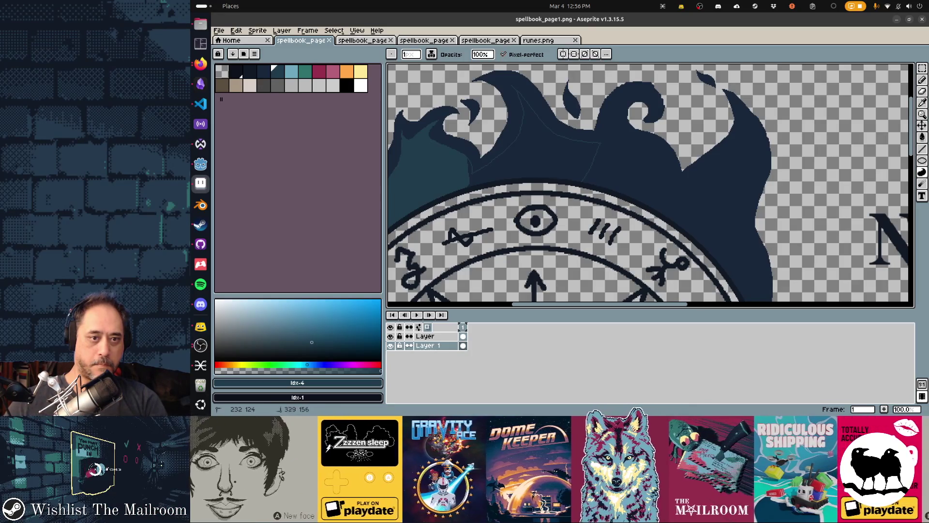
scroll(648, 184, right, 5)
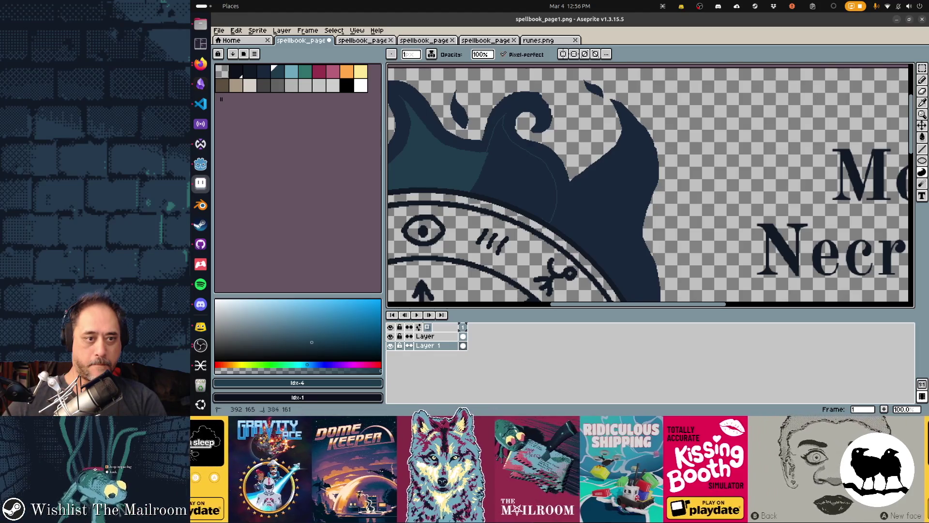
scroll(649, 184, right, 3)
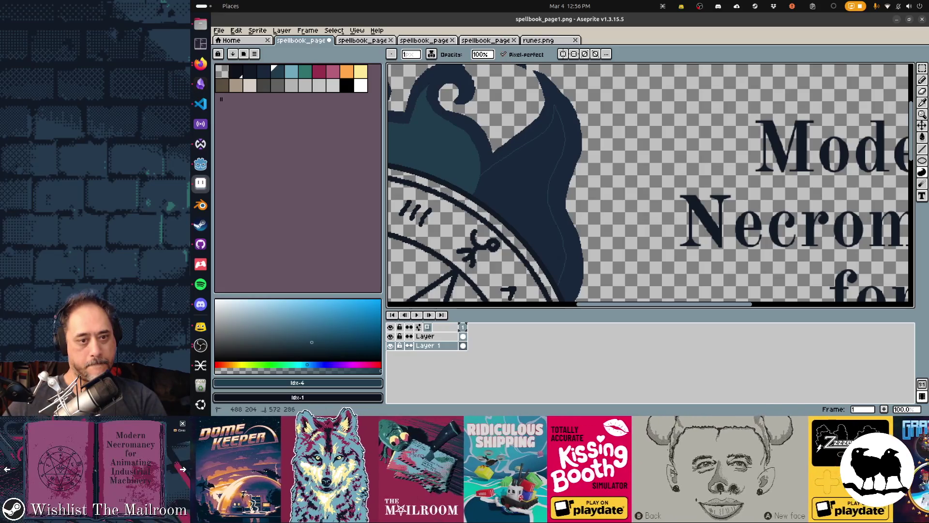
click(547, 203)
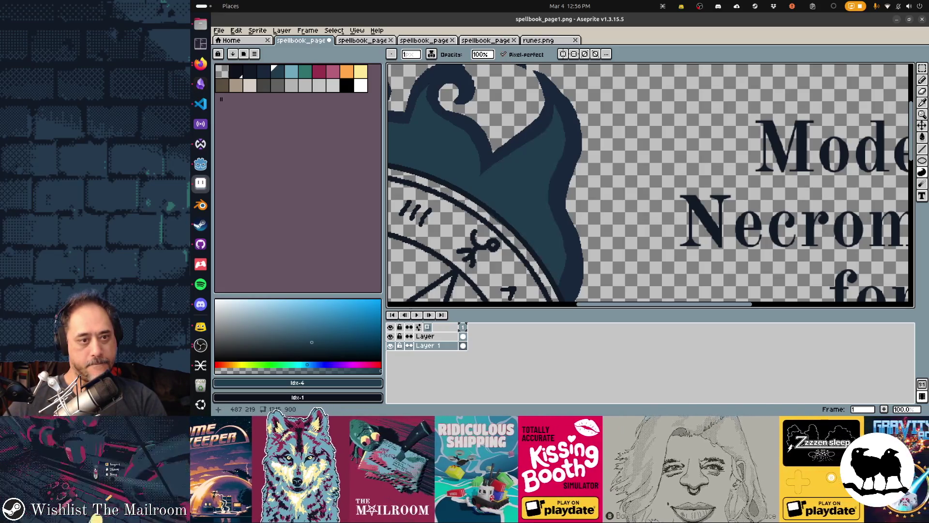
key(e)
scroll(435, 160, down, 3)
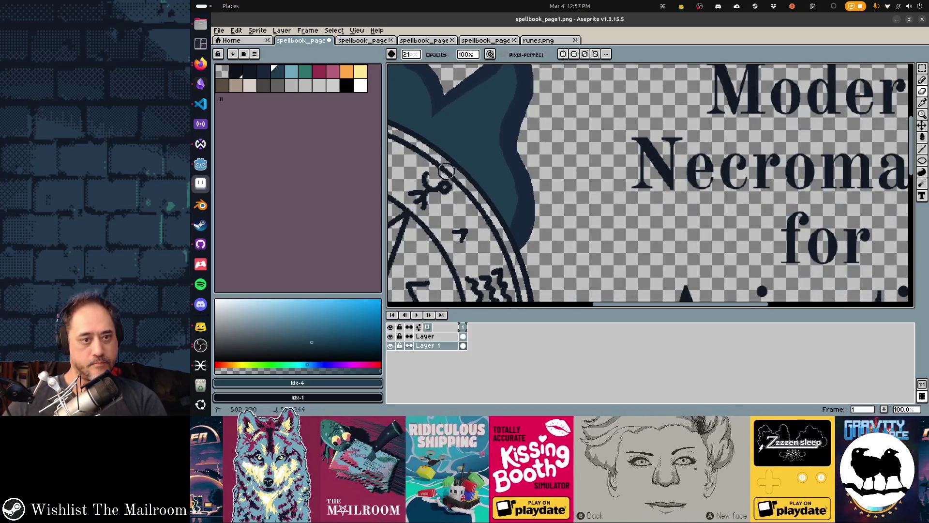
key(d)
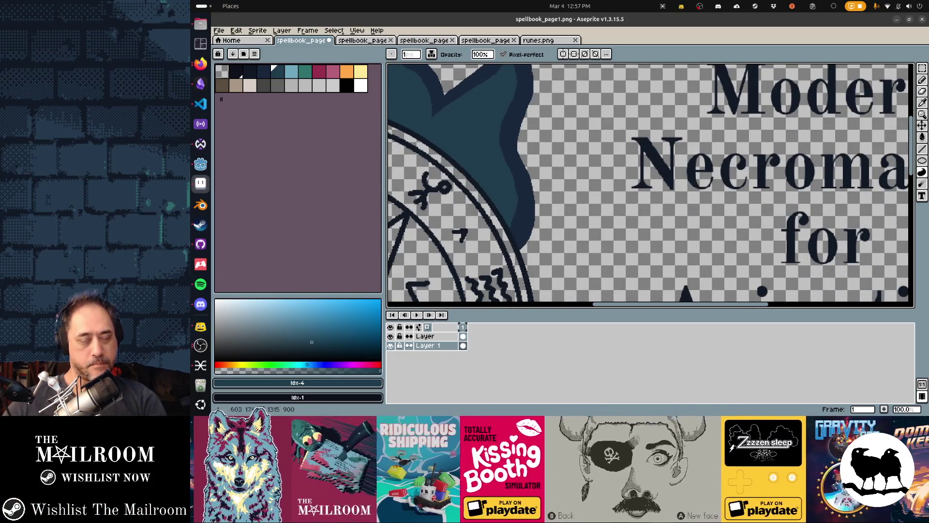
scroll(651, 183, up, 2)
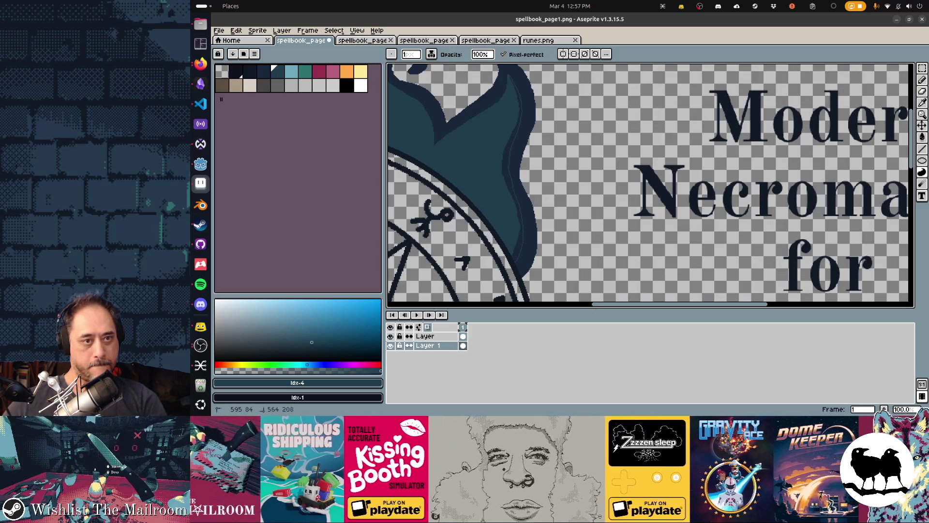
key(ctrl+s)
scroll(648, 184, left, 5)
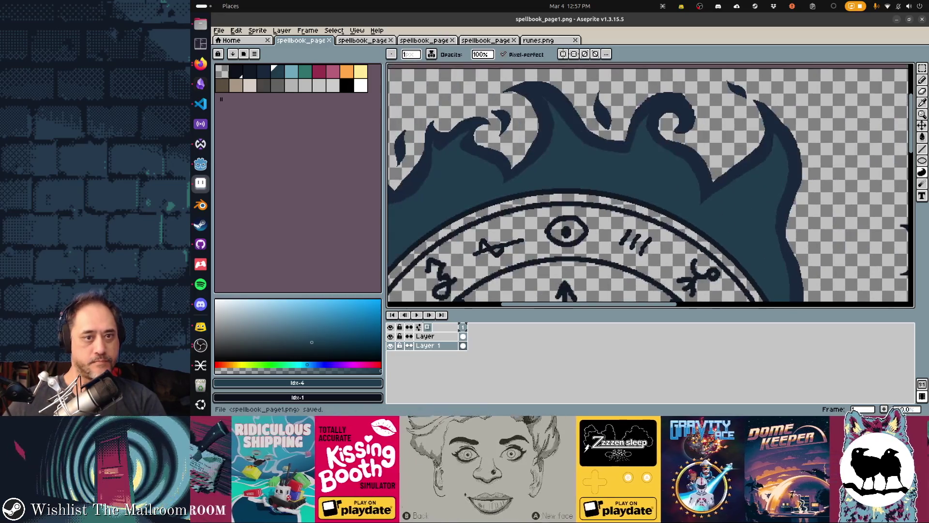
key(alt+Tab)
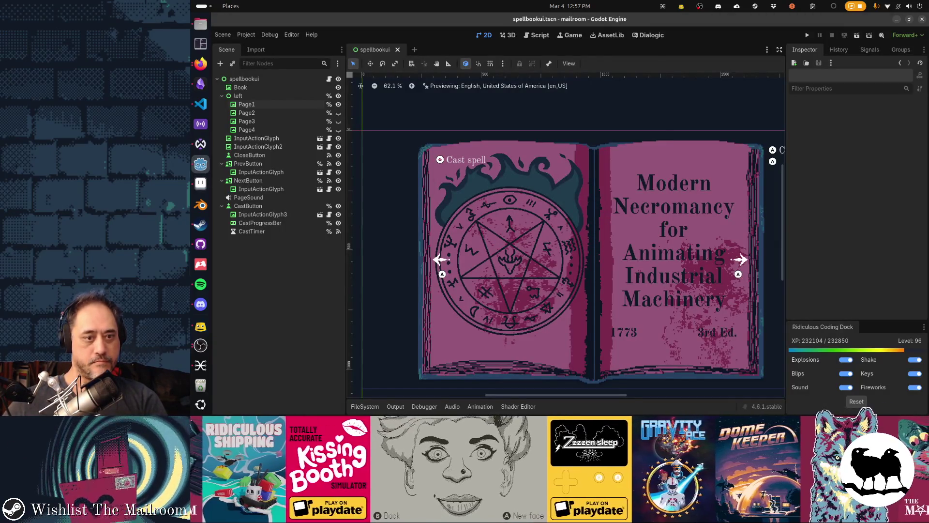
key(alt+Tab)
key(ctrl+z)
key(ctrl+s)
key(alt+Tab)
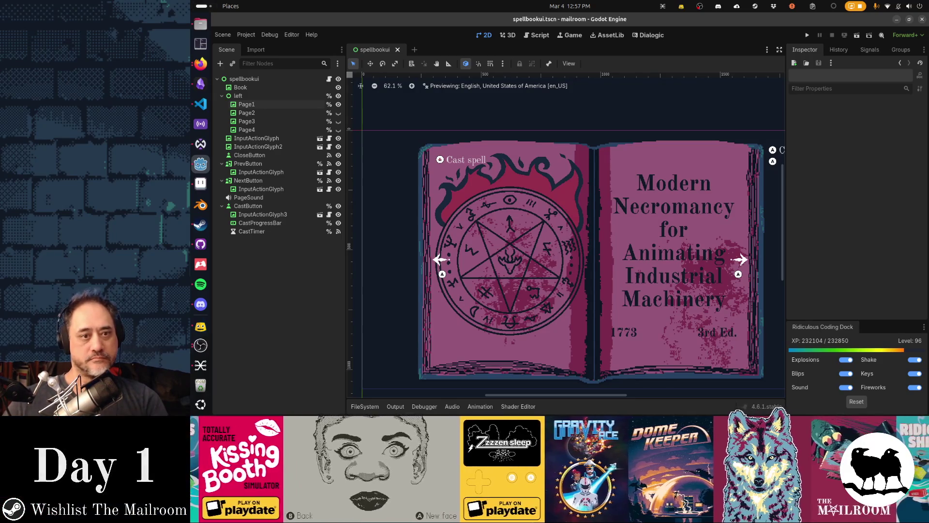
key(alt+Tab)
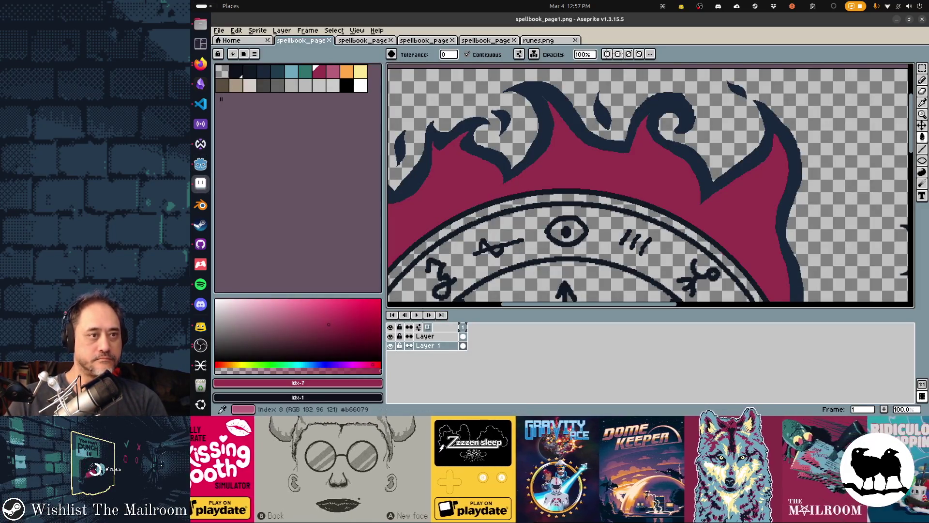
key(ctrl+z)
key(ctrl+s)
key(alt+Tab)
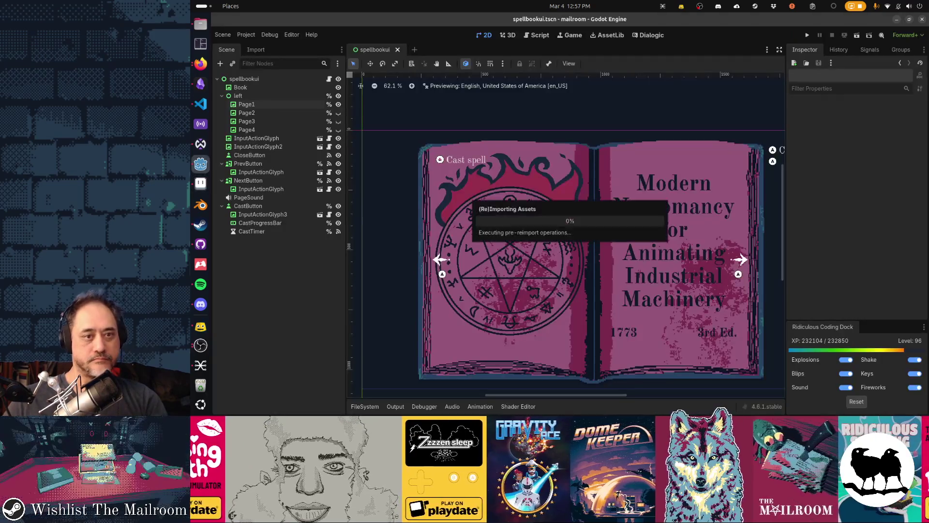
key(alt+Tab)
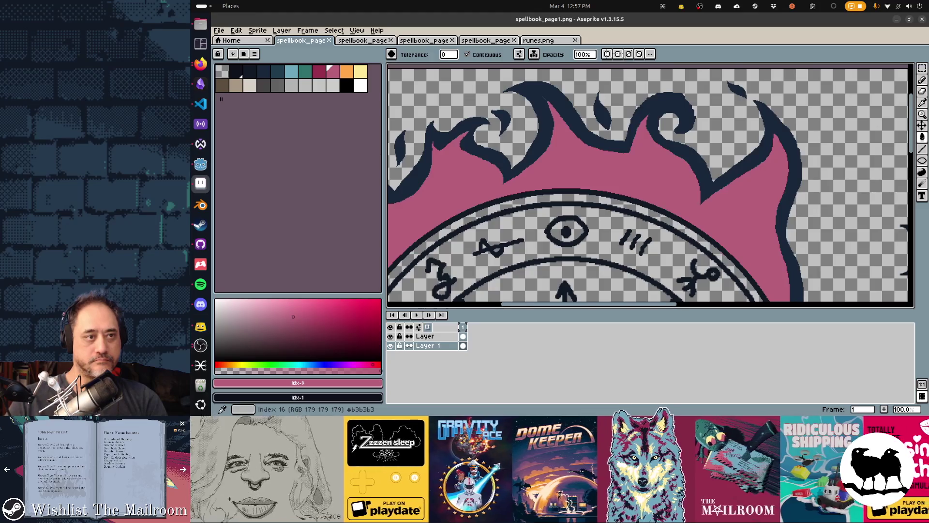
click(291, 86)
click(477, 193)
key(alt+Tab)
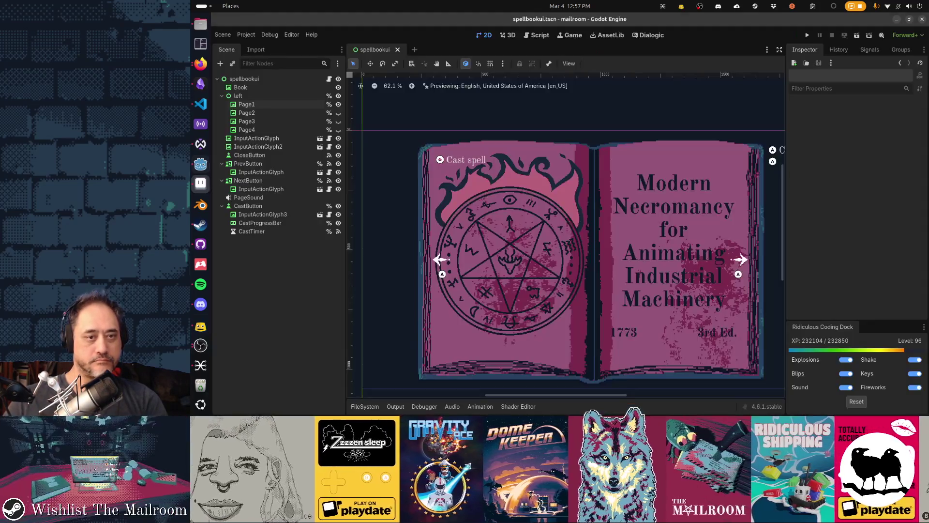
key(alt+Tab)
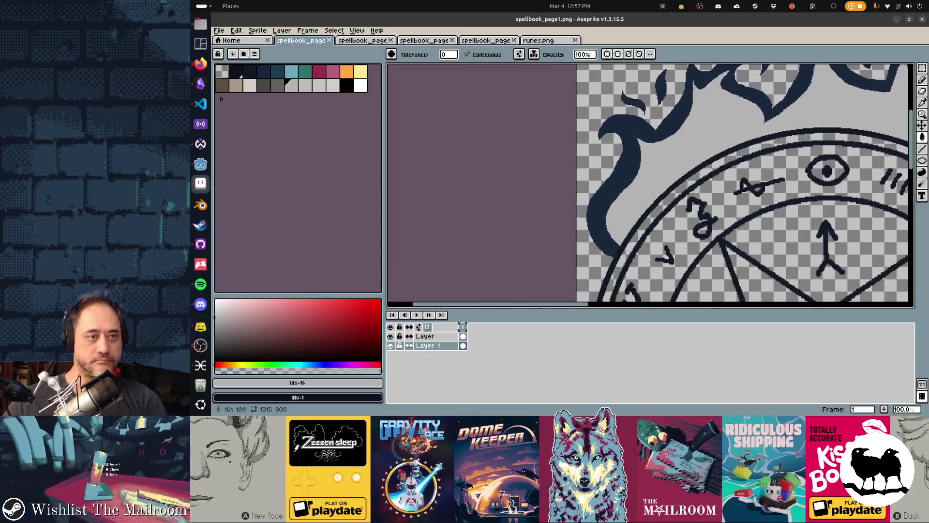
click(263, 85)
click(701, 121)
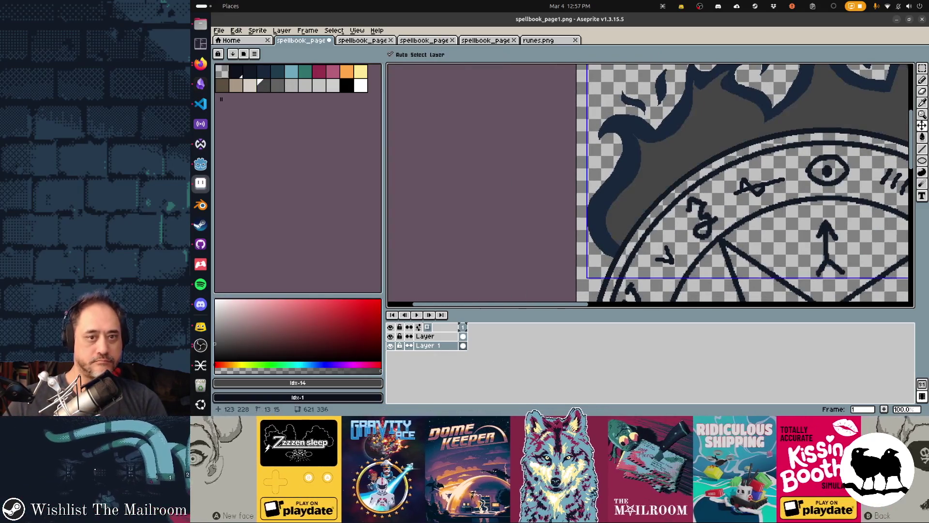
key(alt+Tab)
key(alt+Tab)
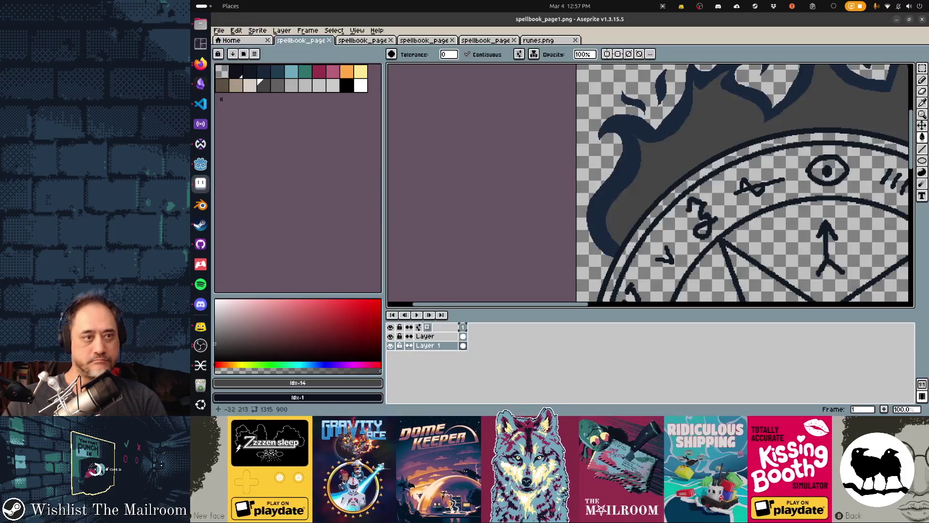
click(264, 71)
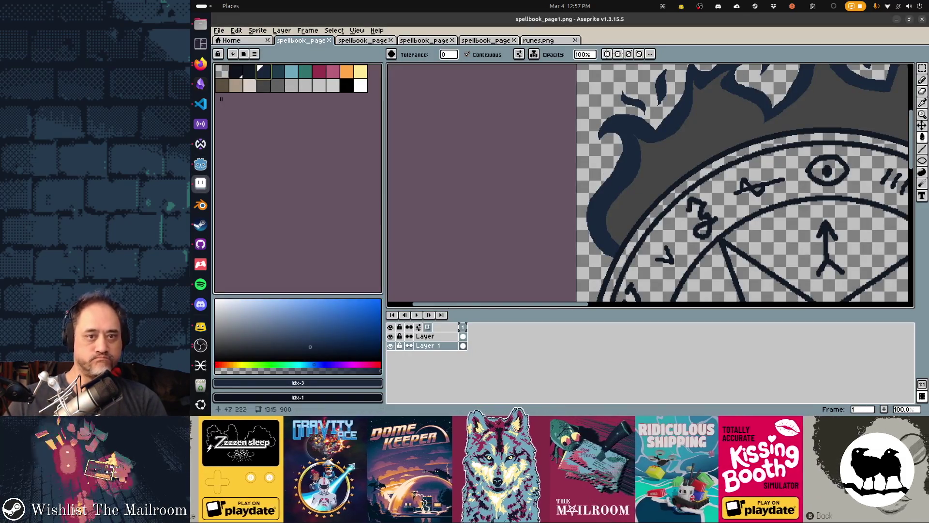
key(ctrl+z)
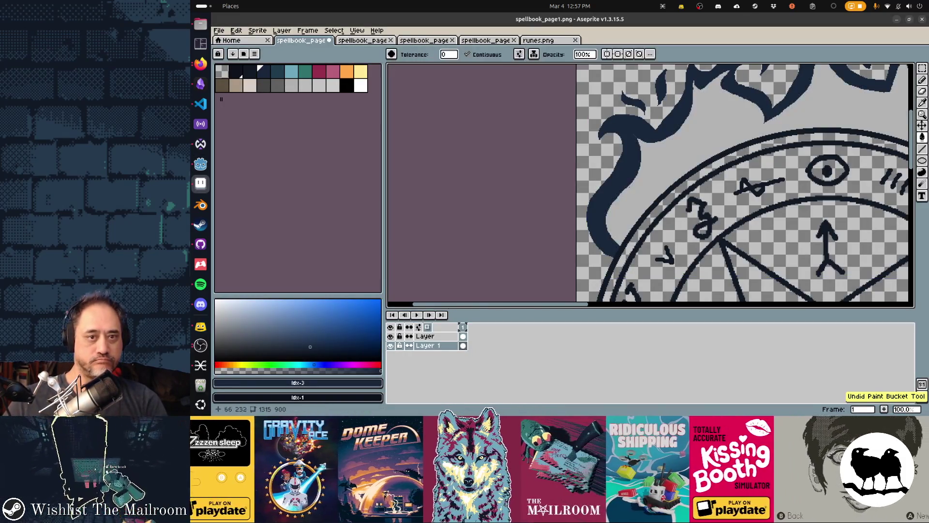
key(ctrl+y)
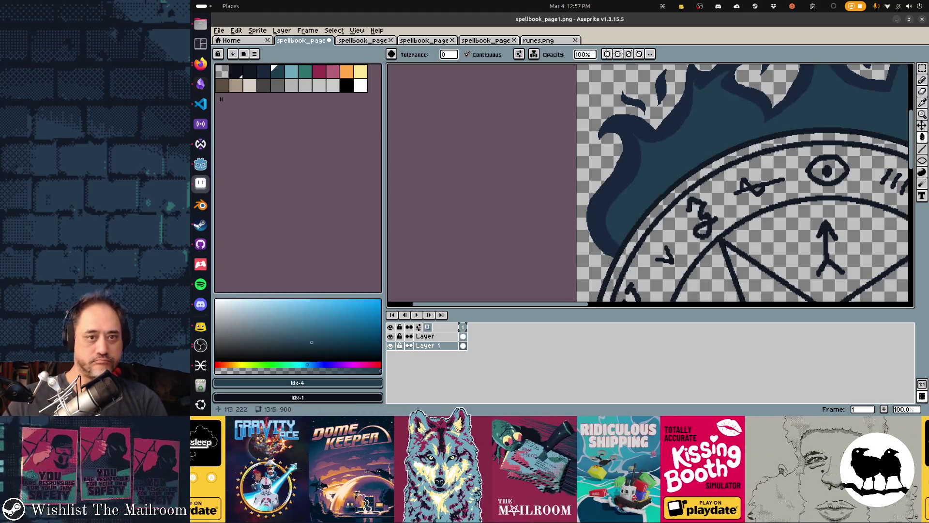
key(ctrl+s)
key(alt+Tab)
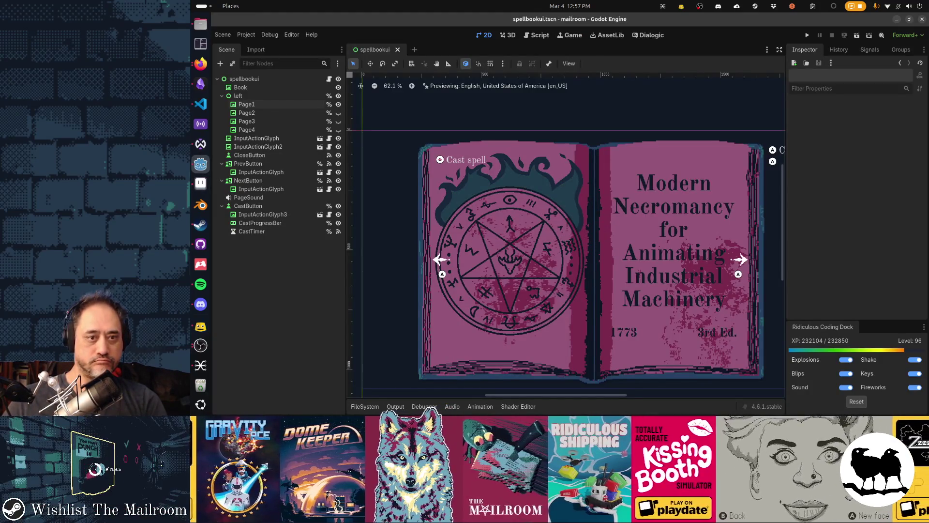
key(alt+Tab)
scroll(532, 169, up, 4)
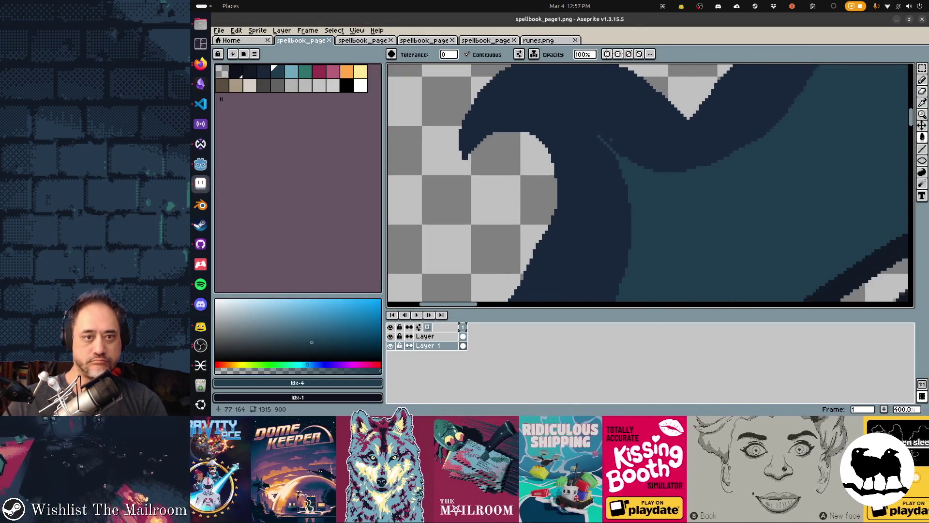
- Undo a stray erase and darken a few flame-edge pixels with the dark navy outline colour
key(e)
click(584, 144)
key(ctrl+z)
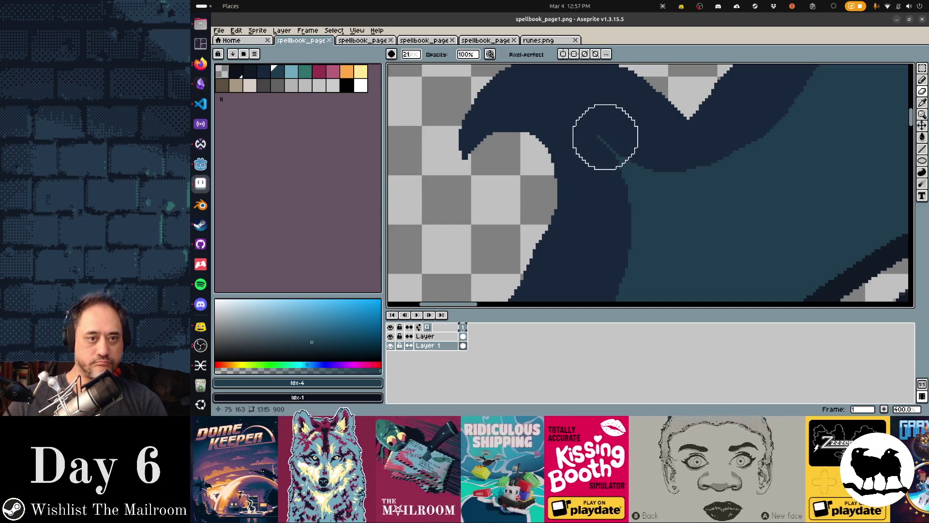
alt+click(581, 108)
key(b)
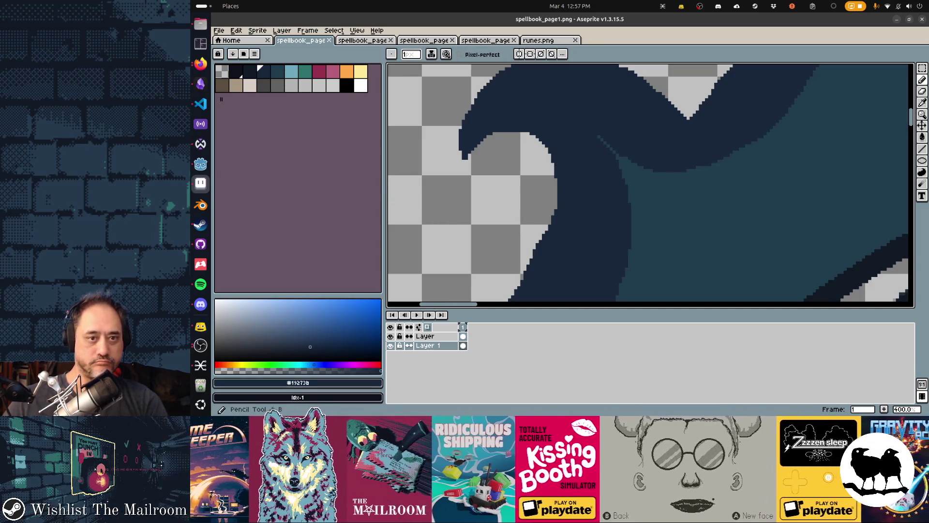
drag(602, 139, 612, 150)
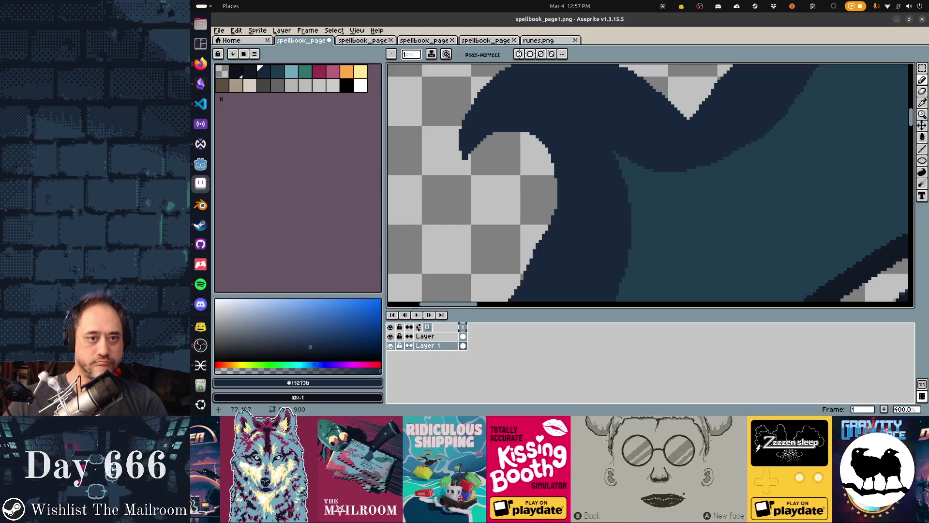
key(ctrl+z)
- Pan to the next flame curl and save the spellbook page
drag(750, 194, 616, 222)
key(d)
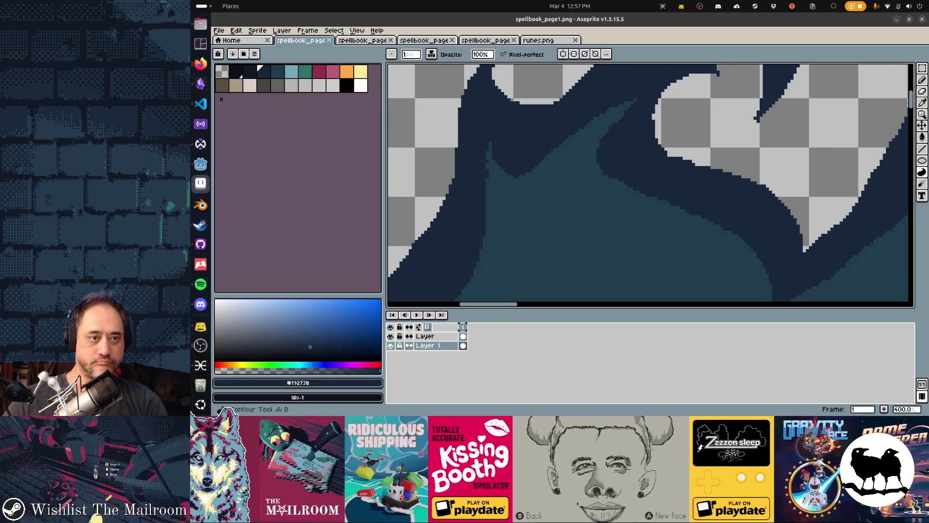
key(b)
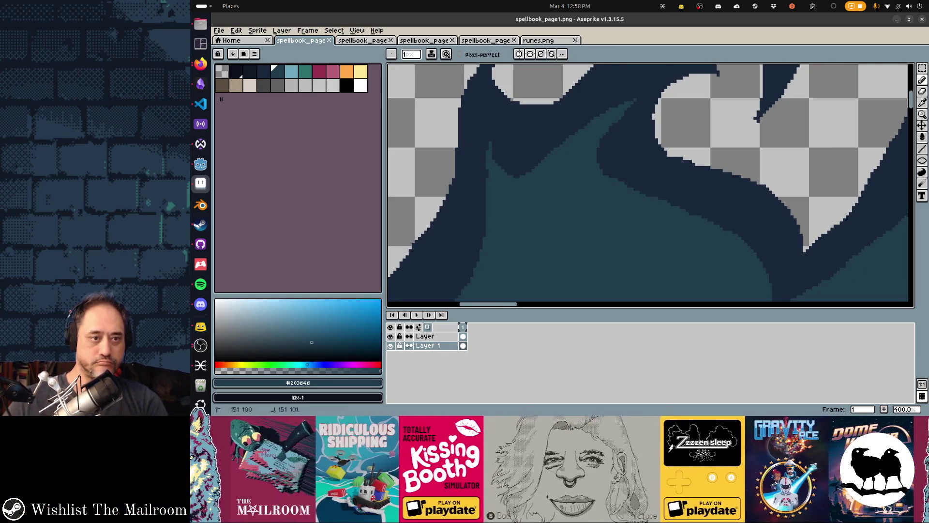
key(ctrl+s)
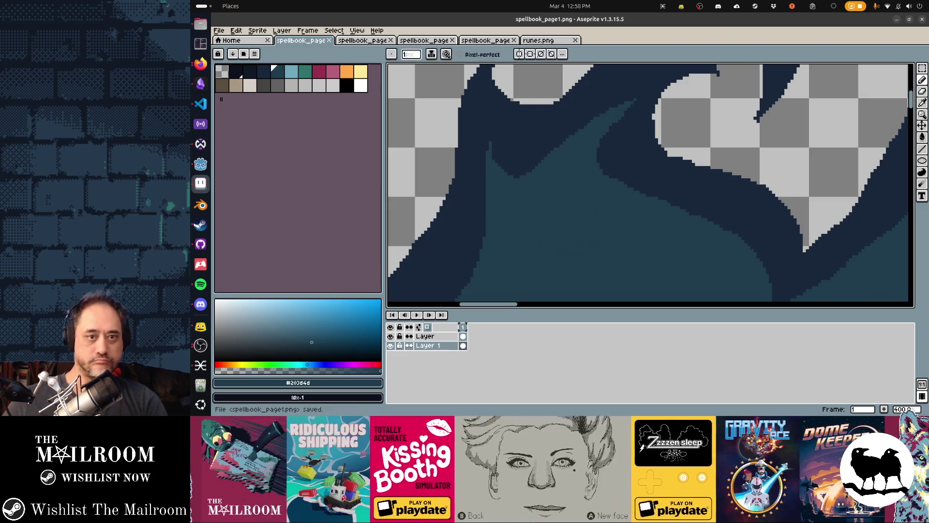
scroll(648, 184, right, 5)
scroll(648, 184, down, 5)
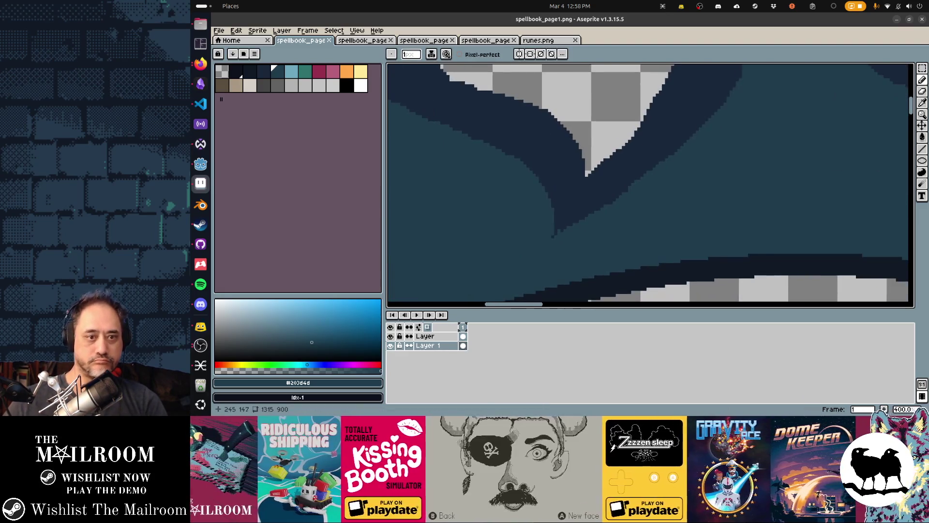
scroll(649, 184, up, 5)
scroll(649, 184, right, 3)
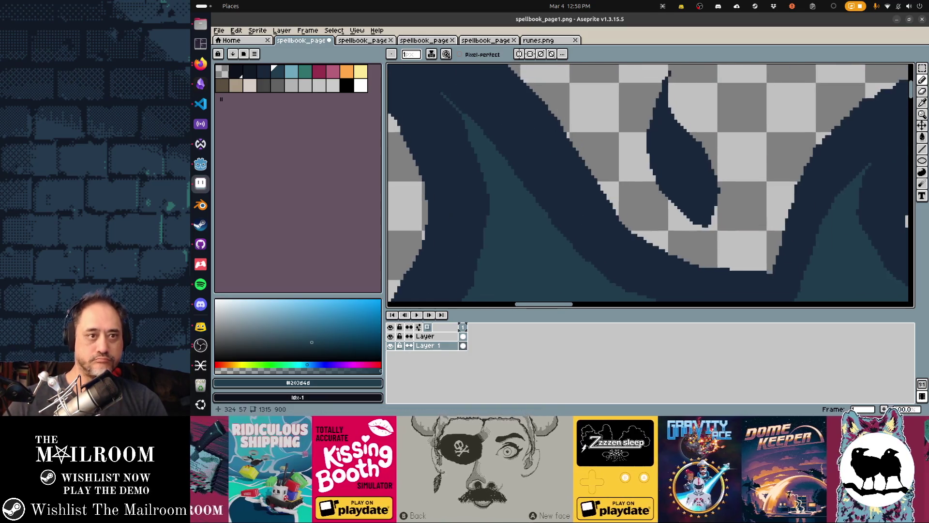
- Sample the dark teal #203d4d from the flame artwork with the eyedropper
key(bracketleft)
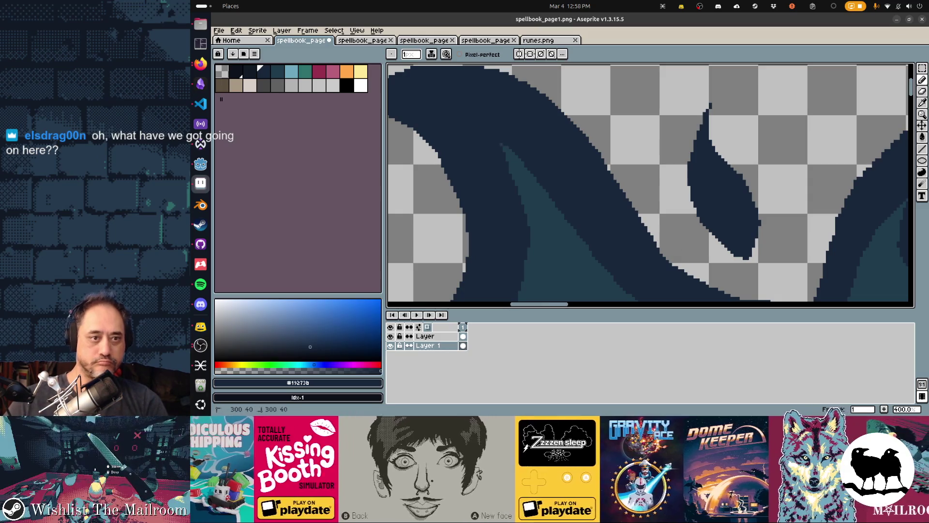
scroll(648, 184, right, 3)
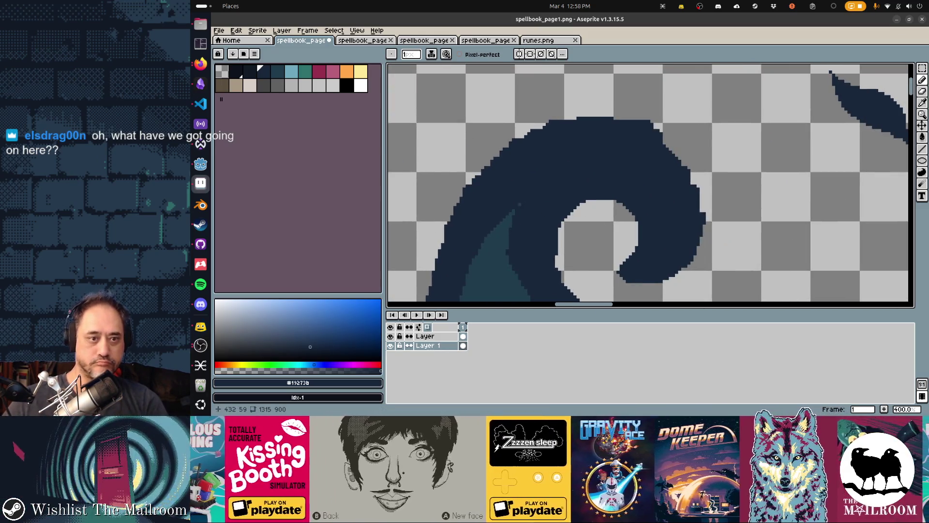
scroll(648, 184, down, 5)
scroll(649, 184, right, 2)
scroll(649, 184, down, 4)
scroll(648, 184, right, 1)
key(i)
alt+click(649, 184)
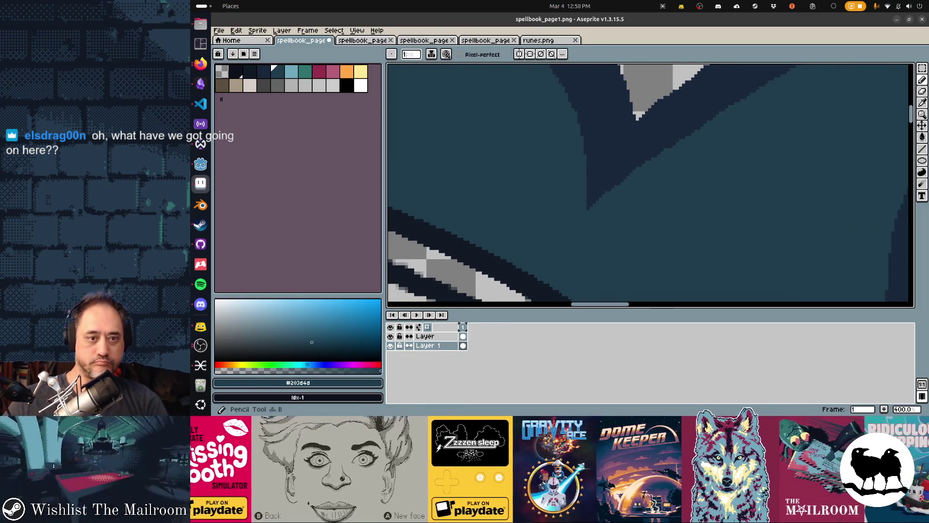
- Pan back out to view the whole flame crown over the rune circle
scroll(648, 184, right, 2)
scroll(649, 184, up, 1)
scroll(649, 184, down, 2)
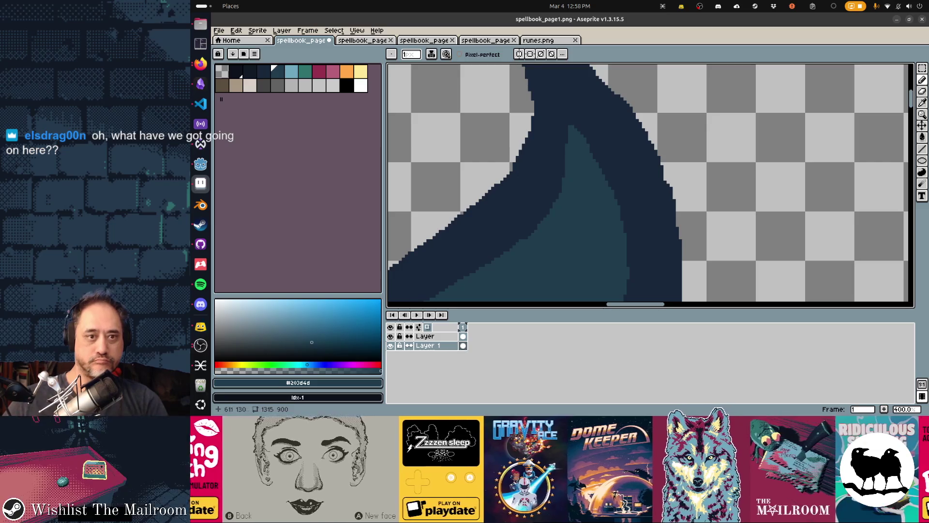
scroll(649, 183, down, 3)
scroll(648, 183, right, 2)
scroll(649, 184, down, 3)
scroll(649, 184, left, 1)
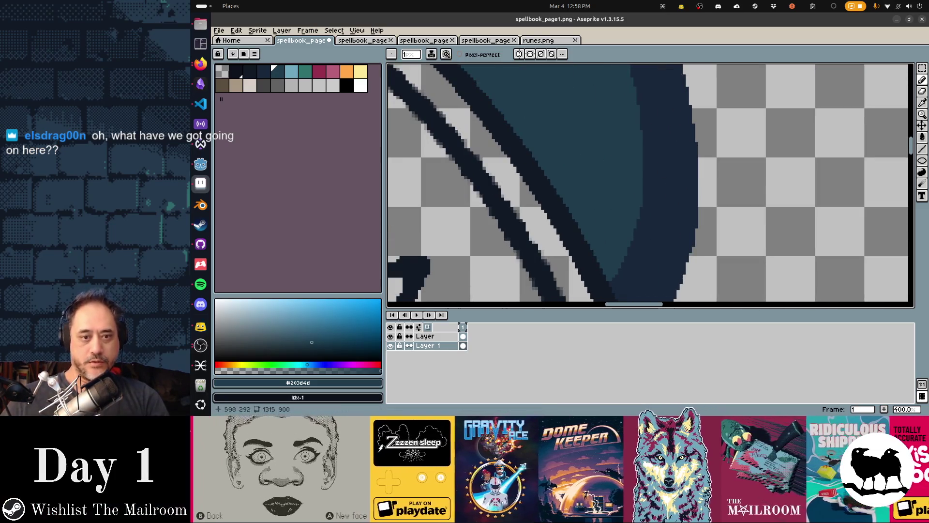
scroll(649, 184, down, 3)
scroll(648, 184, left, 3)
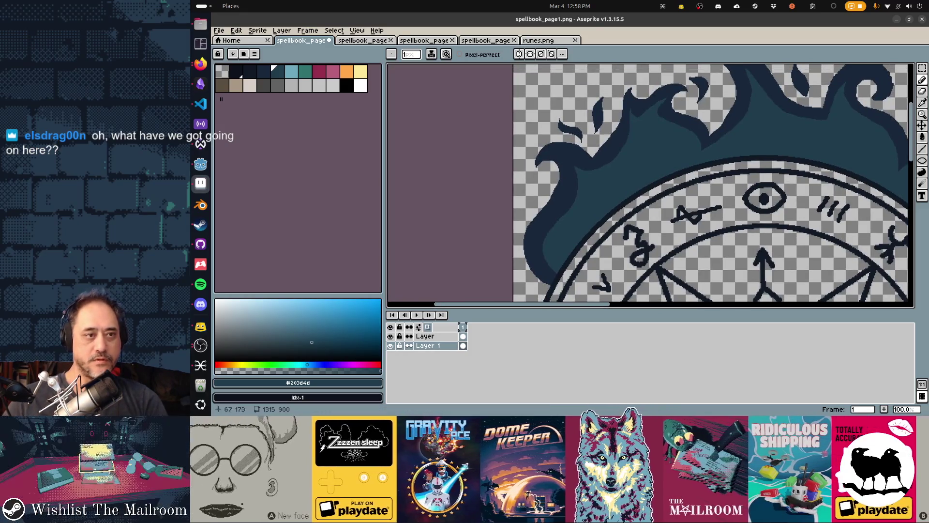
- Try a crimson fill on the flame outline, check it in Godot, then undo it
click(318, 71)
key(g)
click(545, 150)
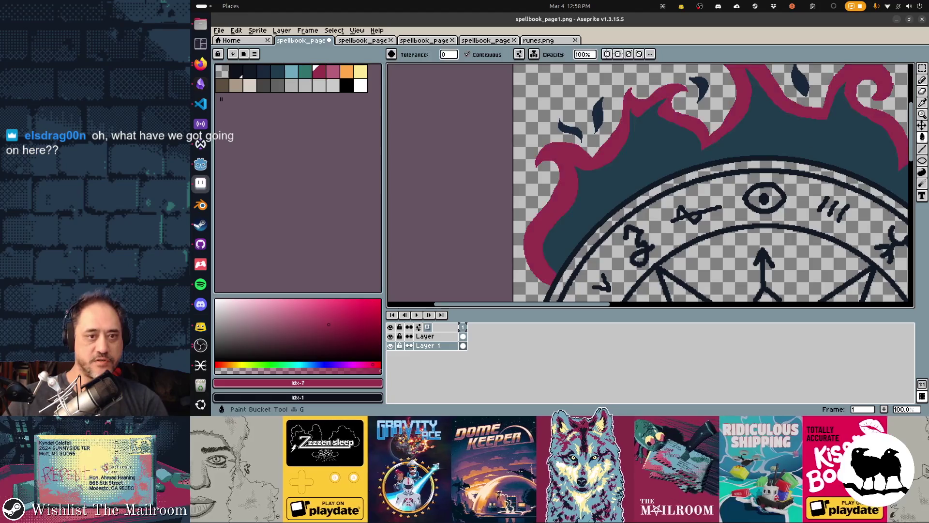
key(ctrl+s)
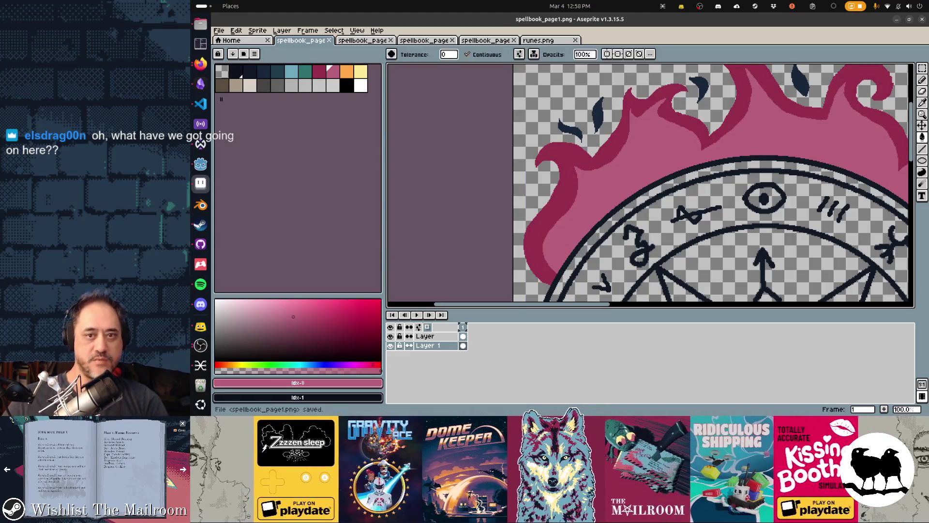
key(alt+Tab)
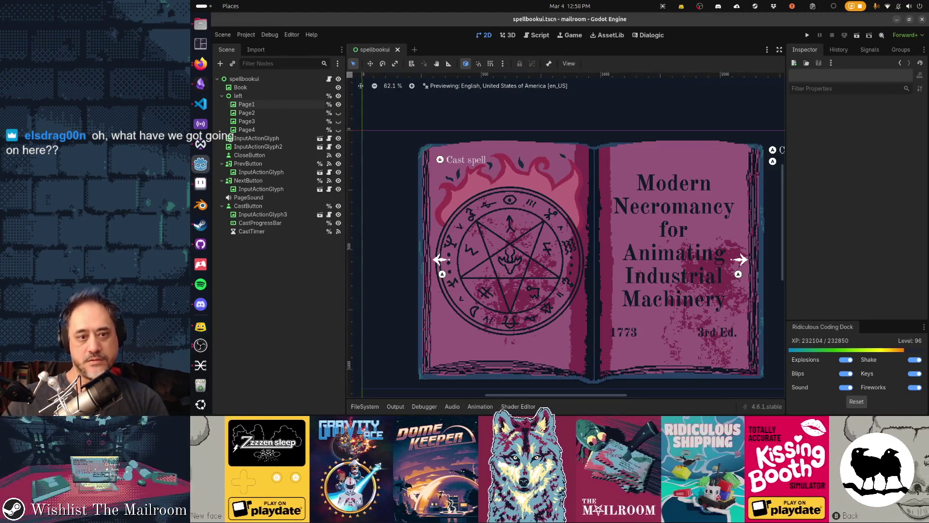
key(alt+Tab)
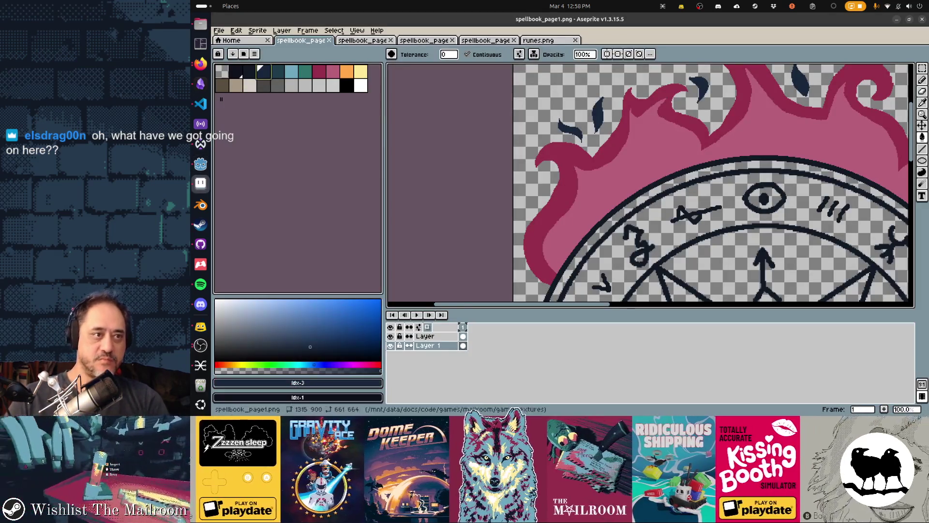
key(ctrl+z)
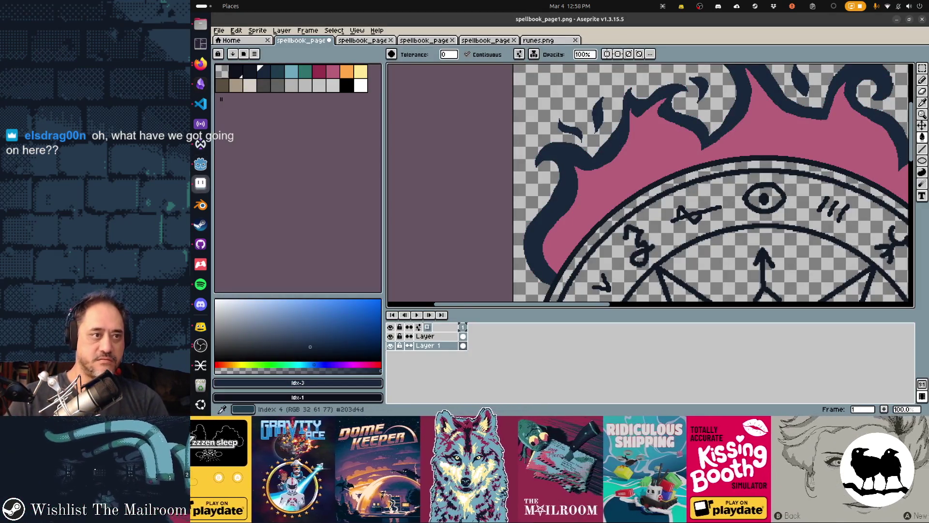
key(ctrl+z)
key(ctrl+z)
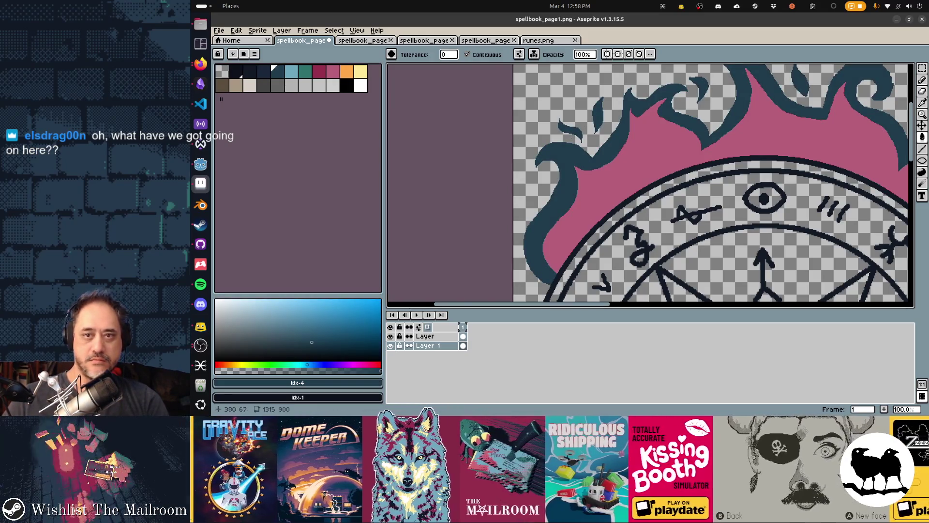
- Fill the pink flame area with dark navy, save, and preview it in Godot
scroll(650, 185, right, 10)
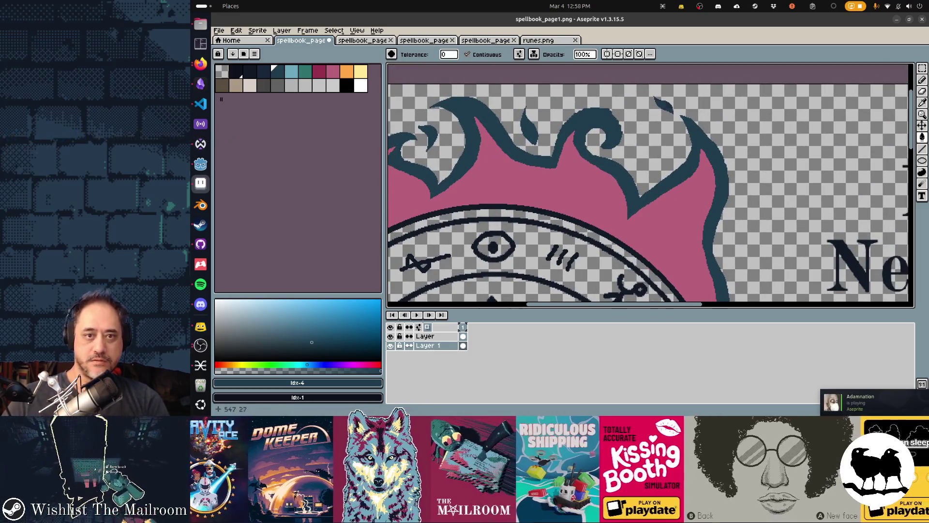
click(264, 72)
click(533, 184)
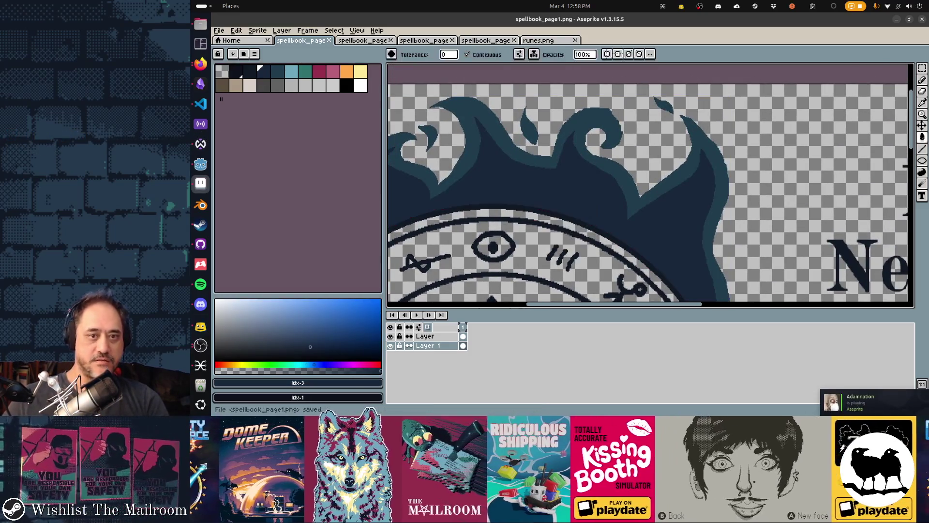
key(ctrl+s)
key(alt+Tab)
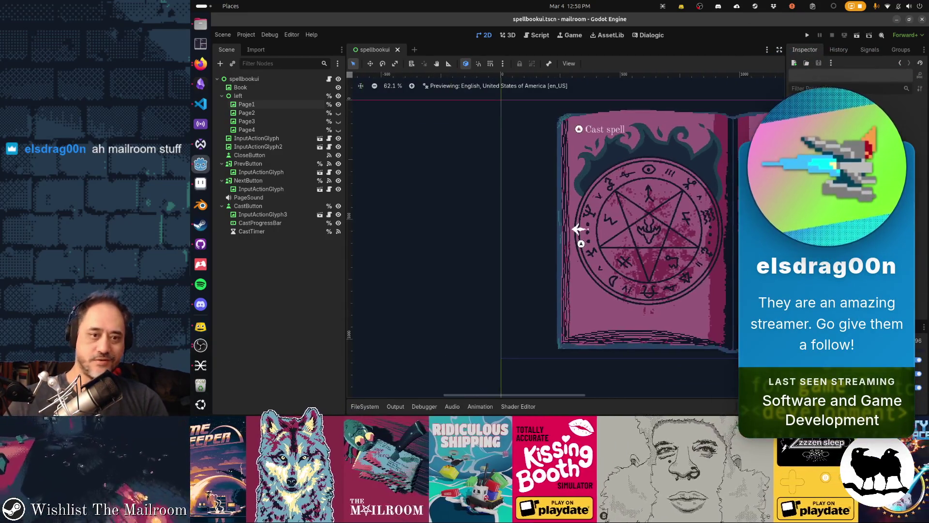
key(alt+Tab)
- Fill the lighter flame band and three small light flames with the darkest navy
click(249, 71)
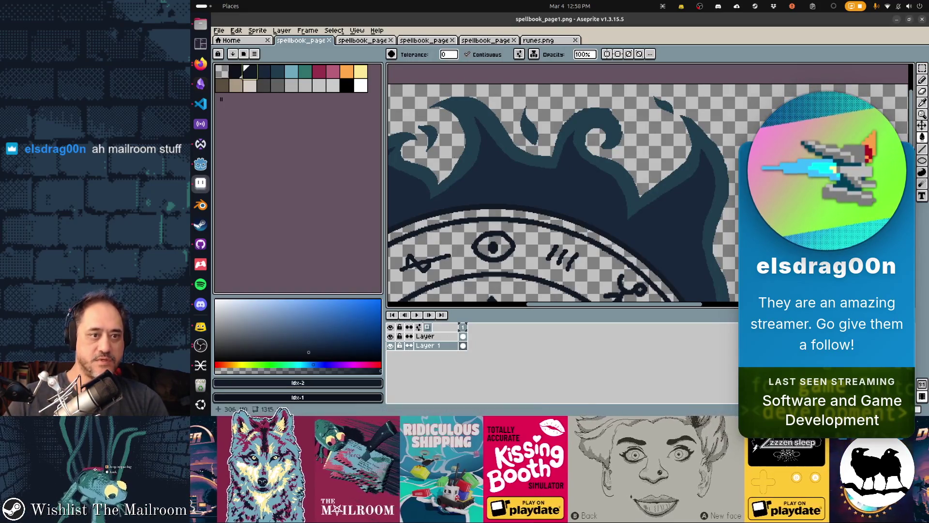
click(631, 192)
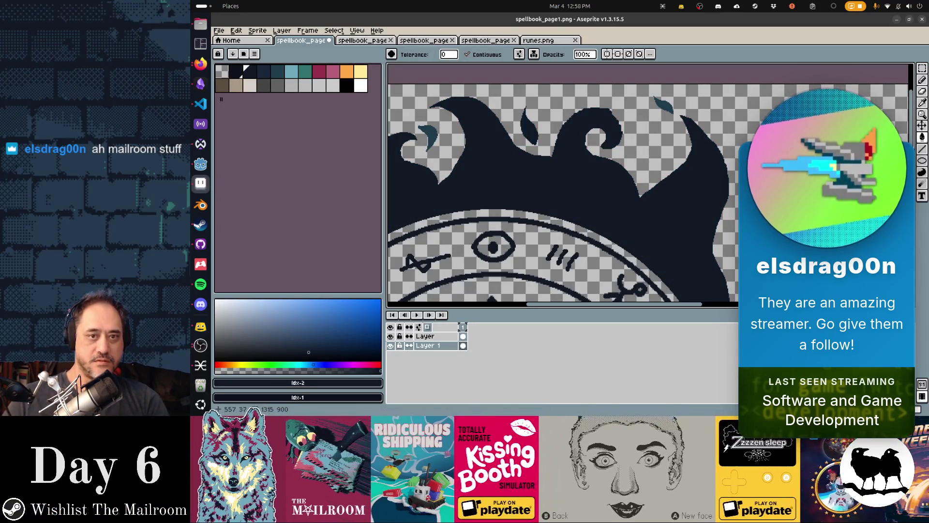
scroll(561, 184, left, 5)
click(670, 118)
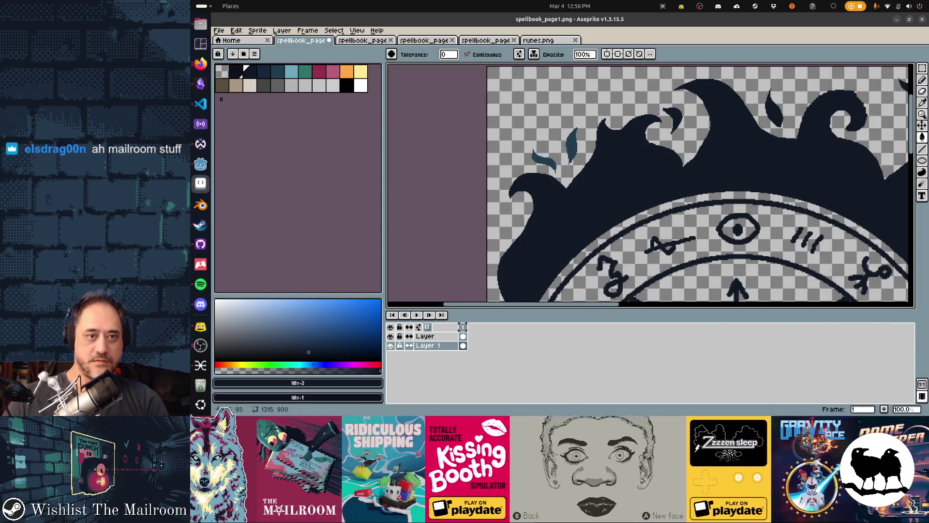
click(571, 143)
click(543, 159)
key(alt+Tab)
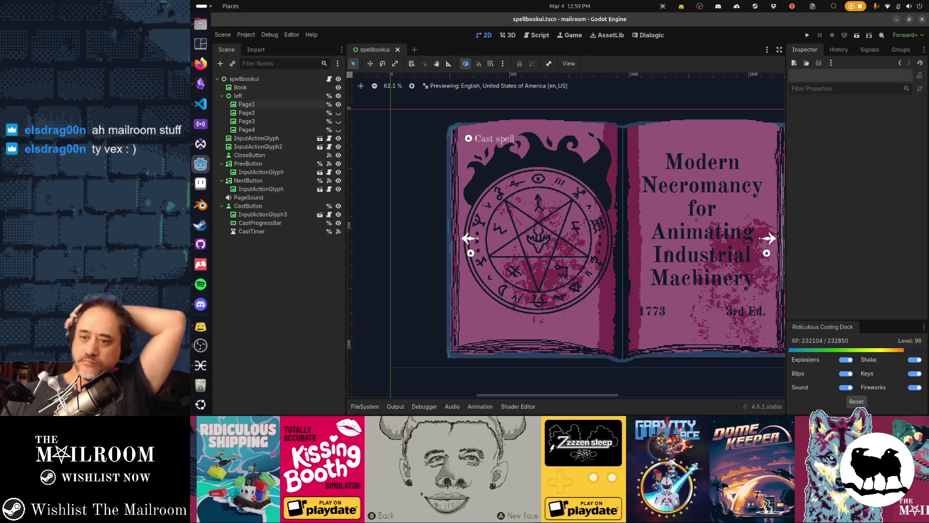
- Inspect the solid navy flame crown beside the Modern Necromancy title page in Godot, then return to Aseprite
click(200, 326)
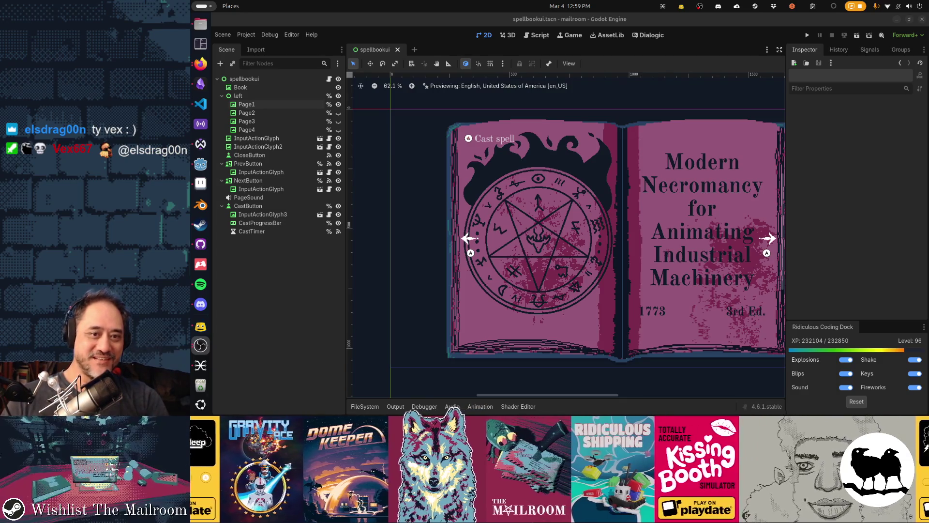
scroll(565, 233, up, 3)
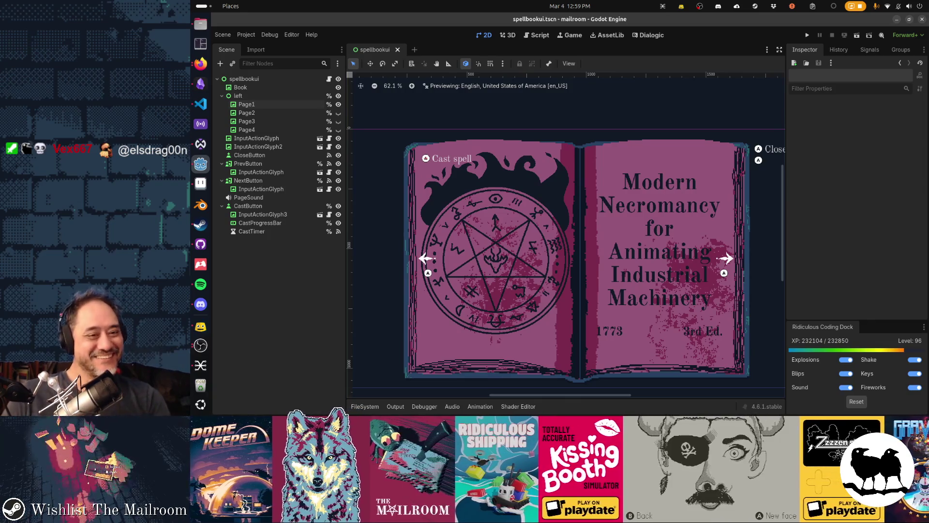
key(alt+Tab)
key(alt+Tab)
key(alt+Tab)
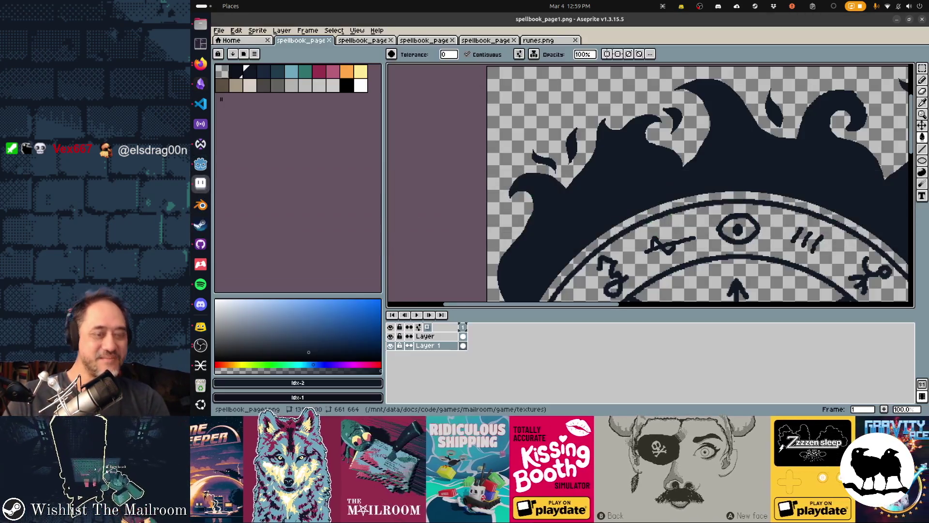
- Open directorybackground.png, the book background image, from the textures folder
key(ctrl+o)
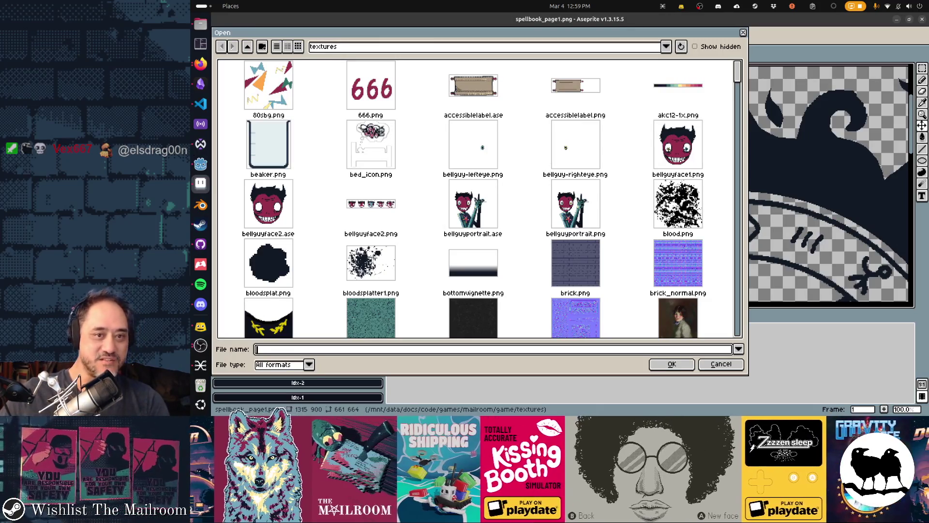
text(d)
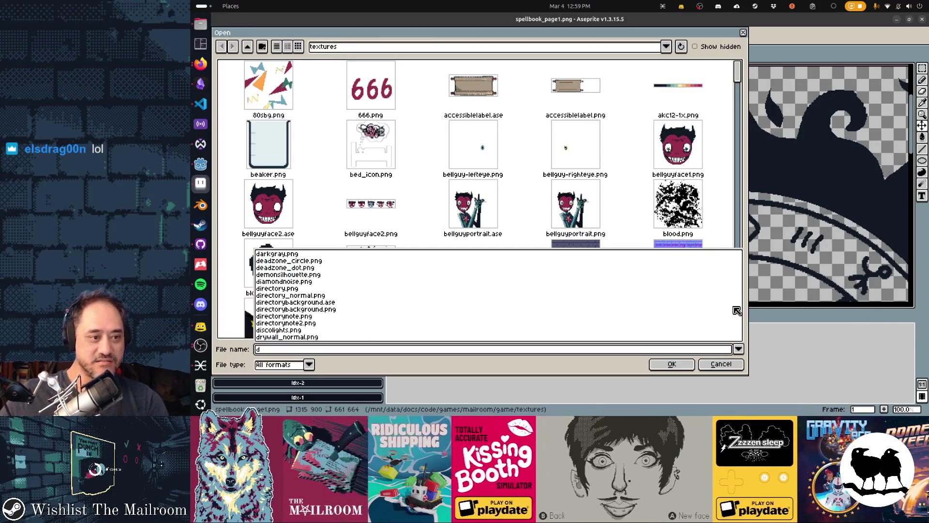
text(irectory)
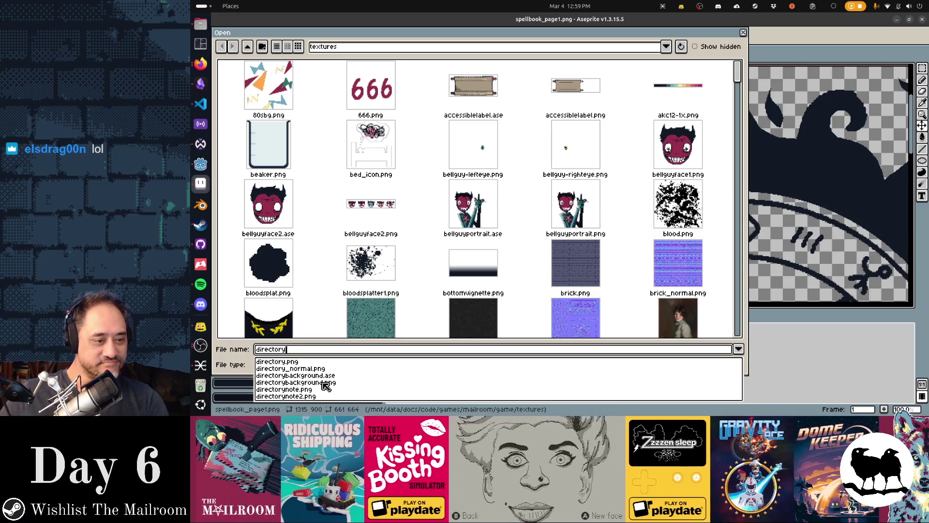
click(324, 382)
click(689, 362)
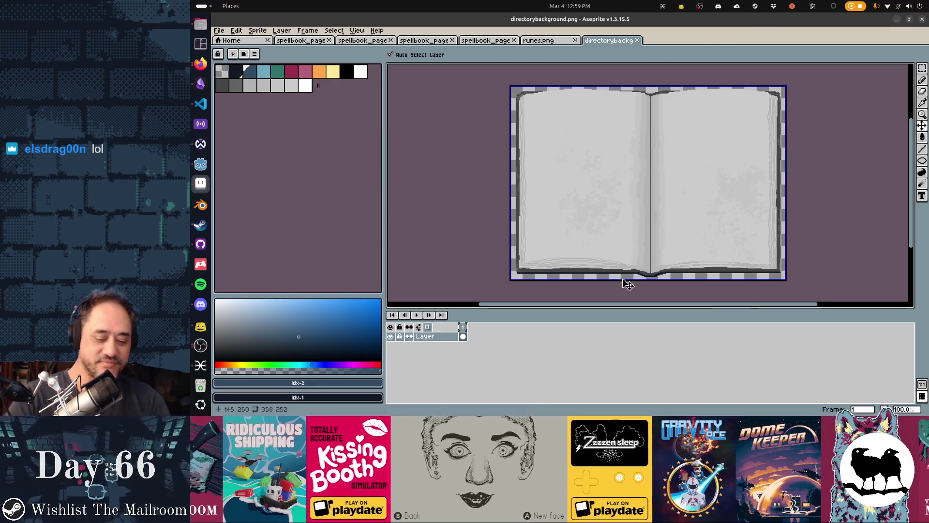
- Open junkmailbackground.png with its grey flame silhouettes from the textures folder
key(ctrl+o)
scroll(626, 284, down, 6)
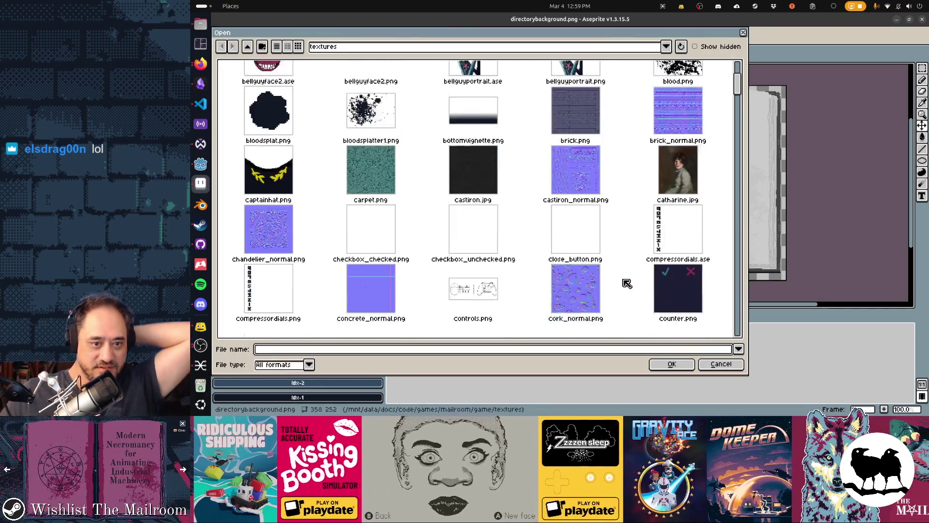
scroll(627, 283, down, 4)
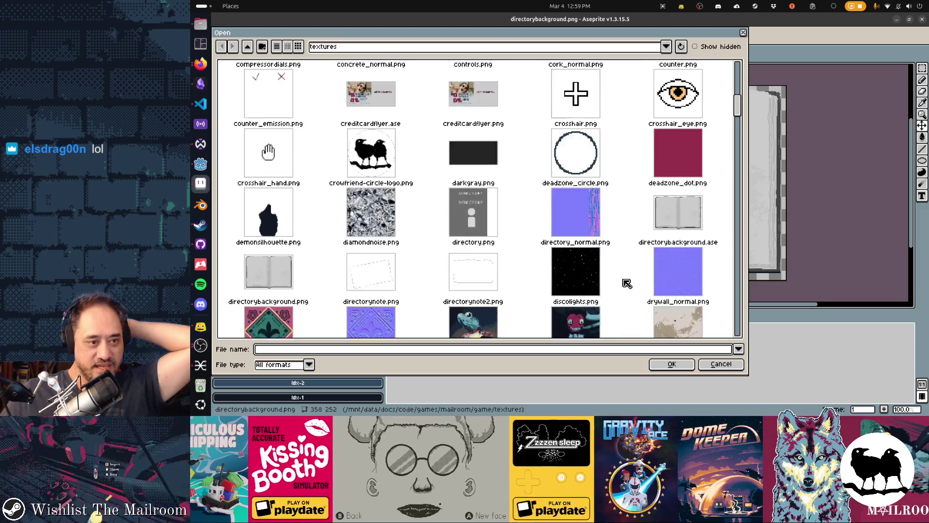
scroll(627, 283, down, 5)
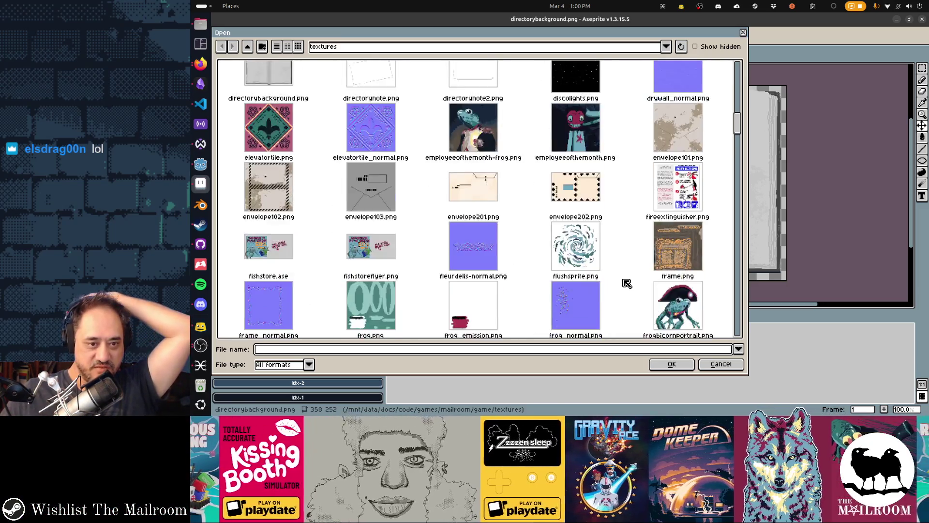
scroll(627, 283, down, 3)
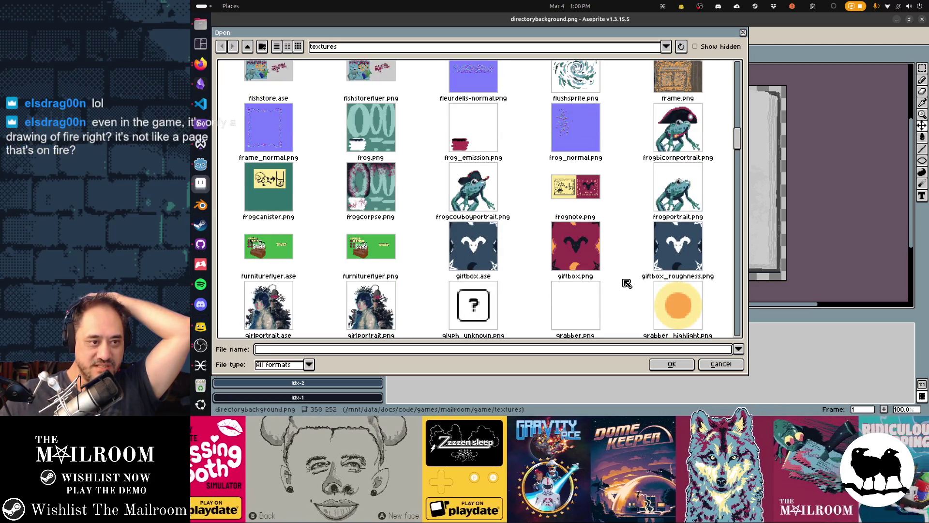
scroll(626, 284, down, 3)
scroll(627, 283, down, 8)
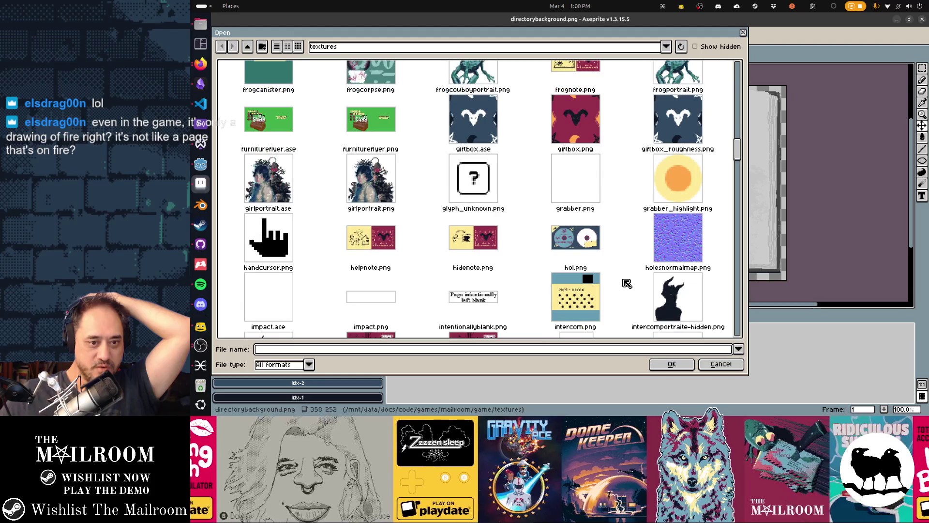
scroll(627, 283, down, 10)
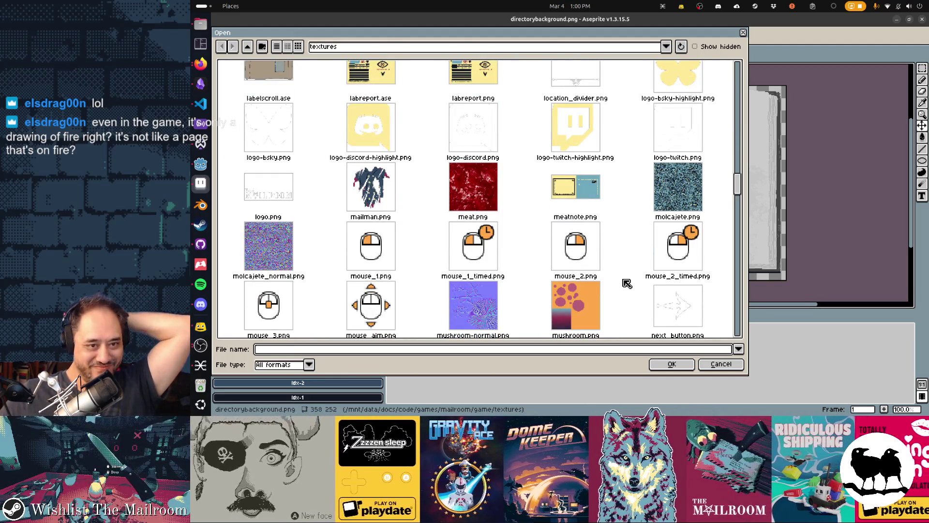
scroll(627, 283, down, 10)
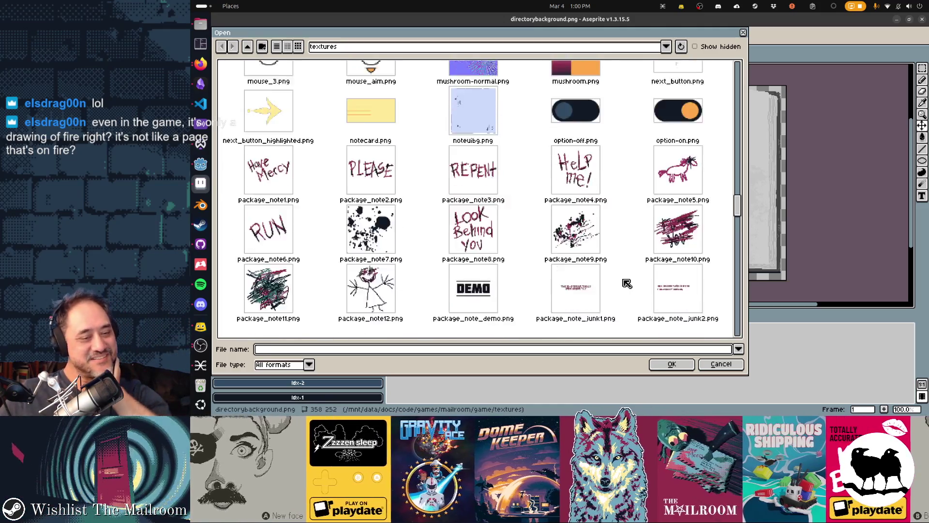
scroll(627, 283, down, 12)
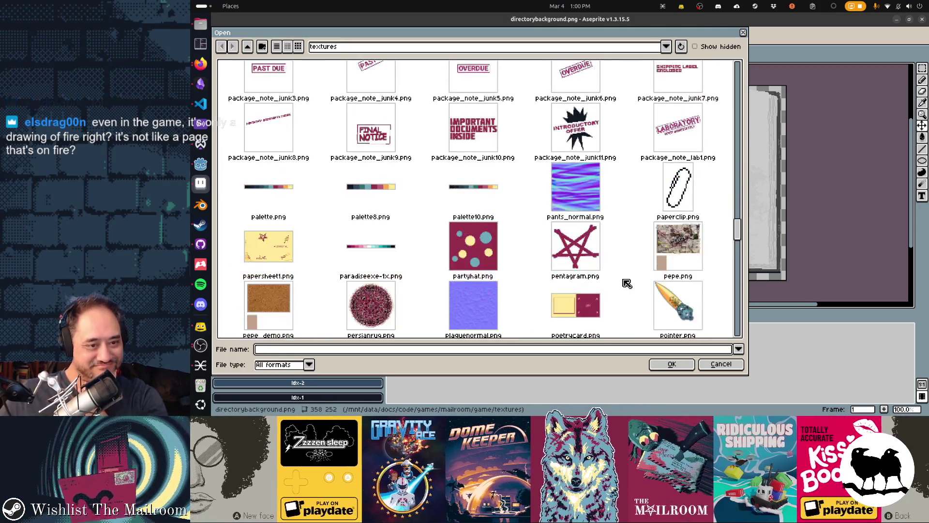
scroll(627, 283, down, 2)
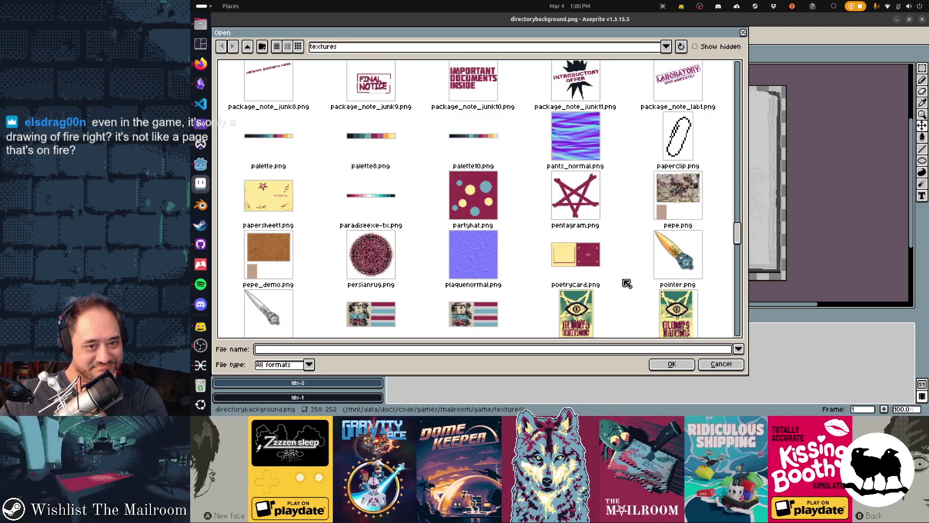
scroll(627, 283, down, 8)
scroll(627, 283, down, 4)
scroll(626, 283, down, 9)
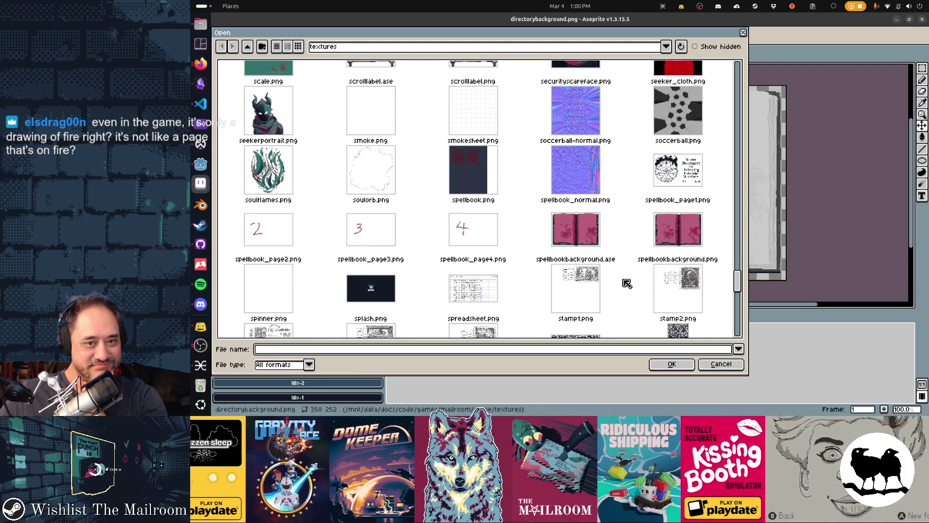
scroll(627, 283, down, 8)
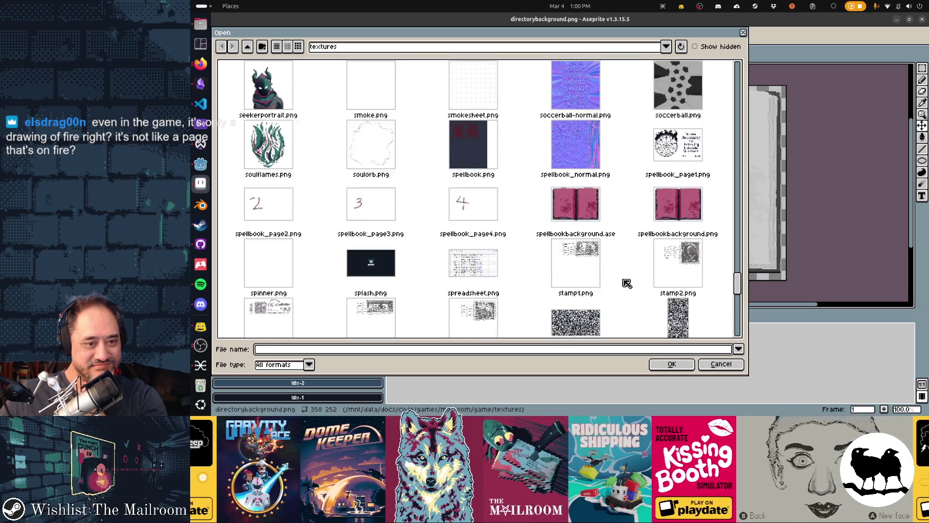
scroll(626, 283, down, 6)
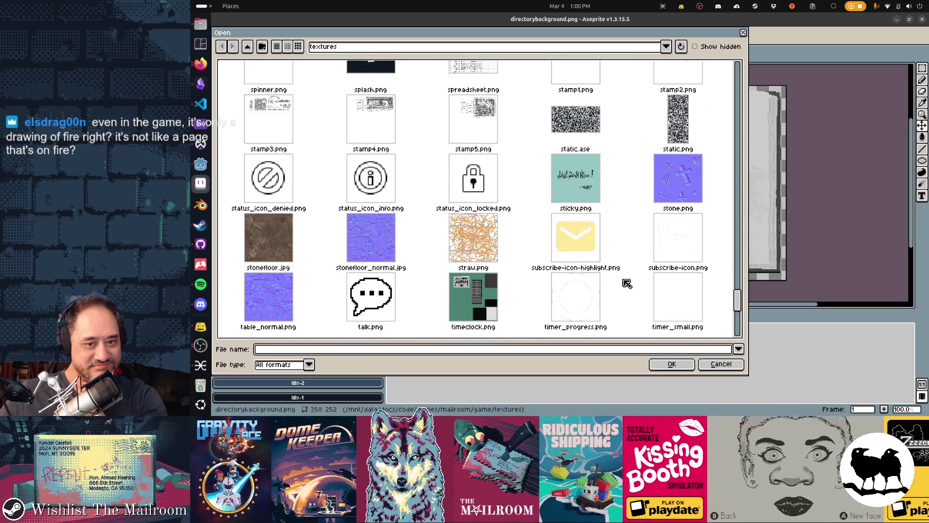
scroll(627, 283, down, 6)
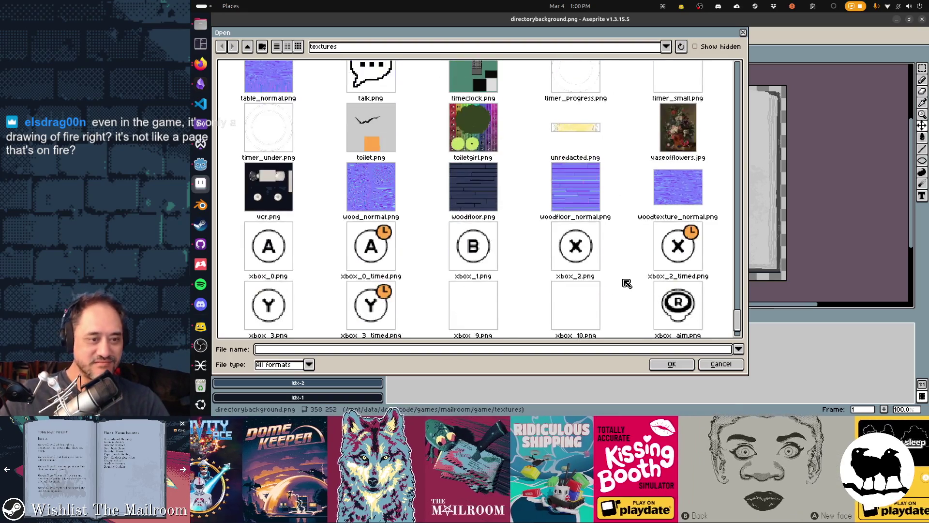
scroll(627, 283, up, 10)
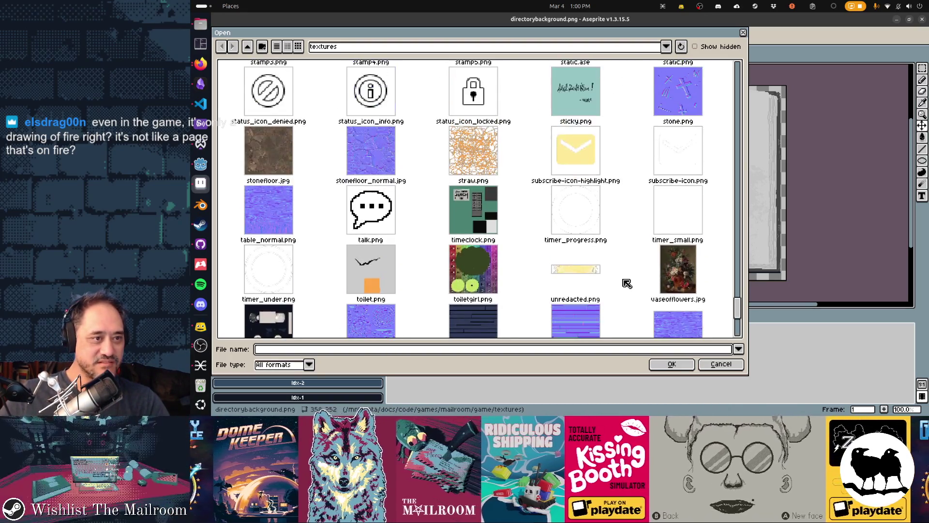
scroll(627, 283, up, 6)
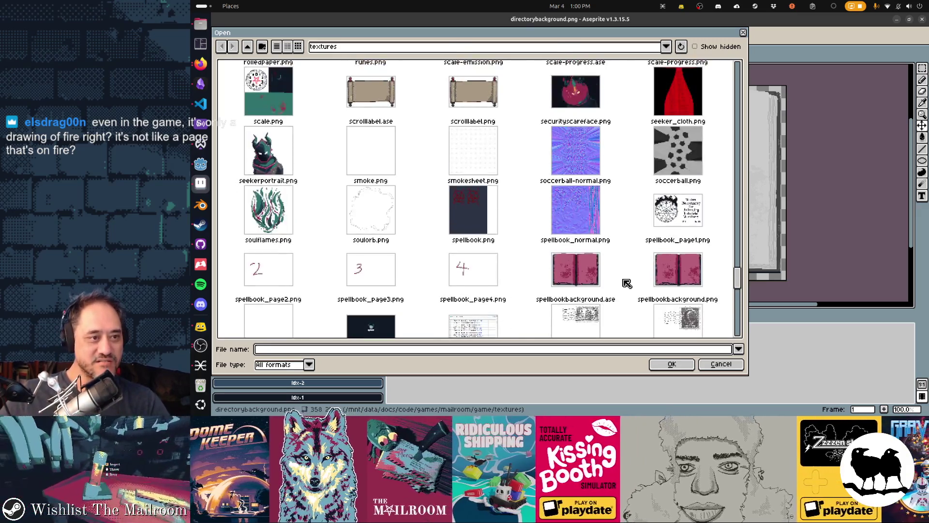
scroll(627, 283, up, 8)
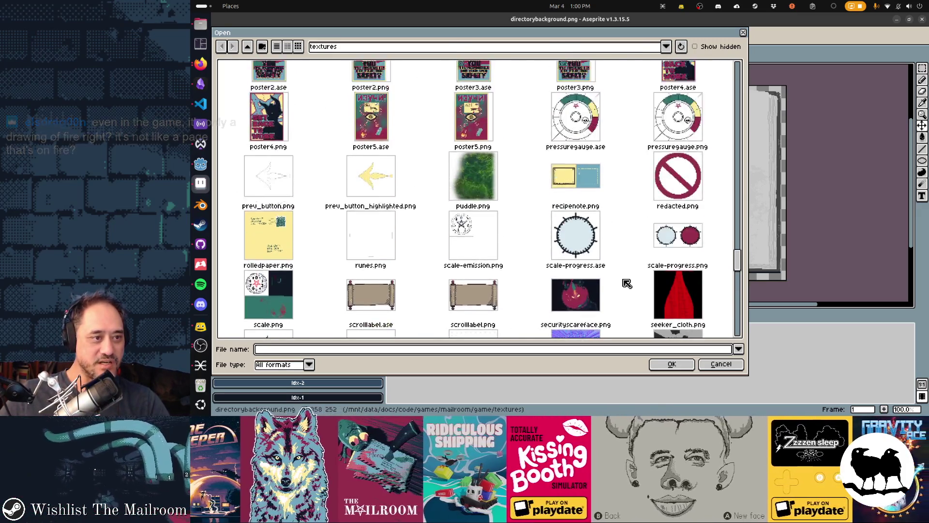
scroll(627, 283, down, 8)
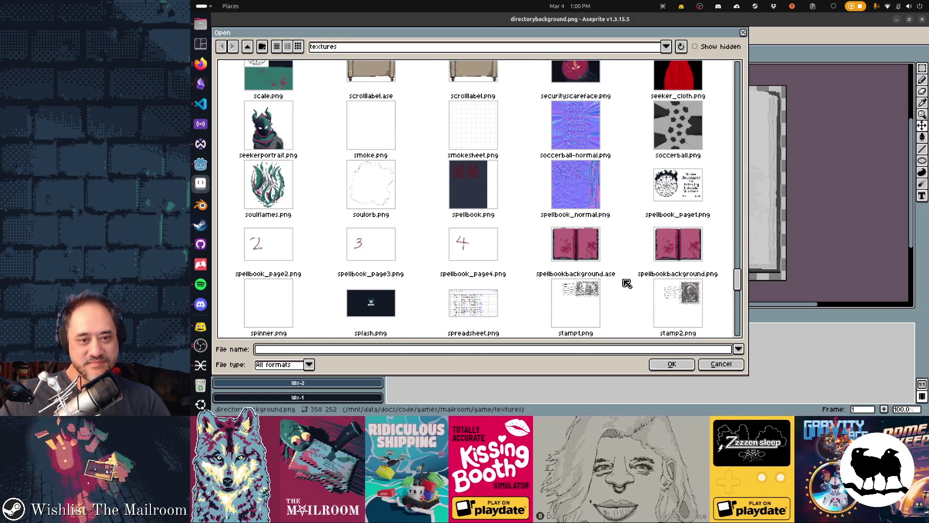
scroll(627, 283, up, 15)
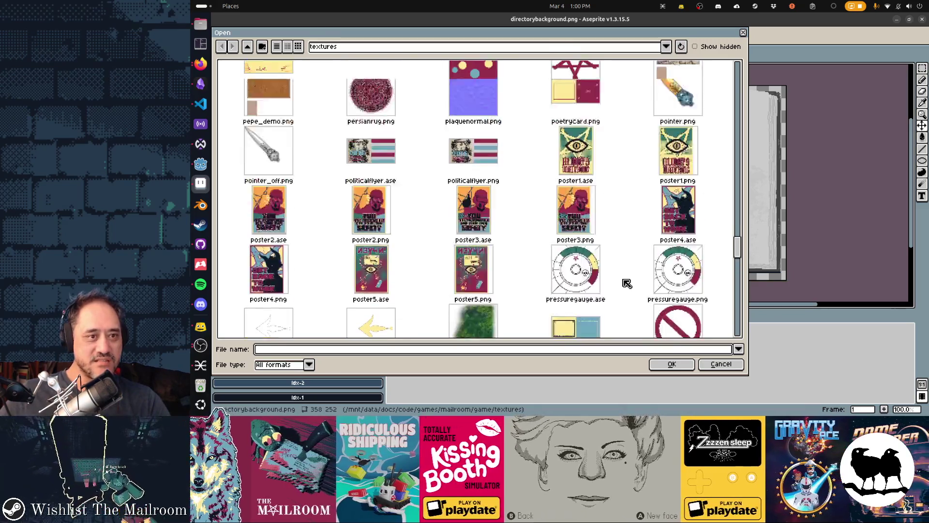
scroll(627, 283, up, 4)
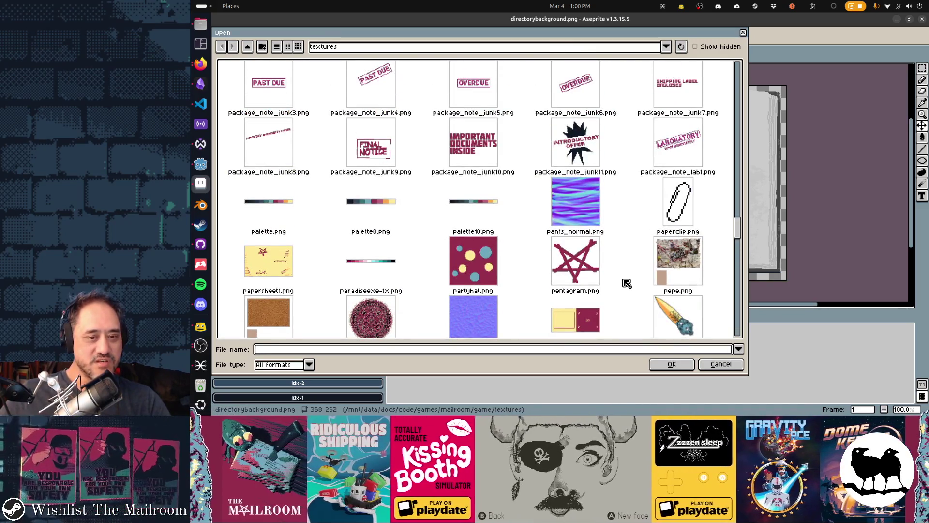
scroll(627, 283, up, 6)
scroll(627, 284, up, 8)
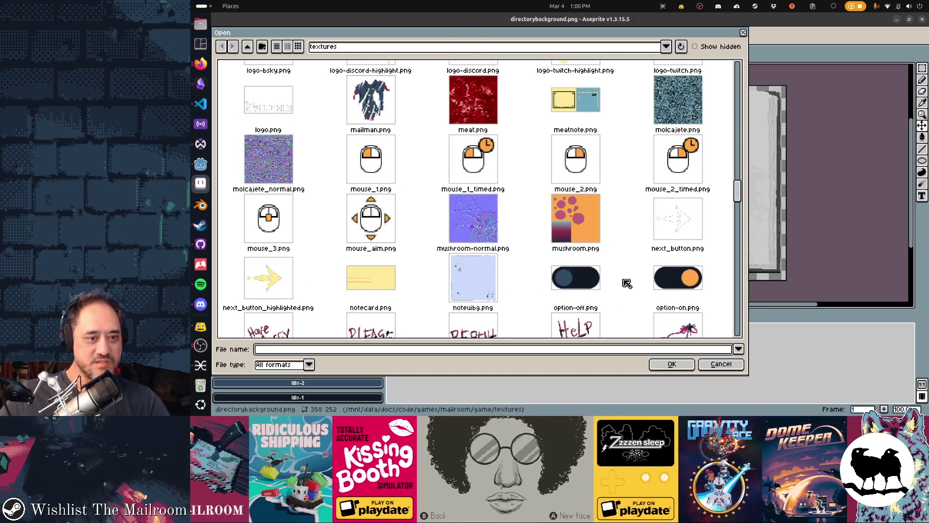
scroll(627, 283, up, 5)
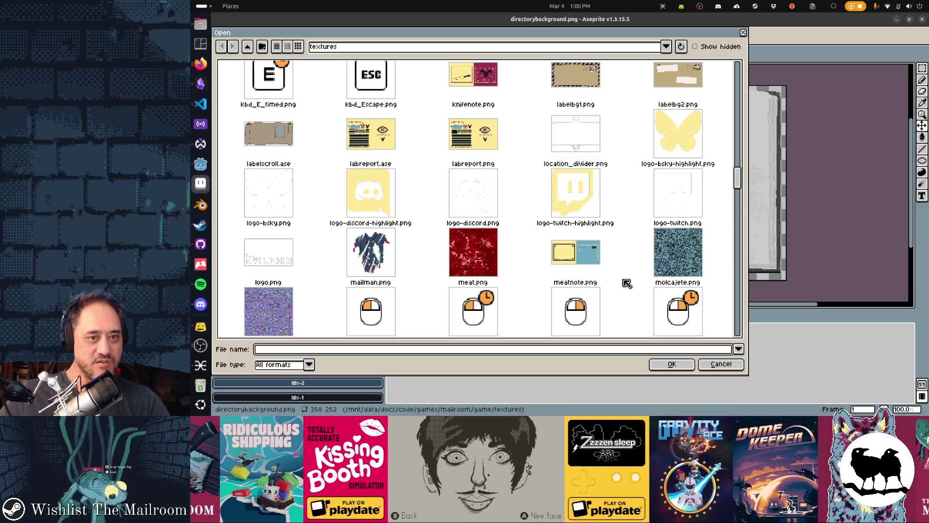
scroll(627, 283, up, 4)
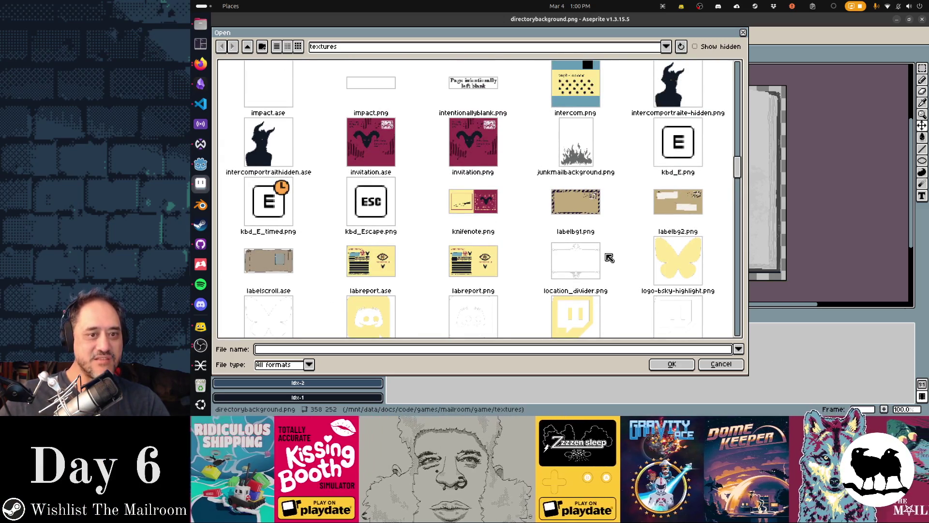
double_click(592, 149)
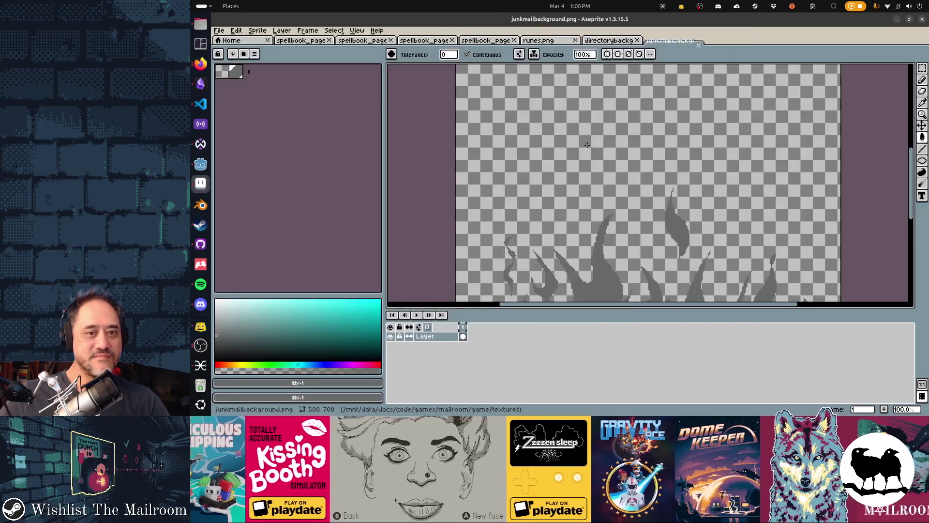
- Copy the whole grey flame image and paste it as a new layer in spellbook_page1
scroll(716, 216, down, 5)
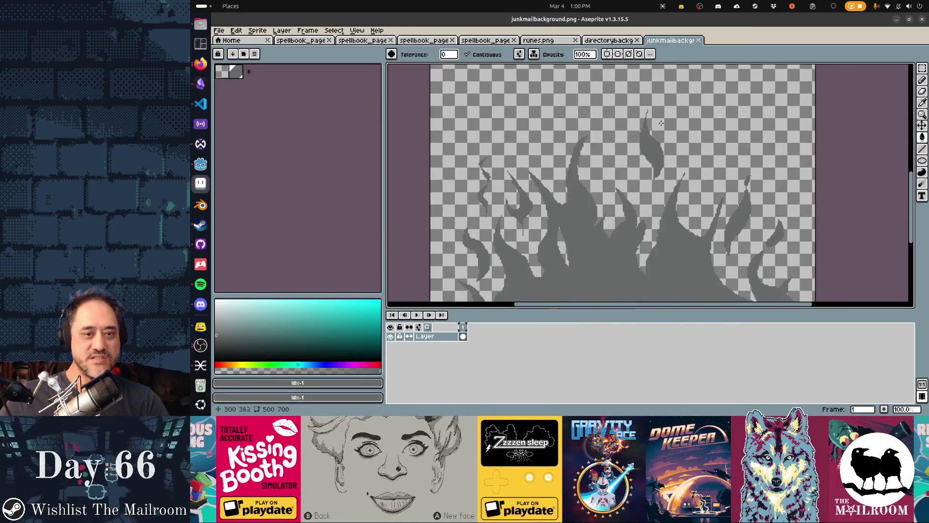
key(ctrl+a)
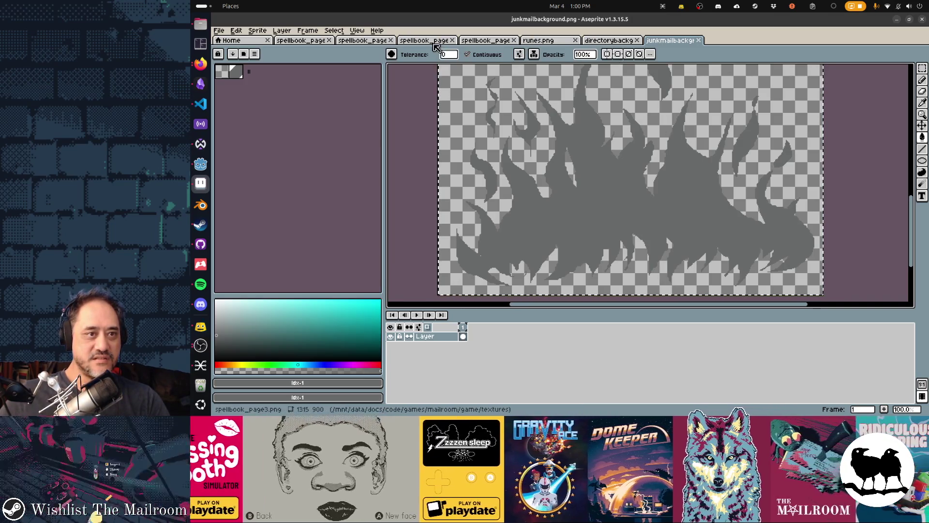
click(300, 41)
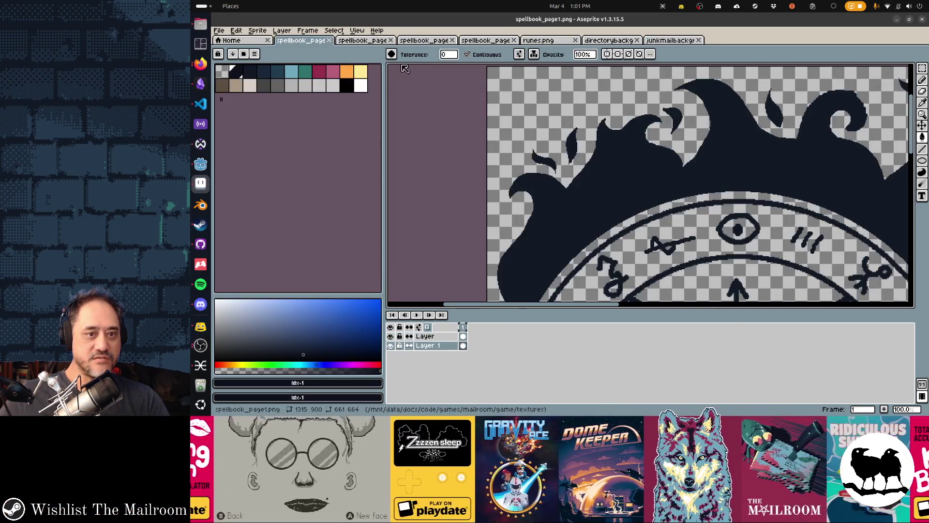
scroll(684, 207, down, 3)
scroll(432, 287, up, 2)
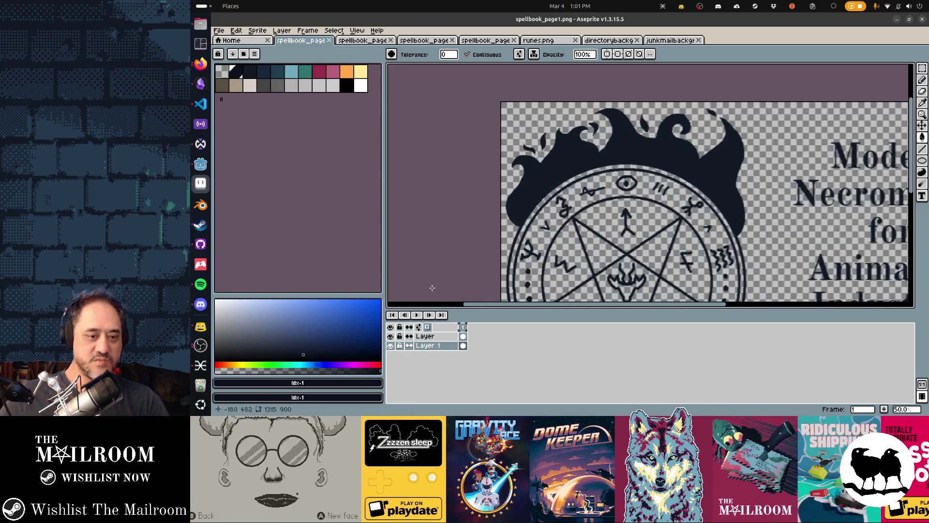
key(shift+n)
key(ctrl+v)
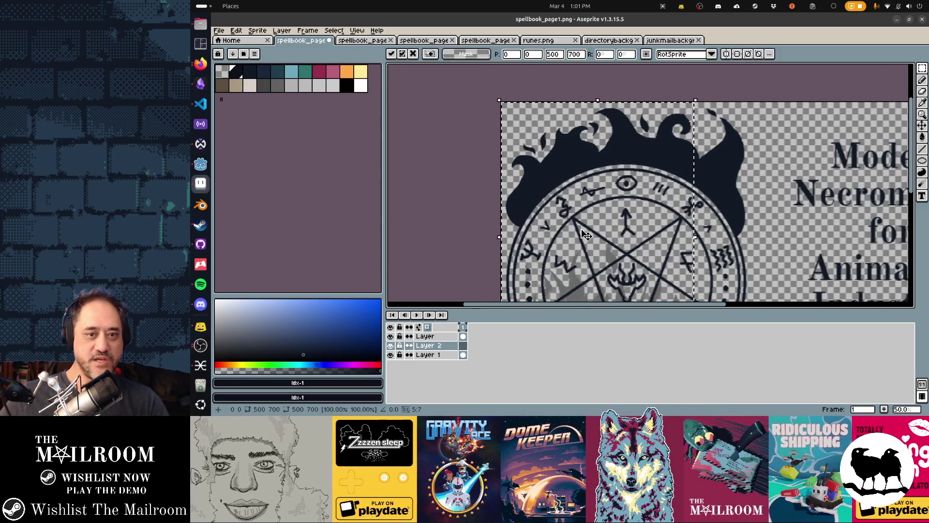
- Move the pasted flames up over the circle, hide the old dark flames layer, and commit
mouse_move(608, 265)
mouse_down()
mouse_move(616, 158)
mouse_move(616, 166)
mouse_up()
click(391, 336)
click(390, 336)
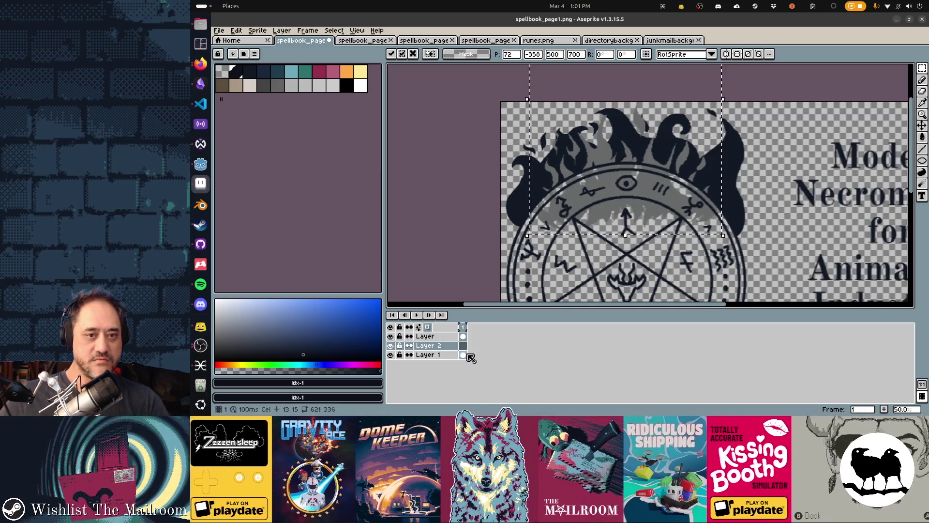
click(390, 336)
click(391, 336)
click(390, 355)
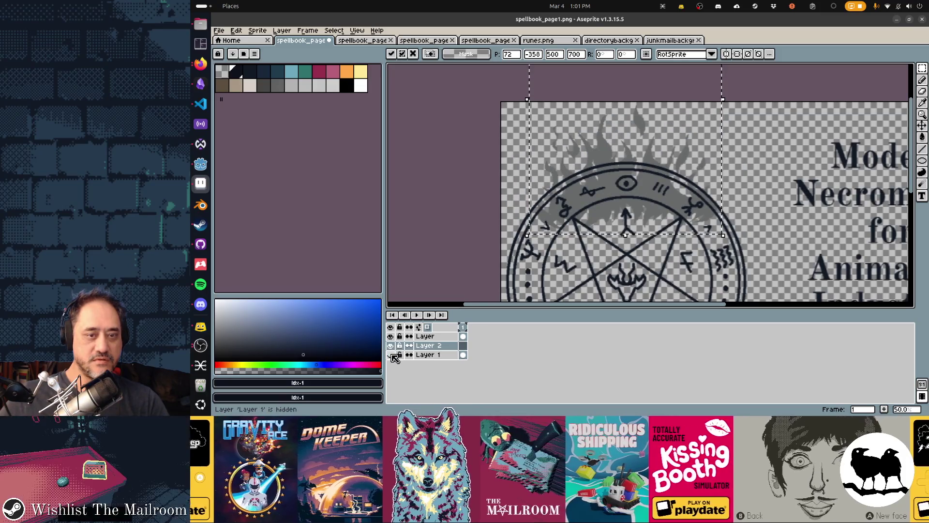
key(Return)
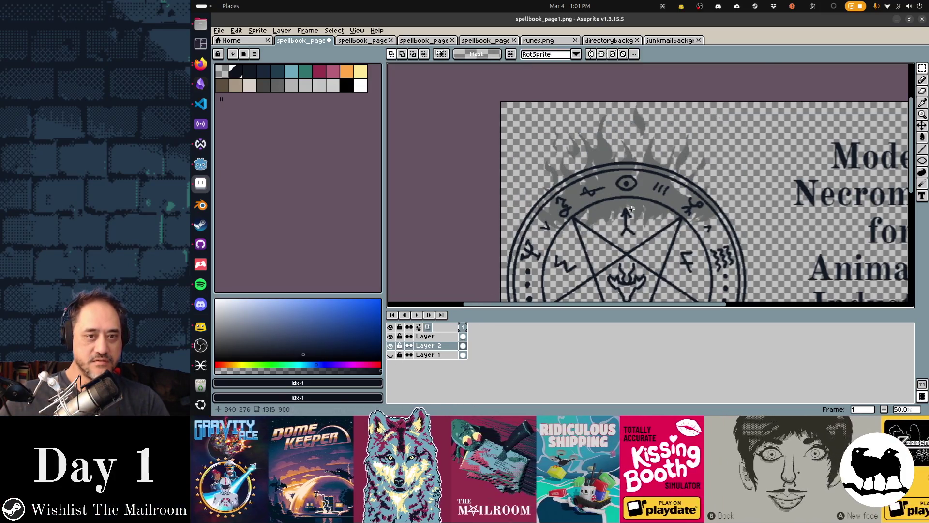
- Nudge the grey flames slightly, save the page, and preview it in Godot
drag(643, 213, 650, 214)
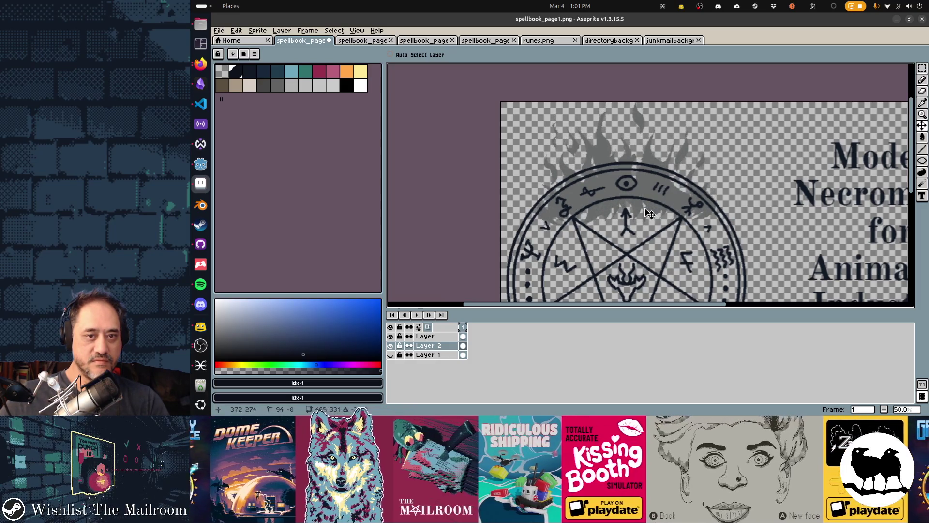
key(ctrl+s)
key(alt+Tab)
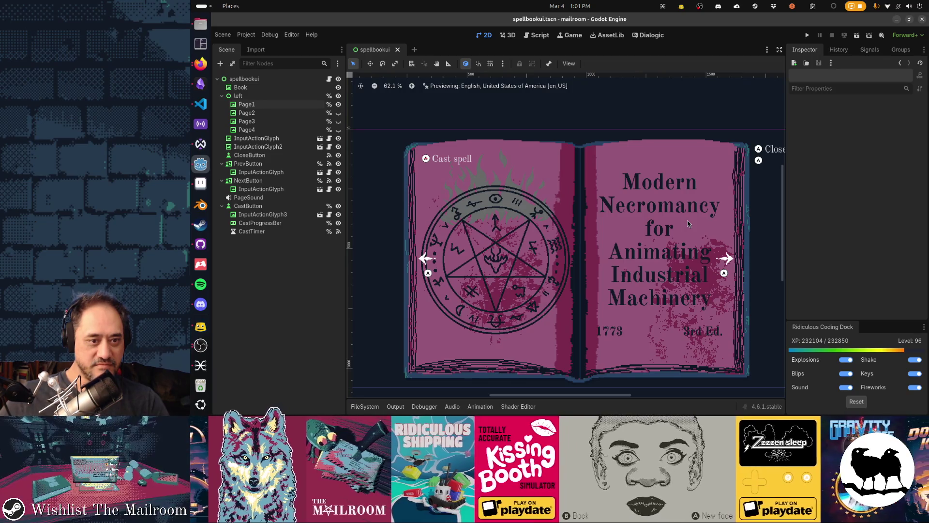
key(alt+Tab)
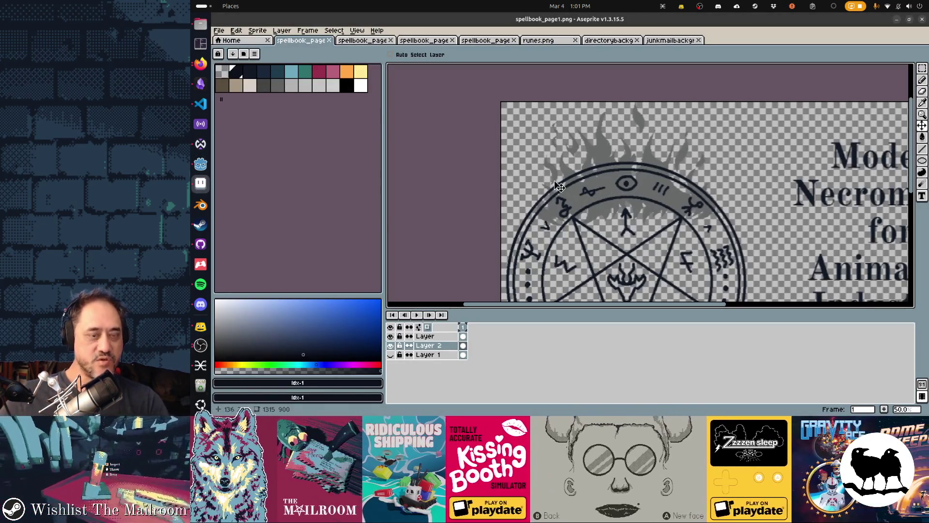
- Fill the grey flame shape and its left and right tongues with a dark palette colour
key(h)
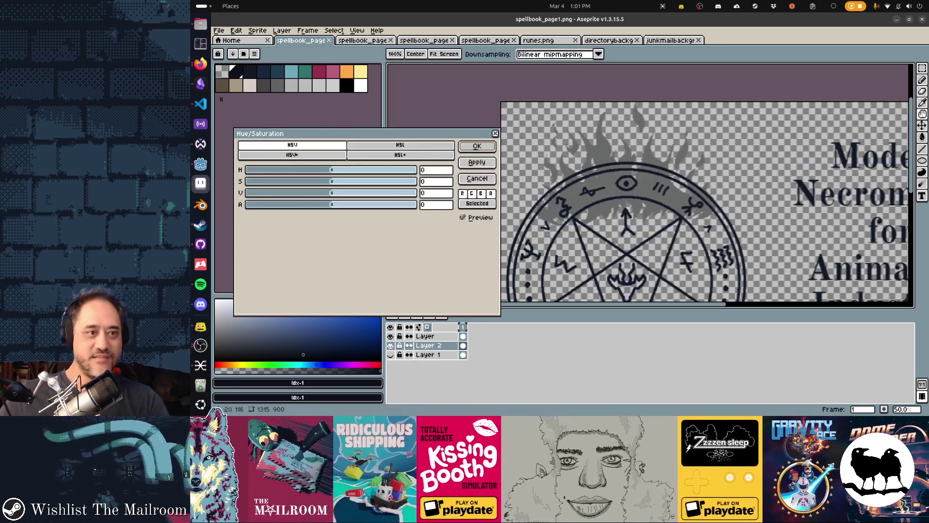
click(255, 73)
key(g)
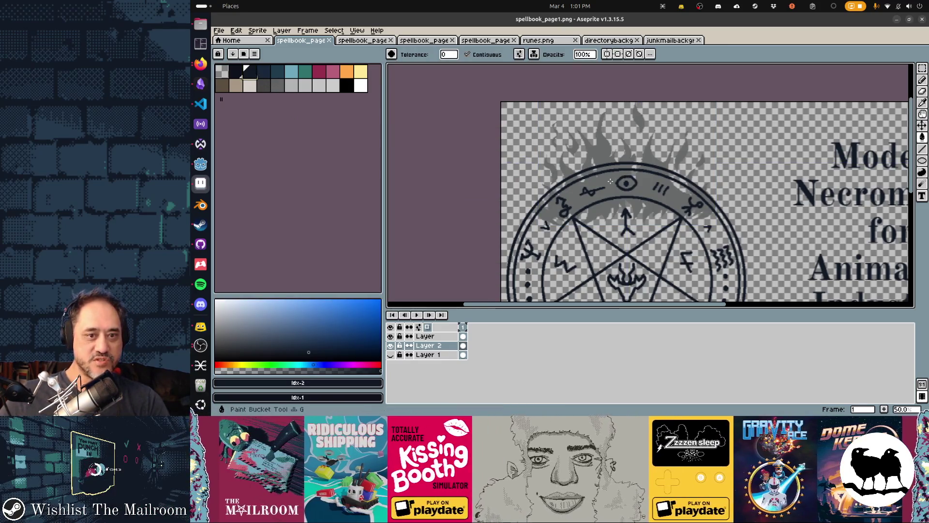
click(610, 181)
click(683, 152)
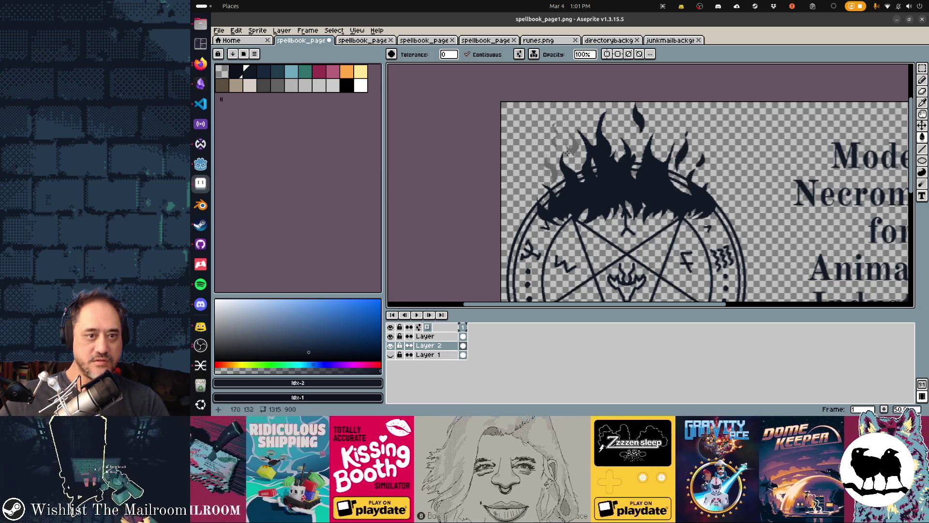
click(555, 165)
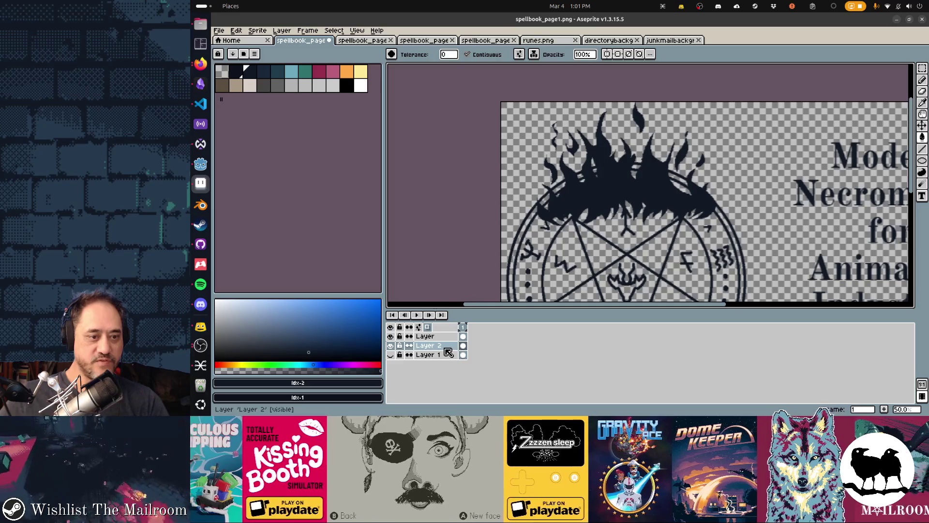
- Fill the main flame body crimson, save, and preview the page in Godot
click(324, 76)
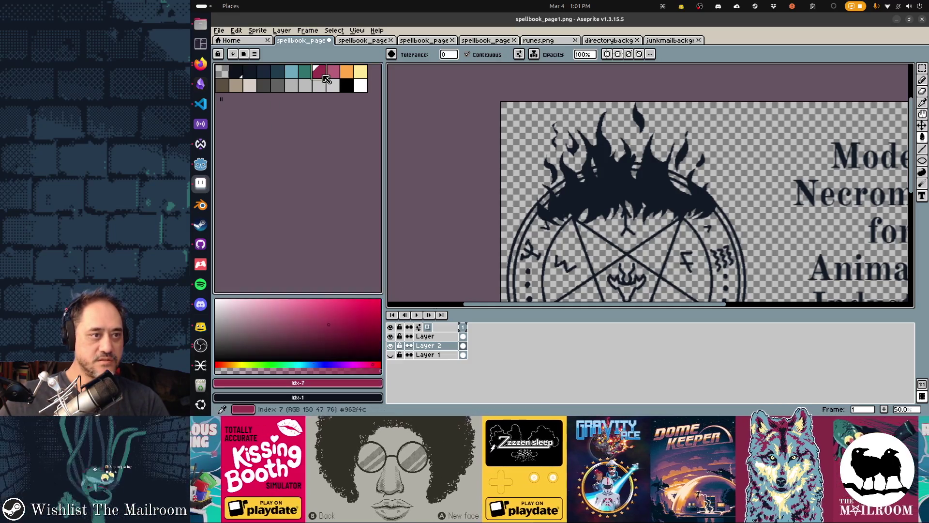
click(600, 183)
key(ctrl+s)
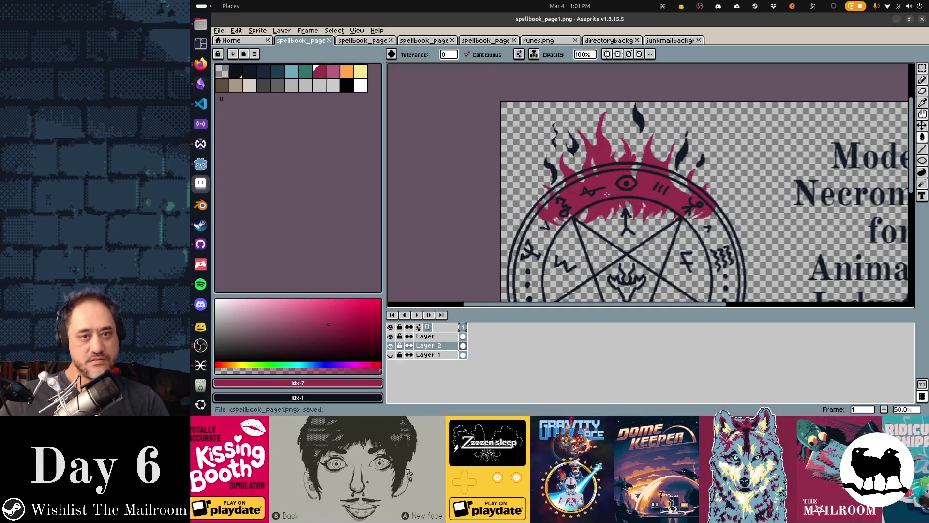
key(alt+Tab)
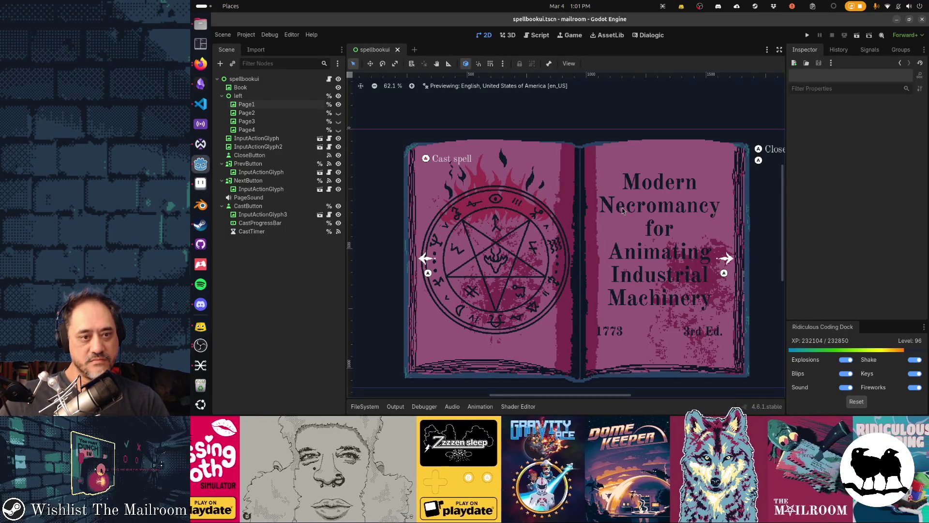
key(alt+Tab)
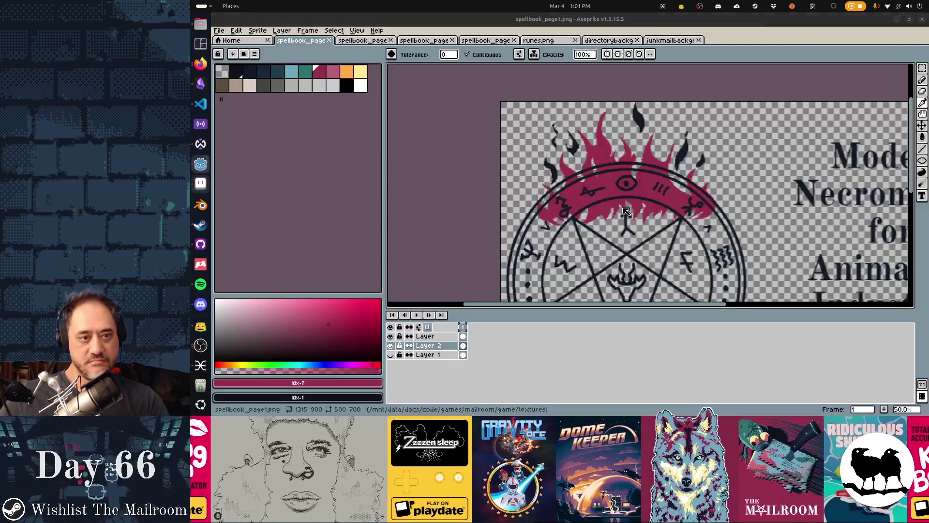
- Move the crimson flames down so they sit along the circle's bottom edge
key(v)
drag(626, 212, 583, 144)
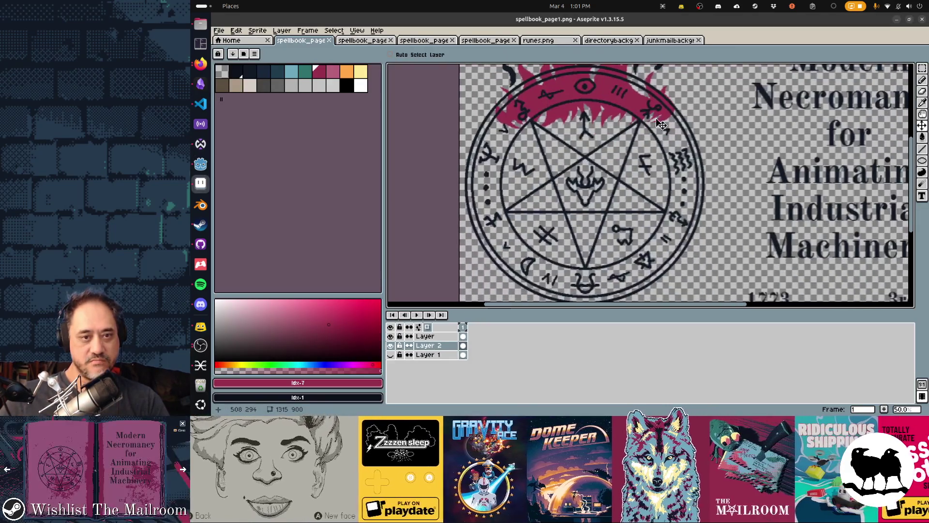
mouse_move(623, 108)
mouse_down()
mouse_move(633, 304)
mouse_move(619, 213)
mouse_up()
scroll(637, 161, down, 2)
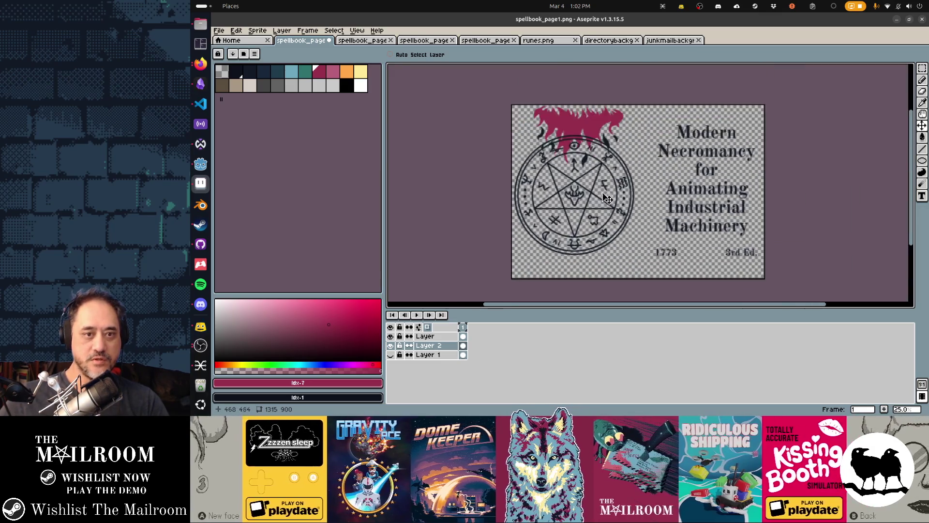
drag(576, 131, 571, 244)
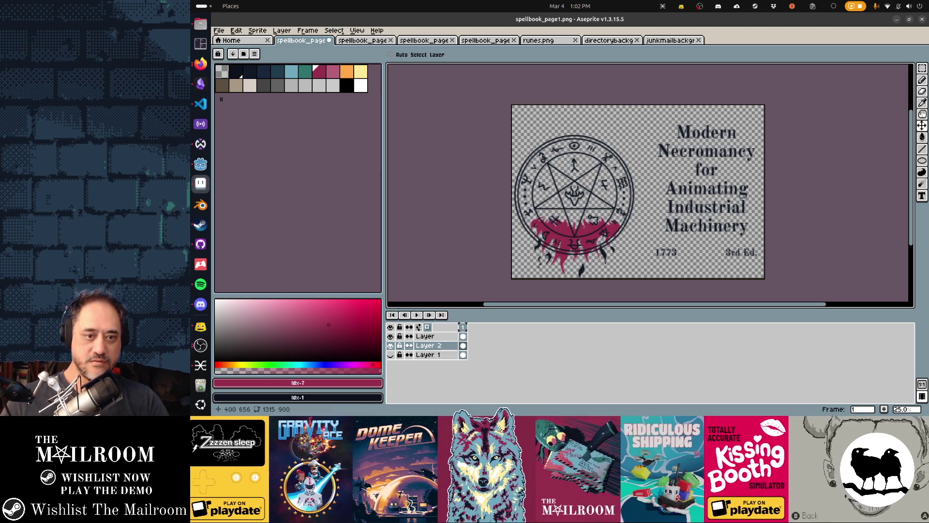
- Place a copy of the lower flames above the circle, commit, and preview in Godot
key(ctrl+v)
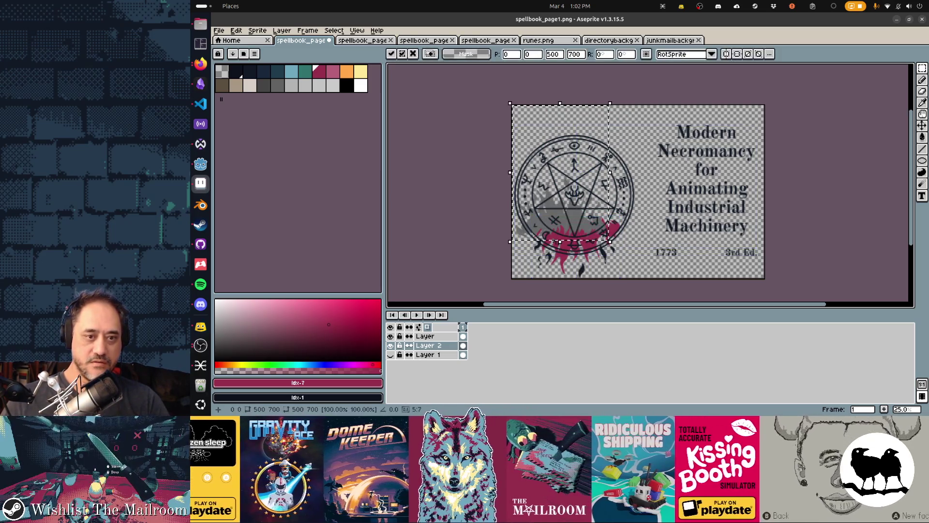
key(Escape)
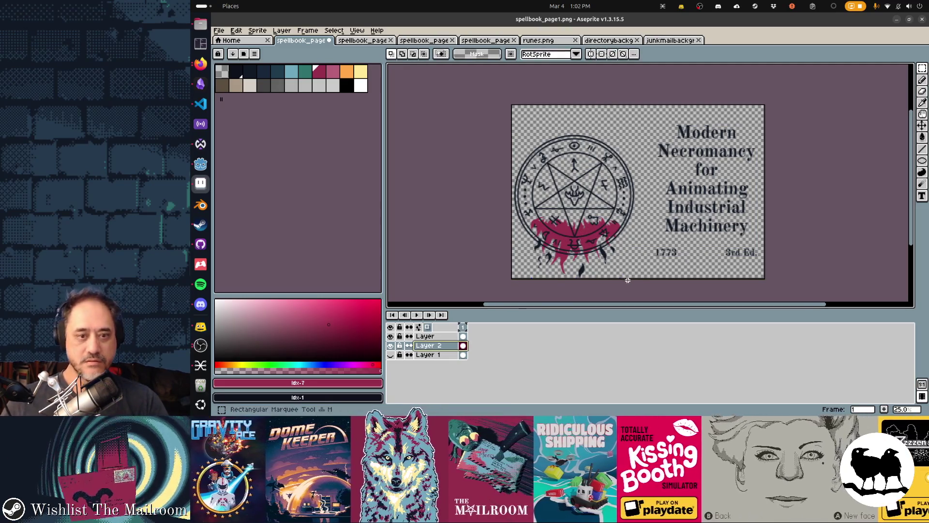
mouse_move(521, 185)
mouse_down()
mouse_move(605, 279)
mouse_move(632, 280)
mouse_up()
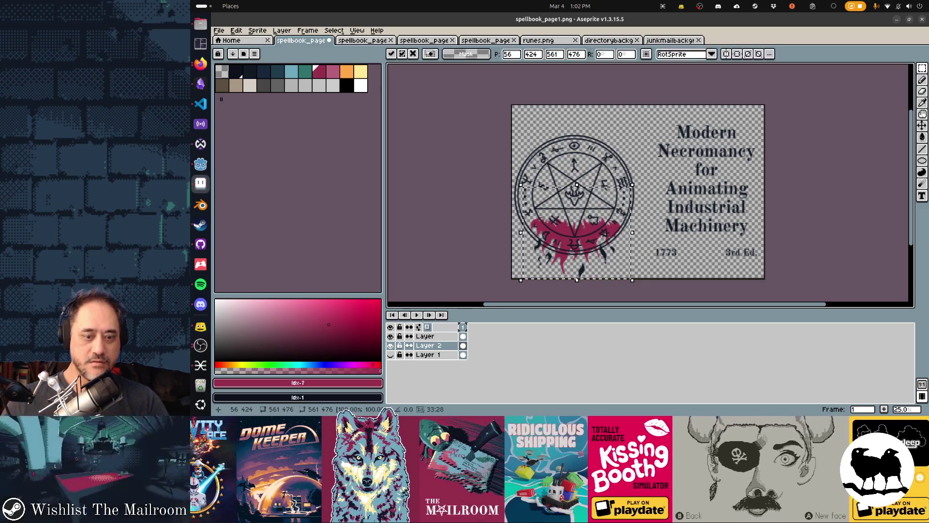
drag(620, 239, 619, 158)
key(Return)
key(alt+Tab)
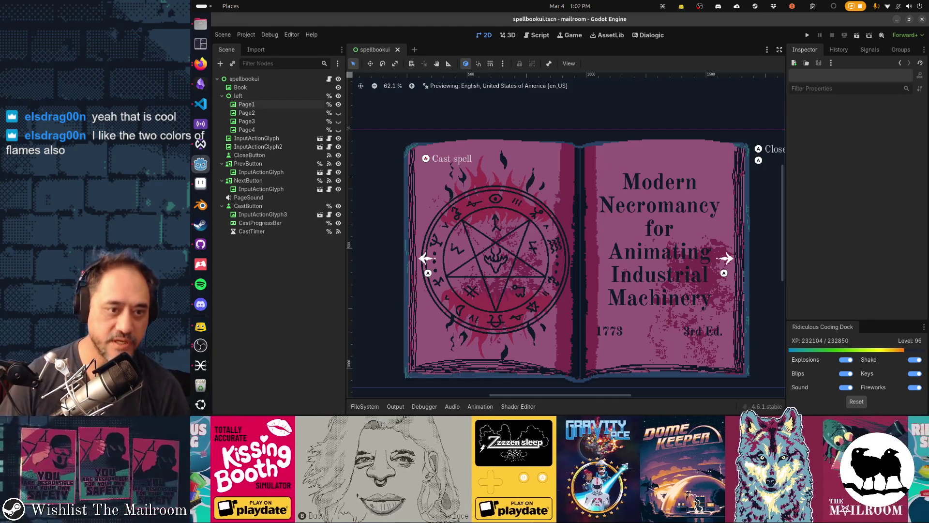
- Fill the upper and lower flames with the light blue palette colour, then check in Godot
key(alt+Tab)
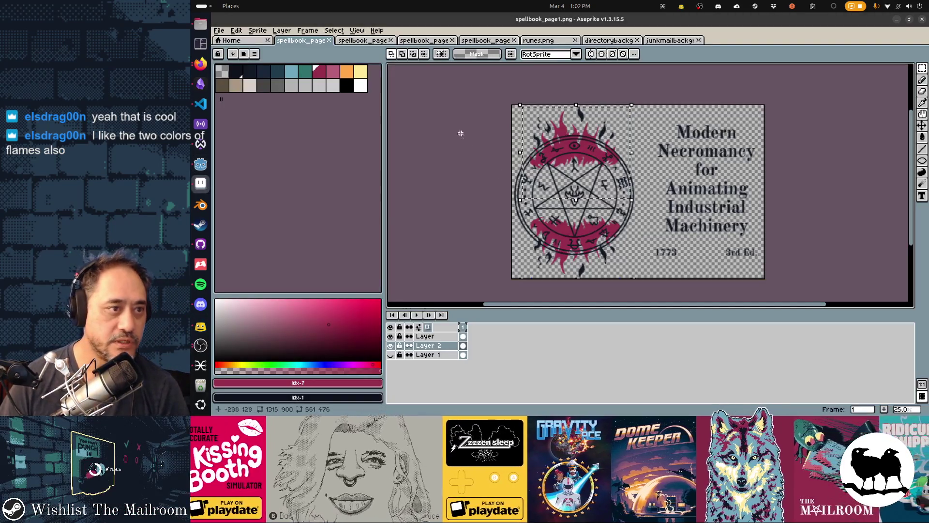
click(291, 71)
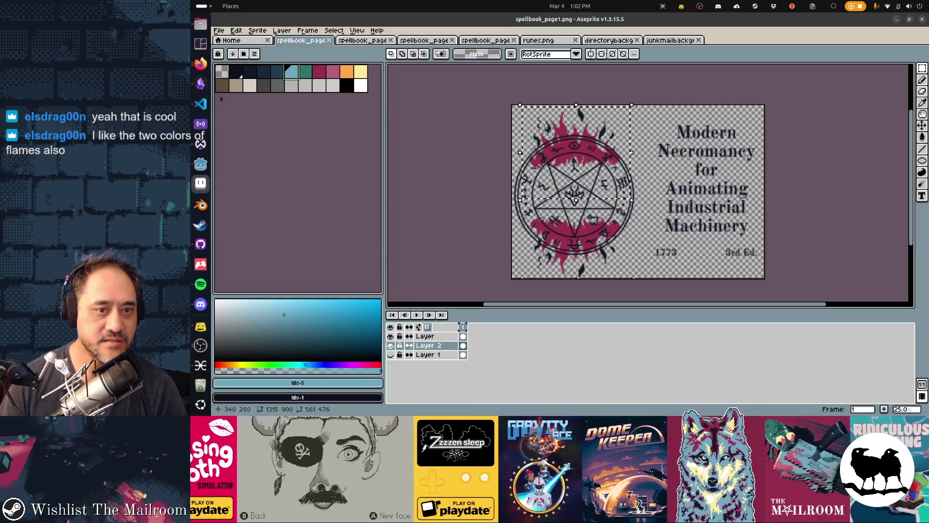
key(g)
click(541, 137)
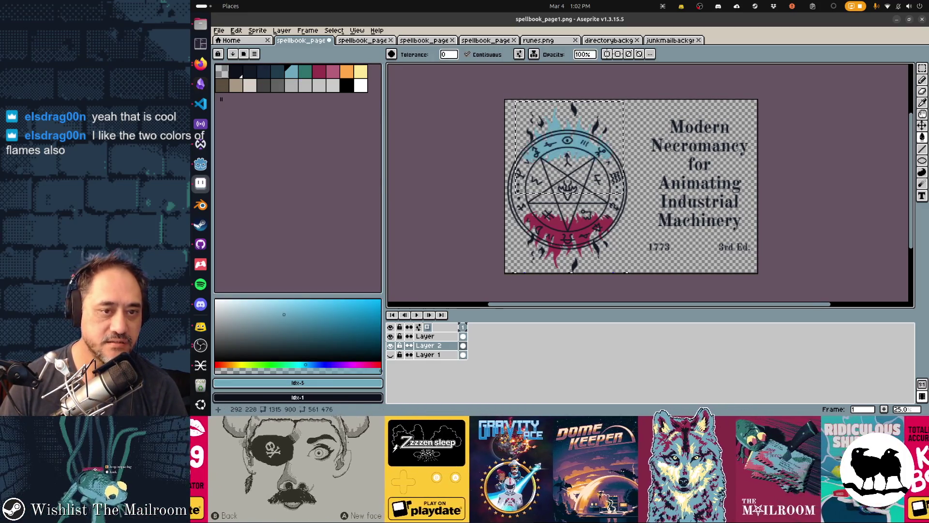
key(ctrl+d)
click(564, 244)
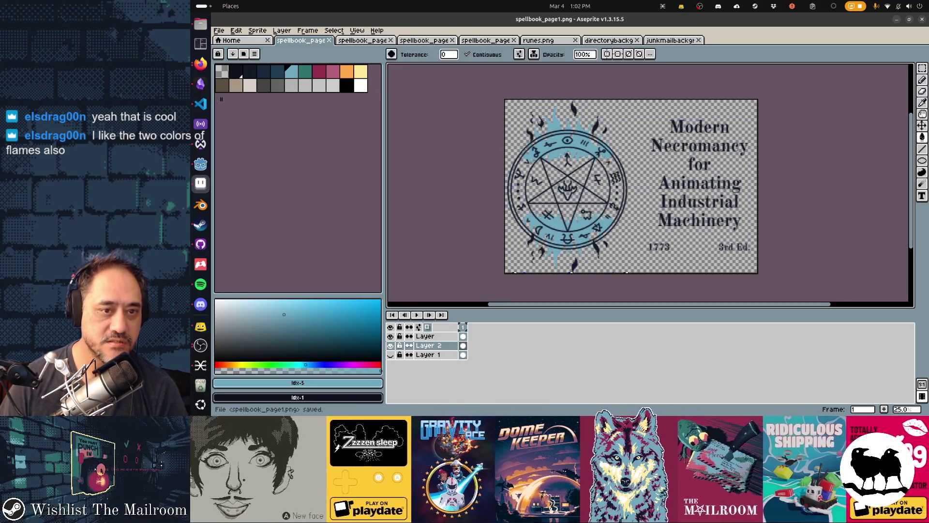
key(alt+Tab)
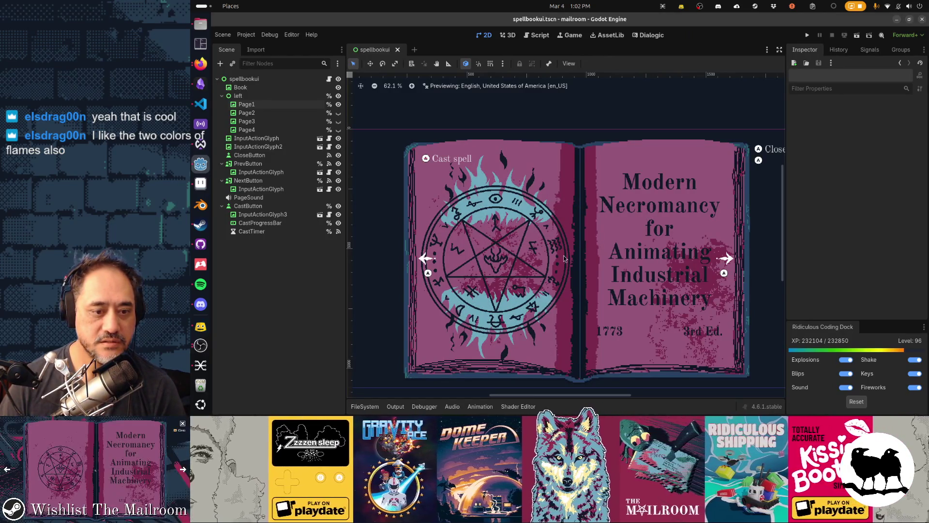
key(alt+Tab)
- Marquee-select the flame-ringed pentagram circle on the page
key(m)
mouse_move(502, 148)
mouse_down()
mouse_move(619, 184)
mouse_move(621, 238)
mouse_up()
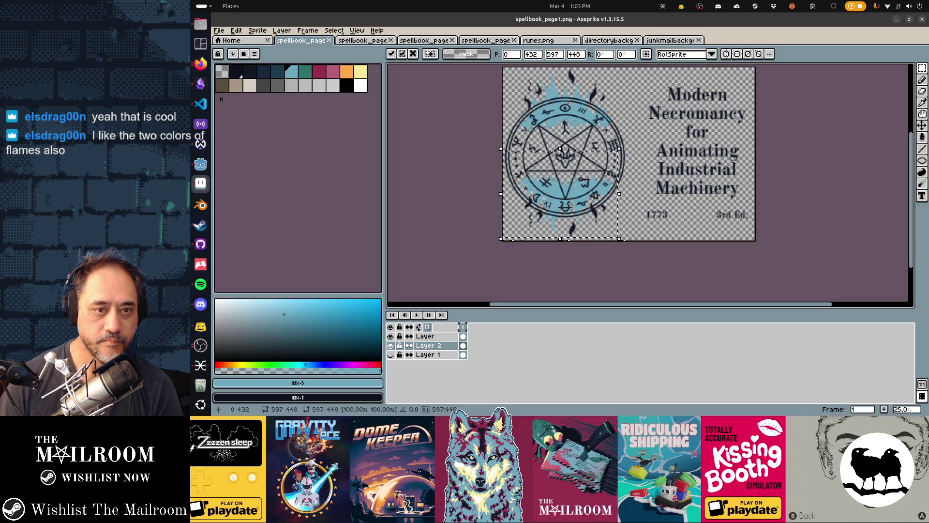
key(alt+Tab)
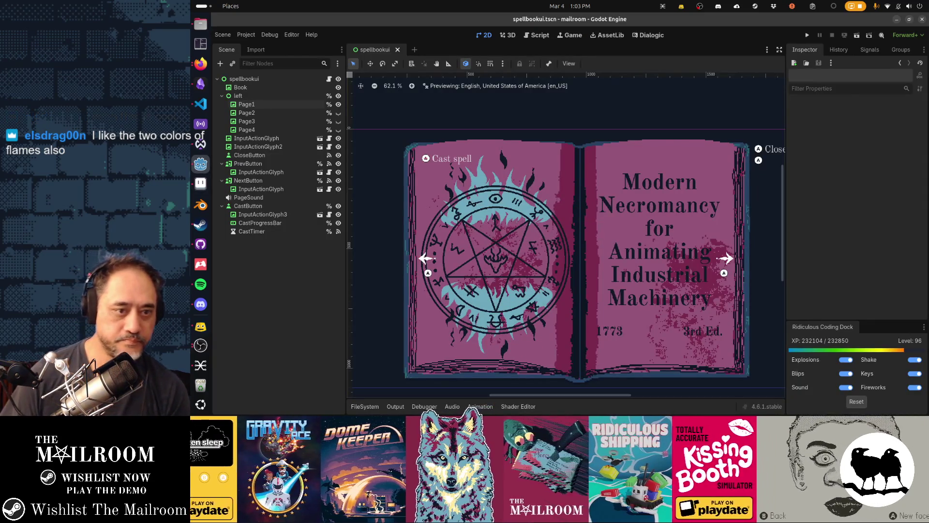
key(alt+Tab)
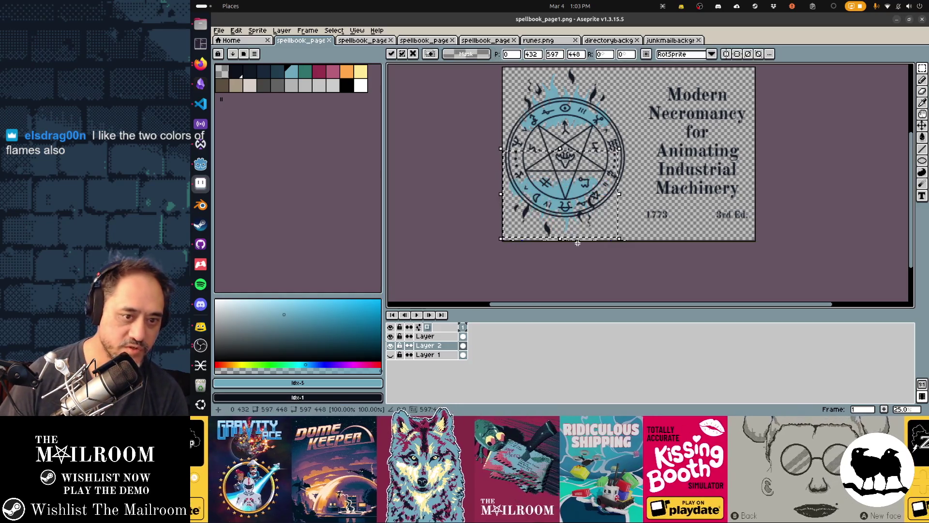
- Nudge the circle right to x 60, commit, save, and preview in Godot
key(shift+Right)
key(shift+Right)
key(shift+Right)
key(shift+Up)
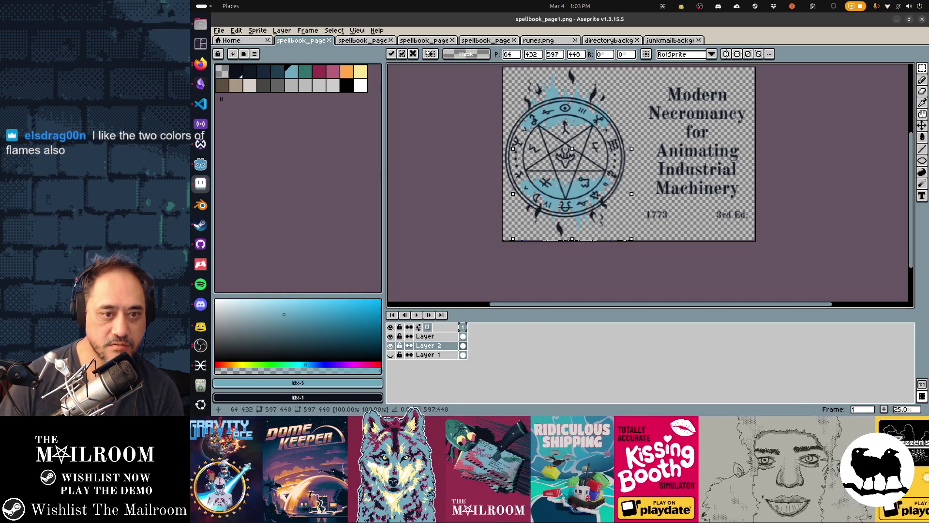
key(Left)
key(Left)
key(Left)
key(Down)
key(Down)
key(Down)
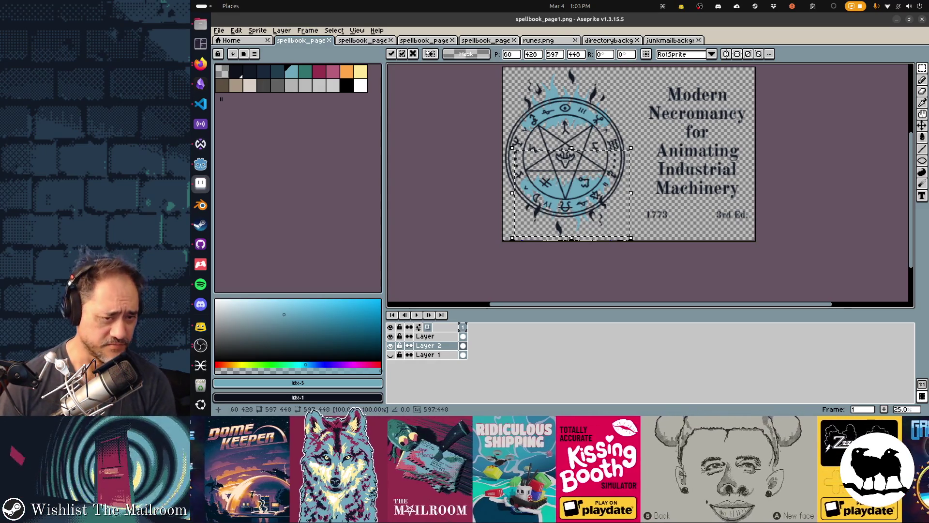
key(Return)
key(ctrl+s)
key(alt+Tab)
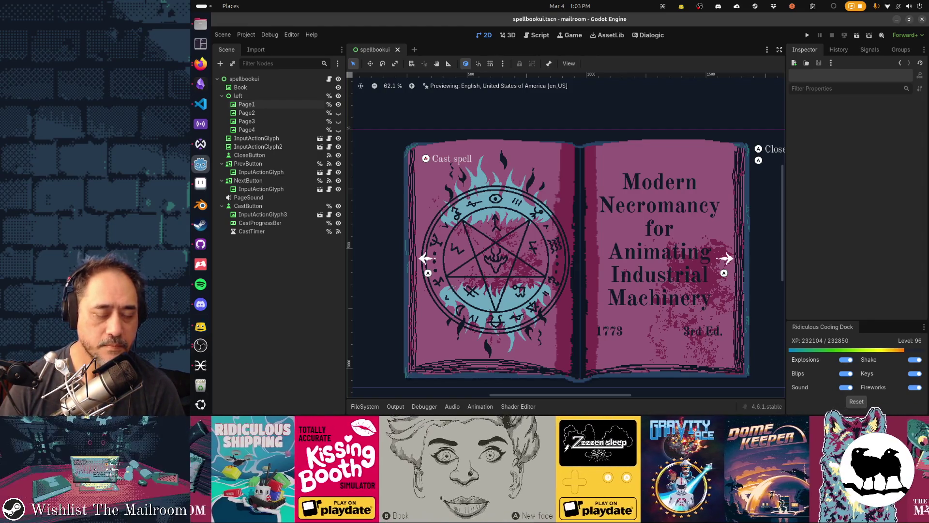
key(alt+Tab)
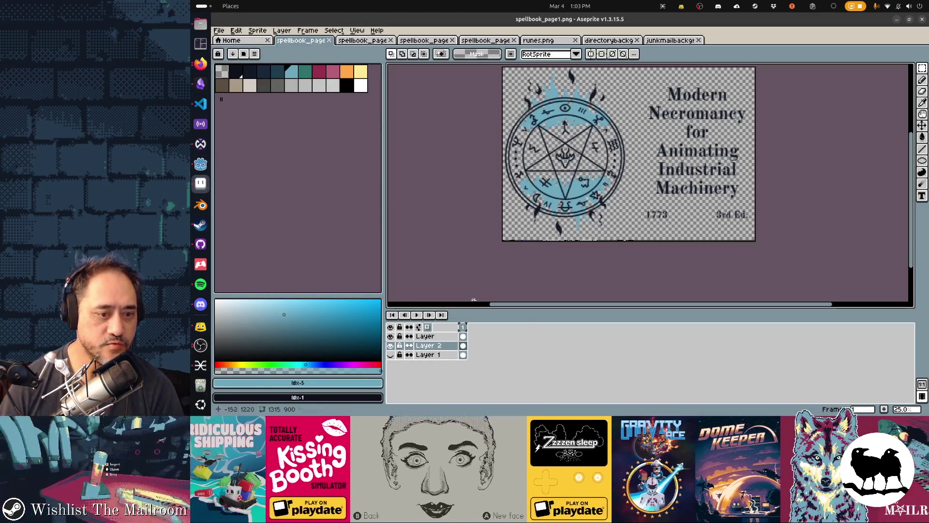
- On the top Layer, marquee-select the pentagram circle, undoing an accidental shift first
click(424, 335)
key(v)
drag(548, 137, 550, 135)
key(ctrl+z)
key(m)
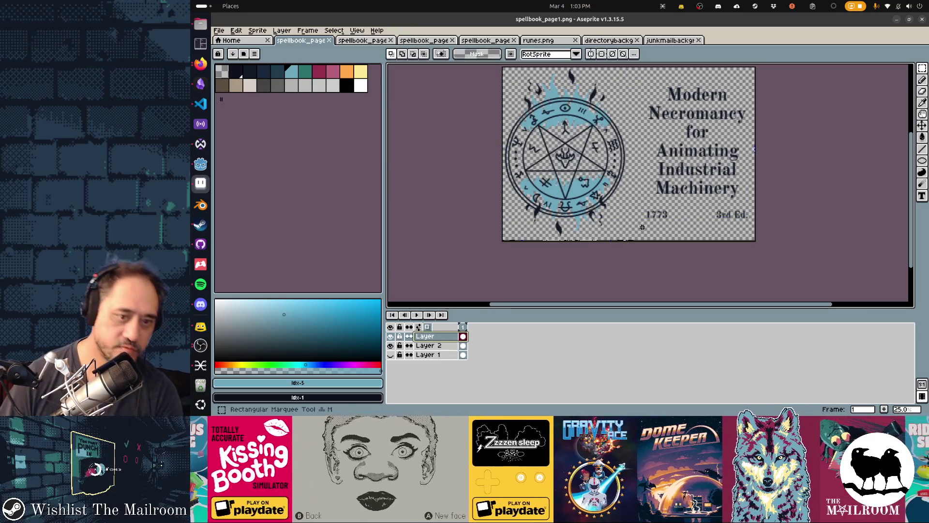
mouse_move(636, 240)
mouse_down()
mouse_move(477, 87)
mouse_move(498, 72)
mouse_up()
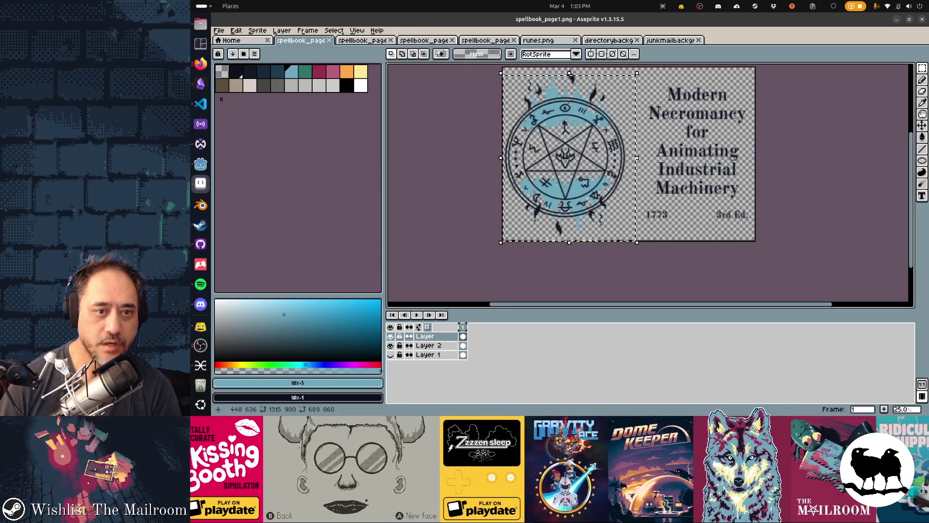
- Nudge the selected circle to Y 24, save, and check the reimported page in Godot
key(Up)
key(Up)
key(Up)
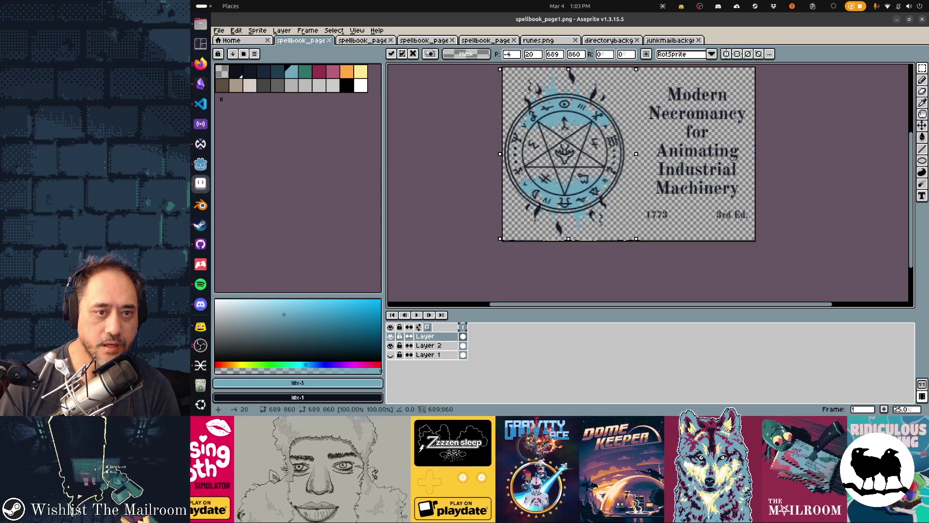
key(Left)
key(Left)
key(Left)
key(Right)
key(Right)
key(Right)
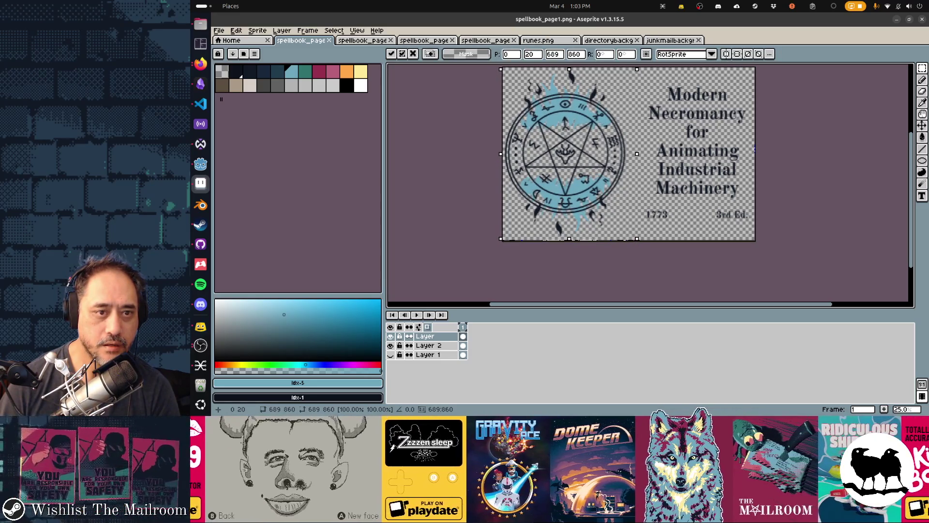
key(Down)
key(Down)
key(Down)
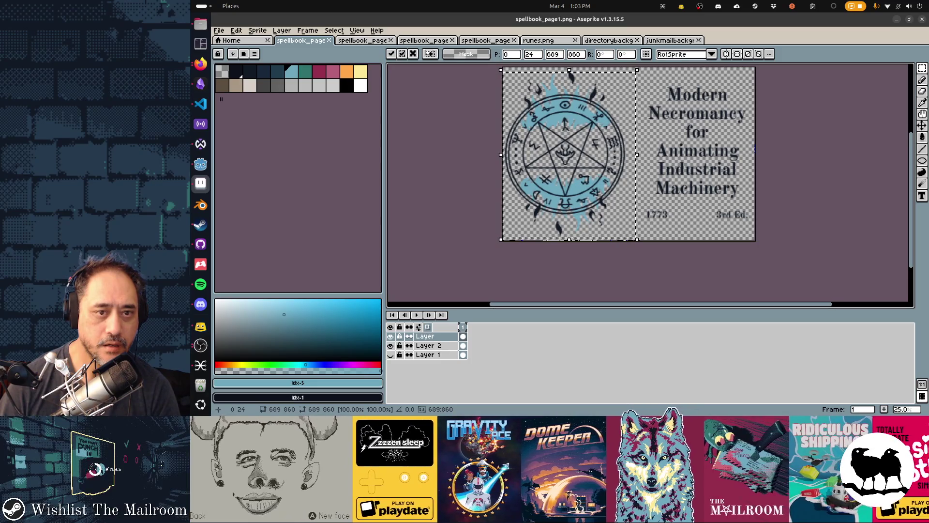
key(ctrl+s)
key(alt+Tab)
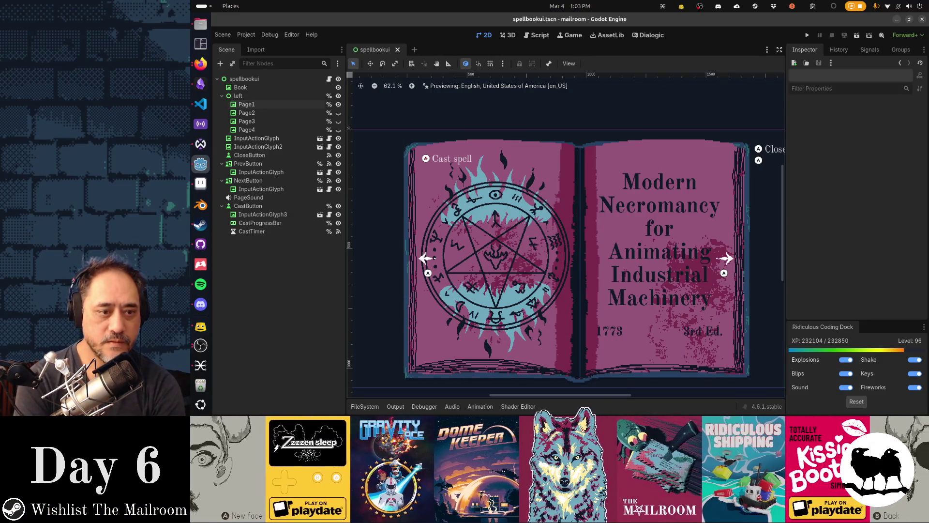
key(alt+Tab)
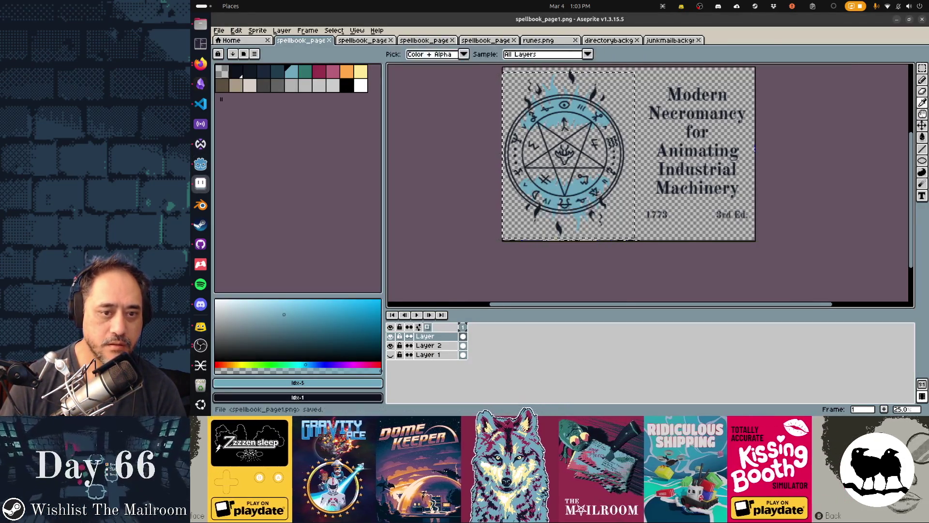
key(alt+Tab)
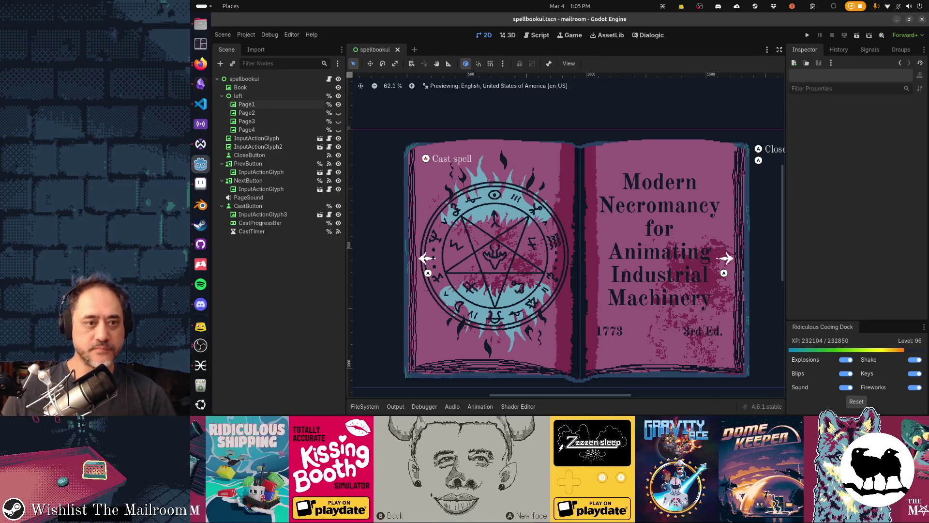
- Drop the selection around the circle, resave spellbook_page1.png, and check it in Godot
key(alt+Tab)
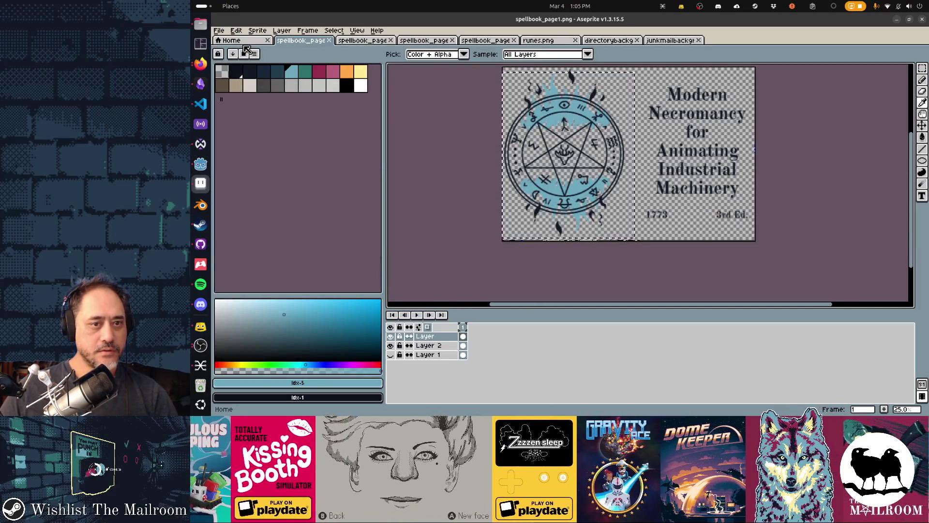
key(m)
scroll(544, 124, up, 1)
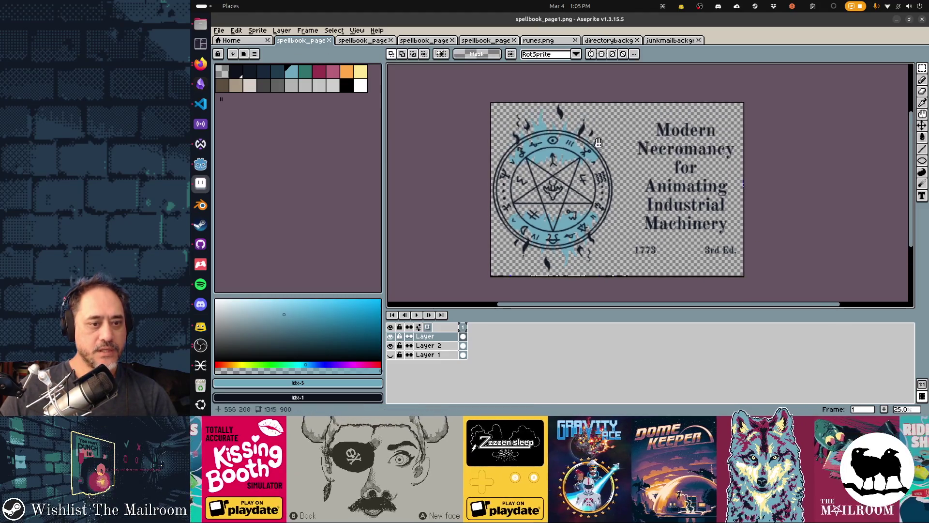
key(ctrl+s)
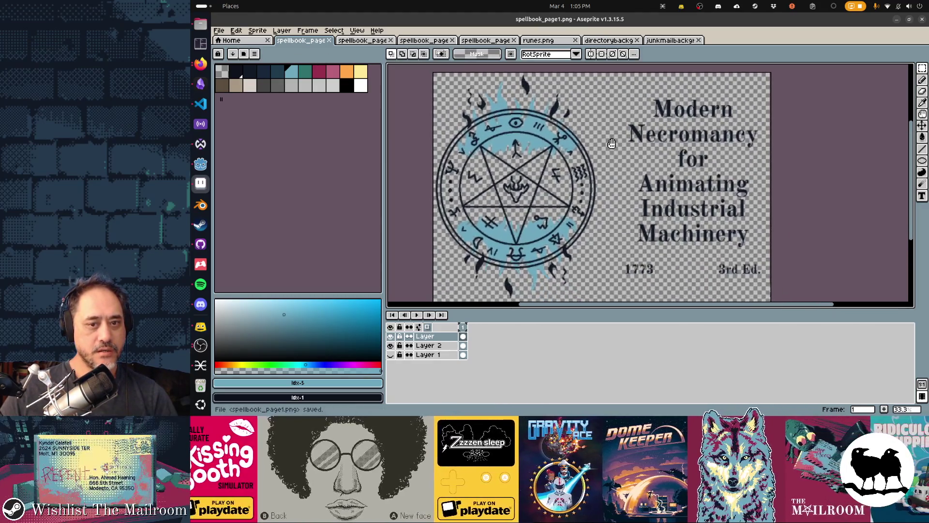
scroll(629, 155, down, 1)
key(alt+Tab)
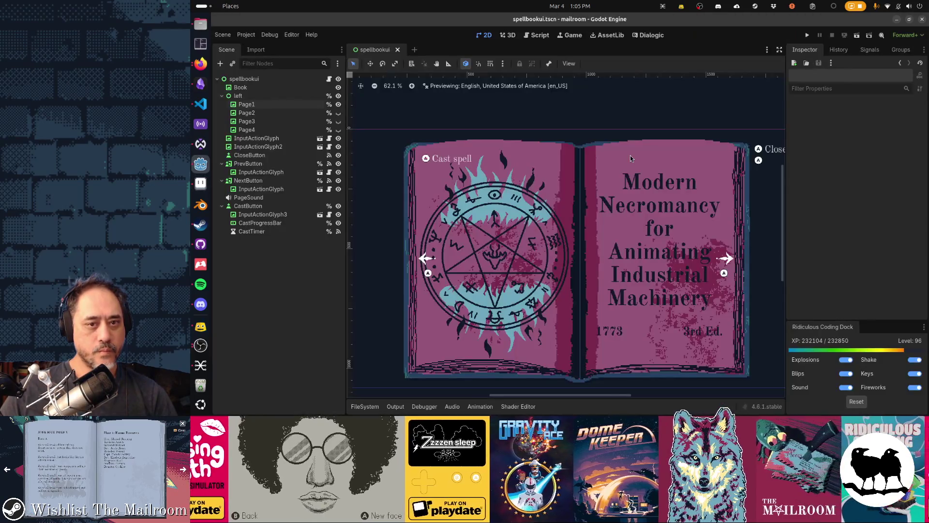
key(alt+Tab)
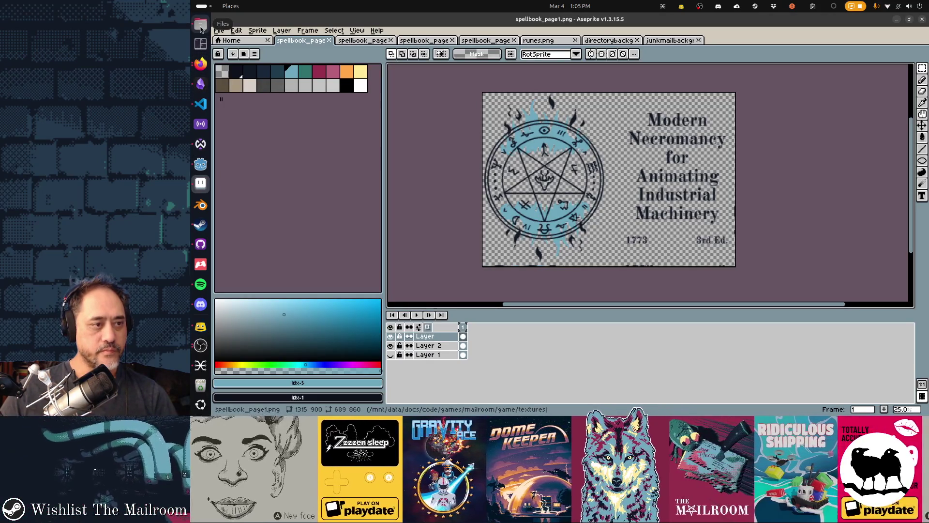
click(201, 25)
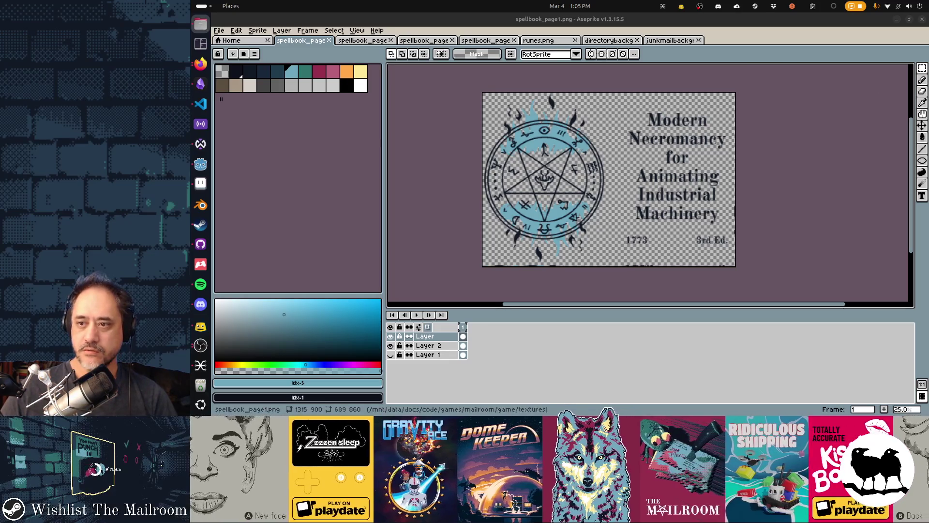
key(super+shift+Right)
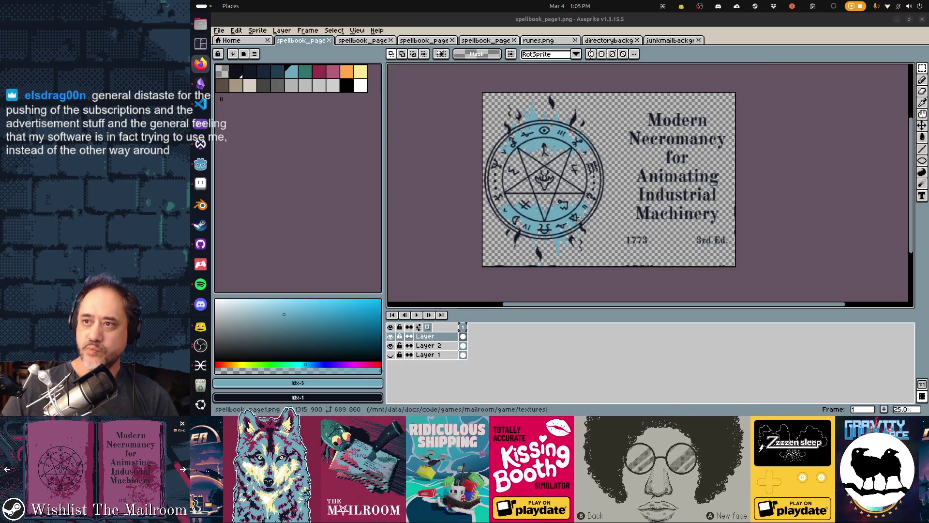
- Paste the fleuron ornaments into Figma and move group g1 out of the fleurons 1 frame
click(202, 65)
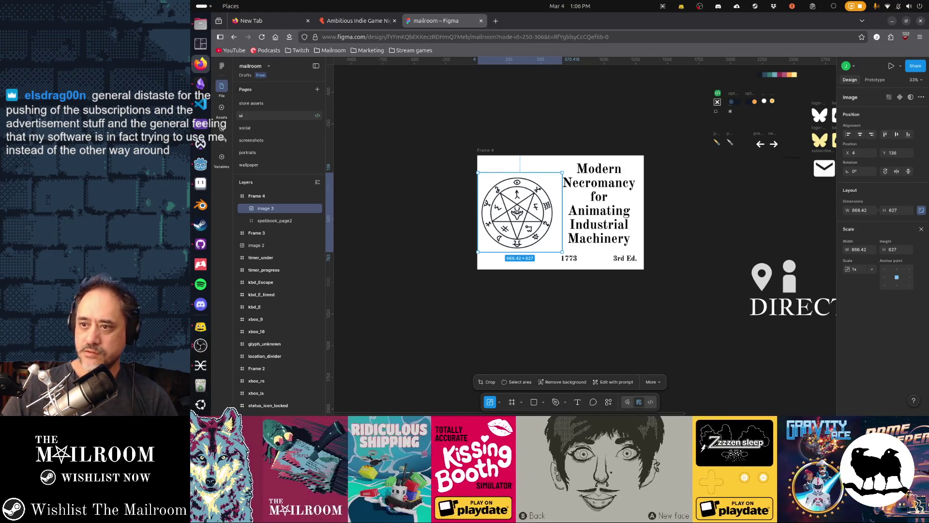
click(459, 324)
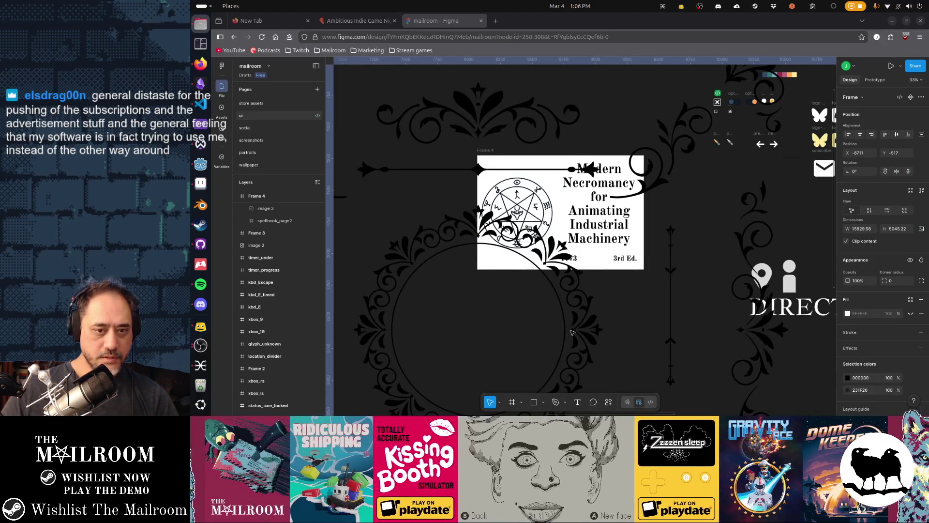
scroll(583, 312, down, 5)
scroll(584, 312, down, 5)
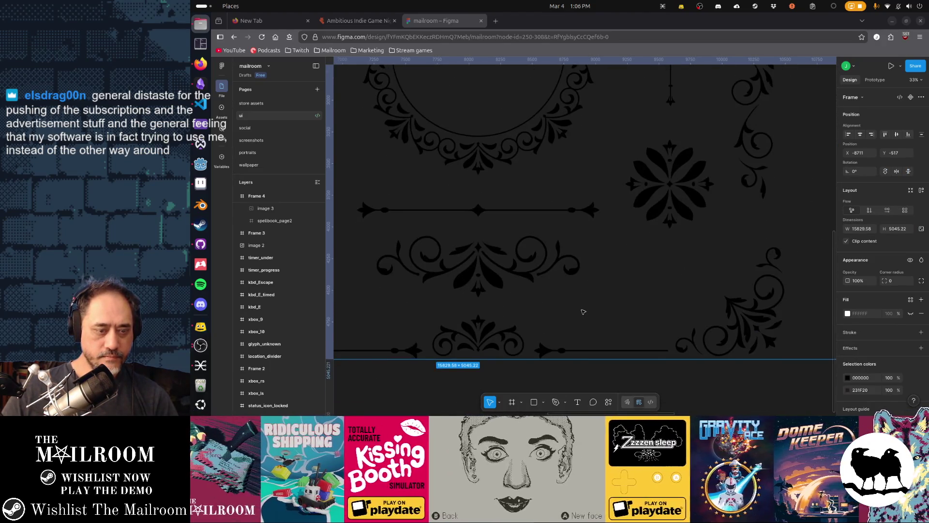
scroll(583, 313, up, 3)
scroll(583, 312, up, 2)
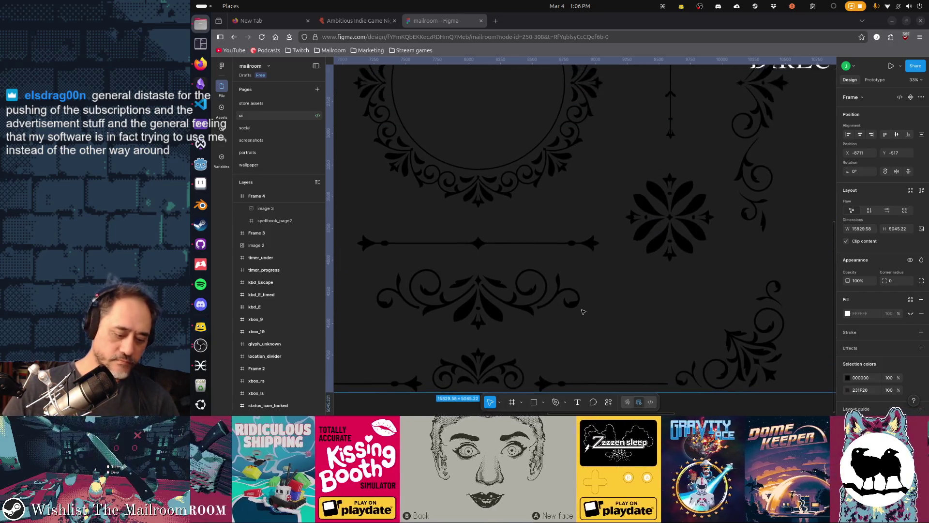
scroll(624, 295, down, 1)
scroll(667, 278, up, 2)
key(ctrl+v)
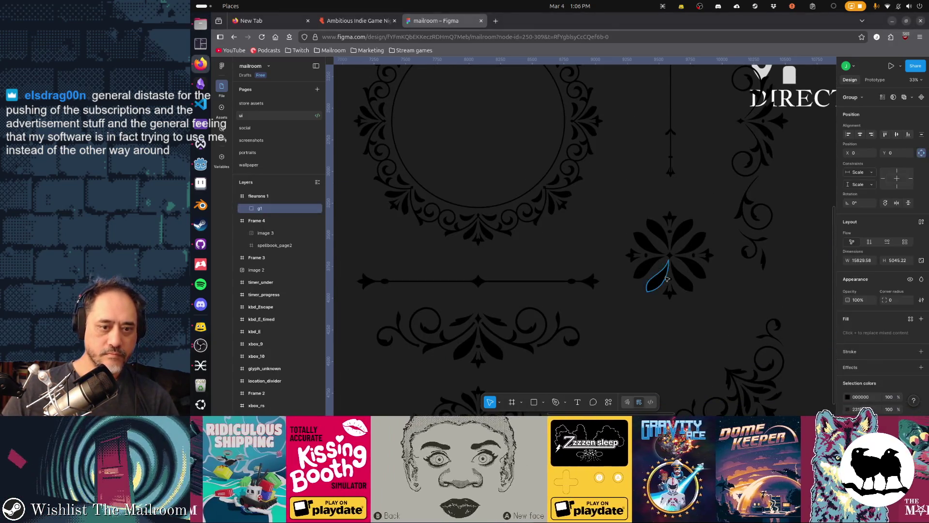
drag(604, 381, 623, 367)
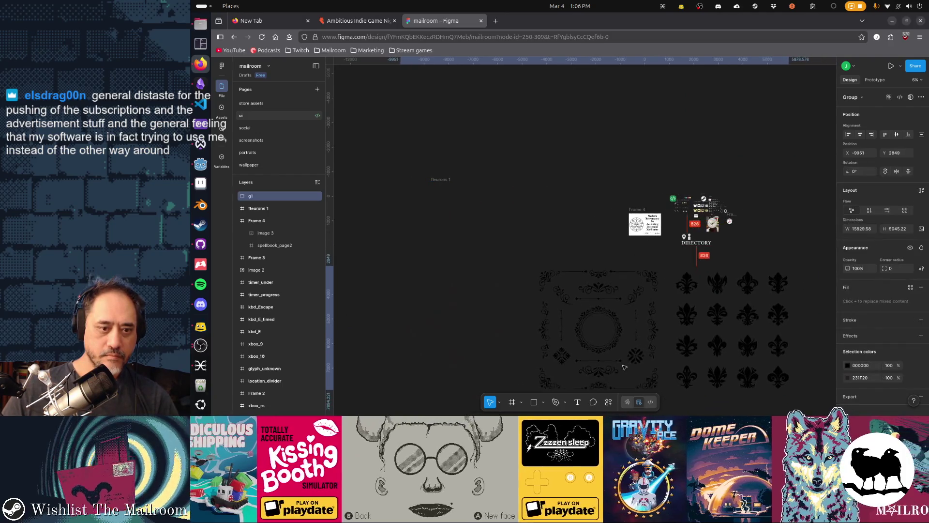
- Change the ornaments' 231F20 selection colour to pure black 000000
click(847, 378)
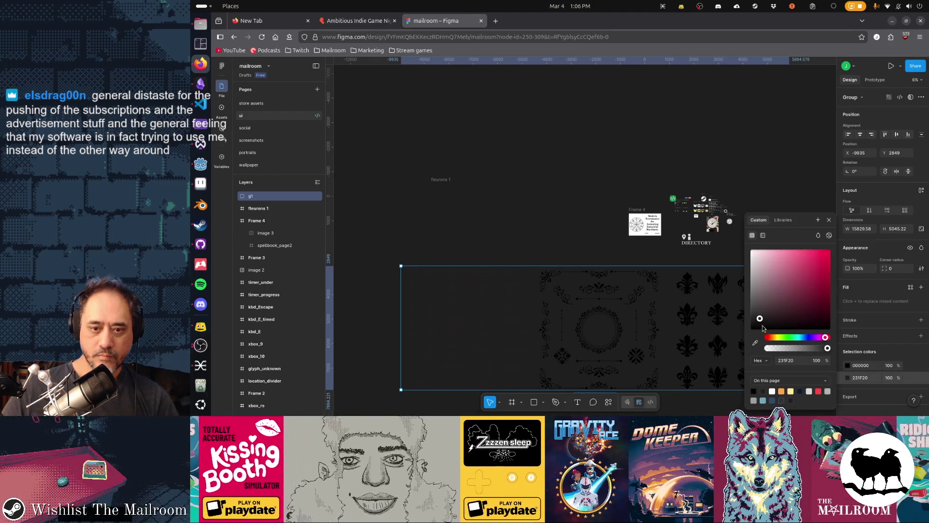
drag(761, 324, 752, 333)
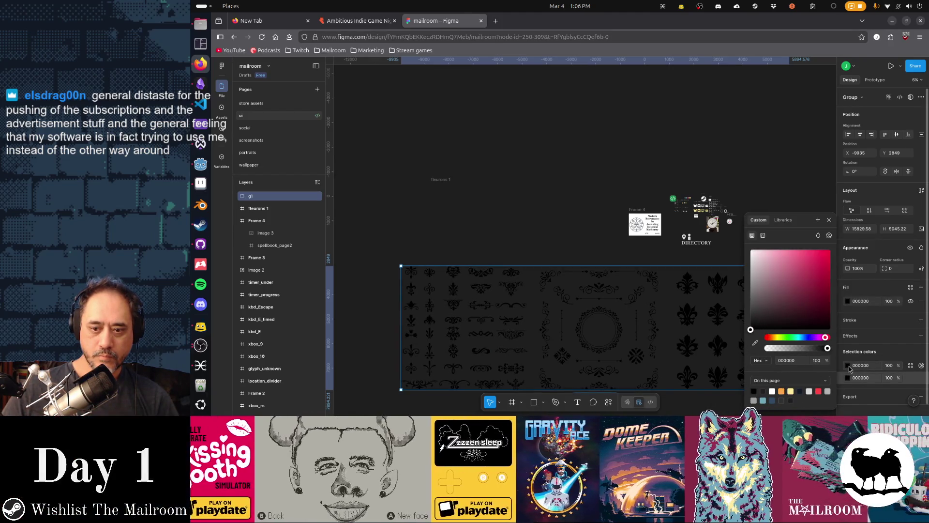
click(532, 300)
key(Escape)
scroll(552, 281, up, 5)
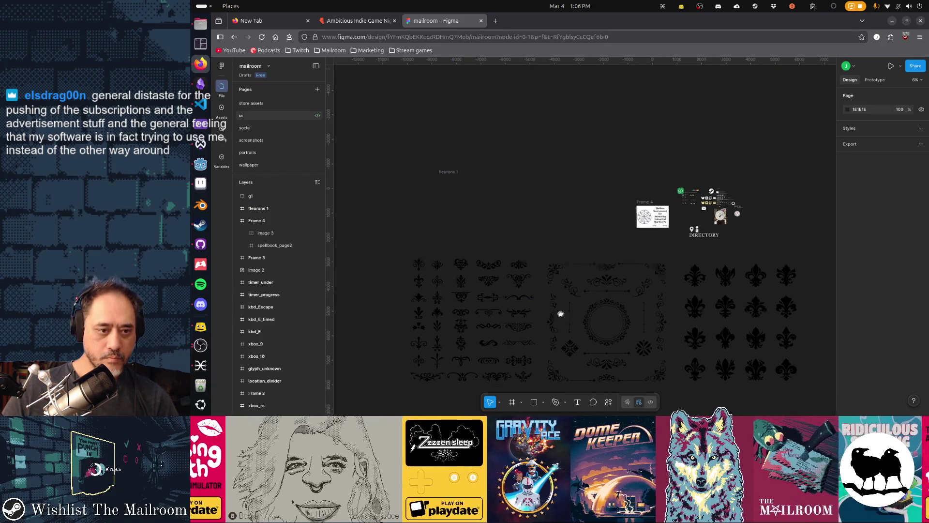
drag(559, 278, 596, 295)
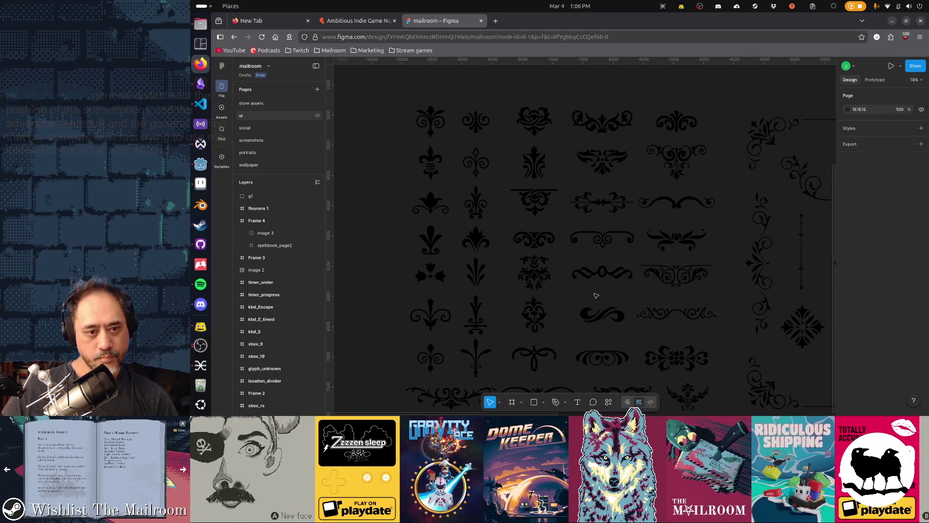
- Copy the scroll-shaped fleuron g309 as a PNG for Aseprite
click(691, 318)
key(ctrl+shift+c)
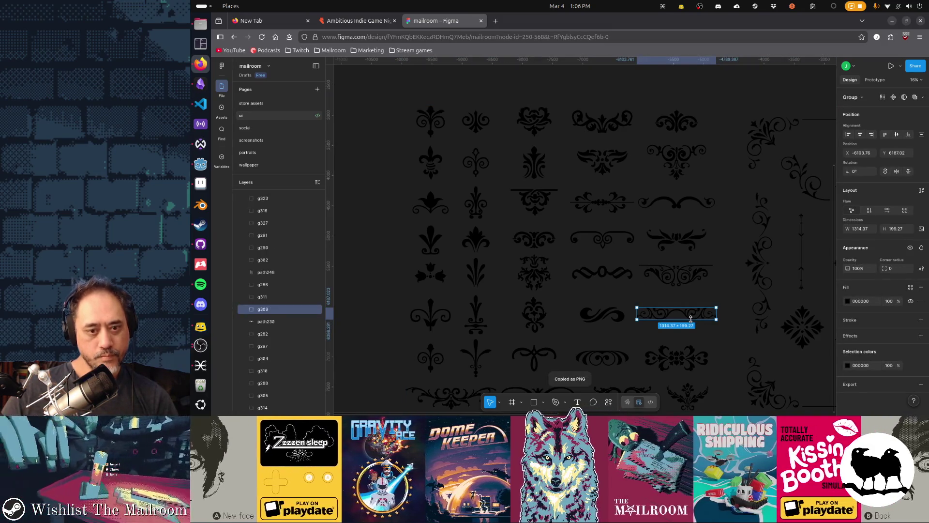
key(alt+Tab)
key(Tab)
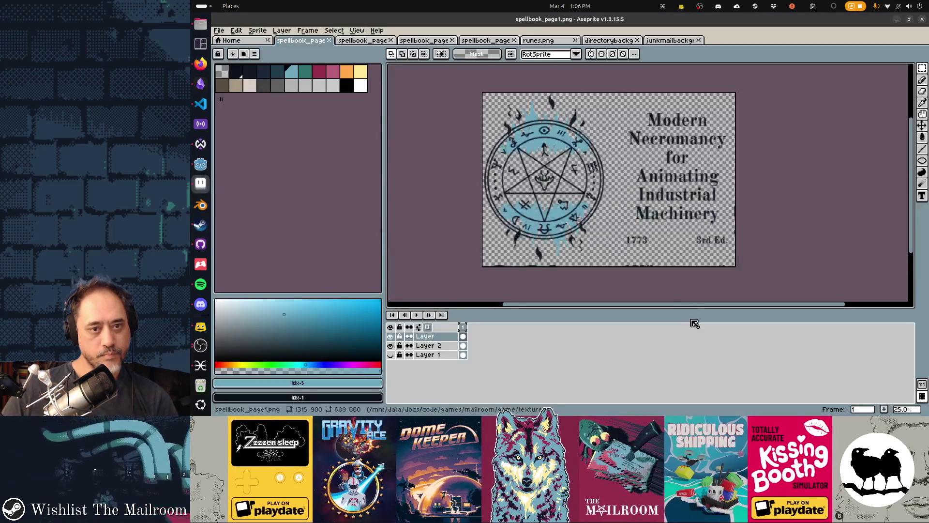